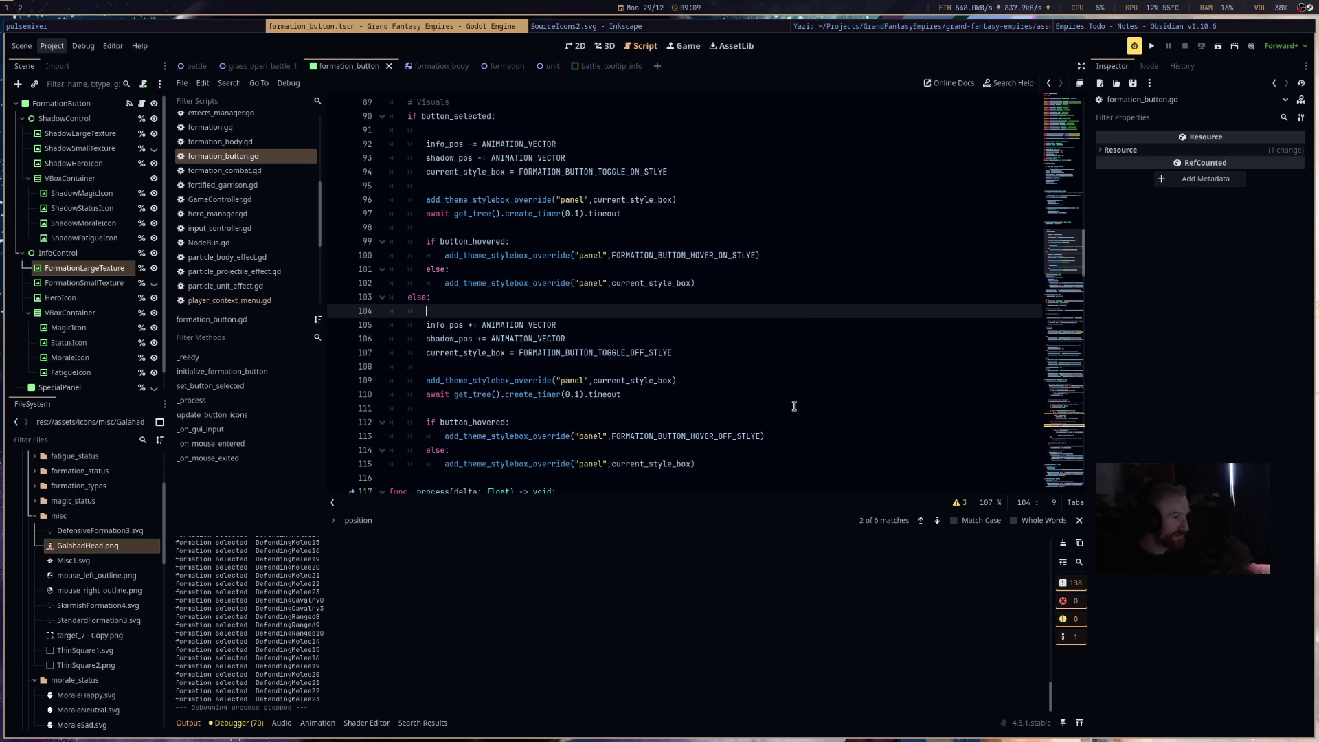
- Add 'var was_selected: bool = false' on a new line below the button_selected declaration
scroll(770, 395, up, 2)
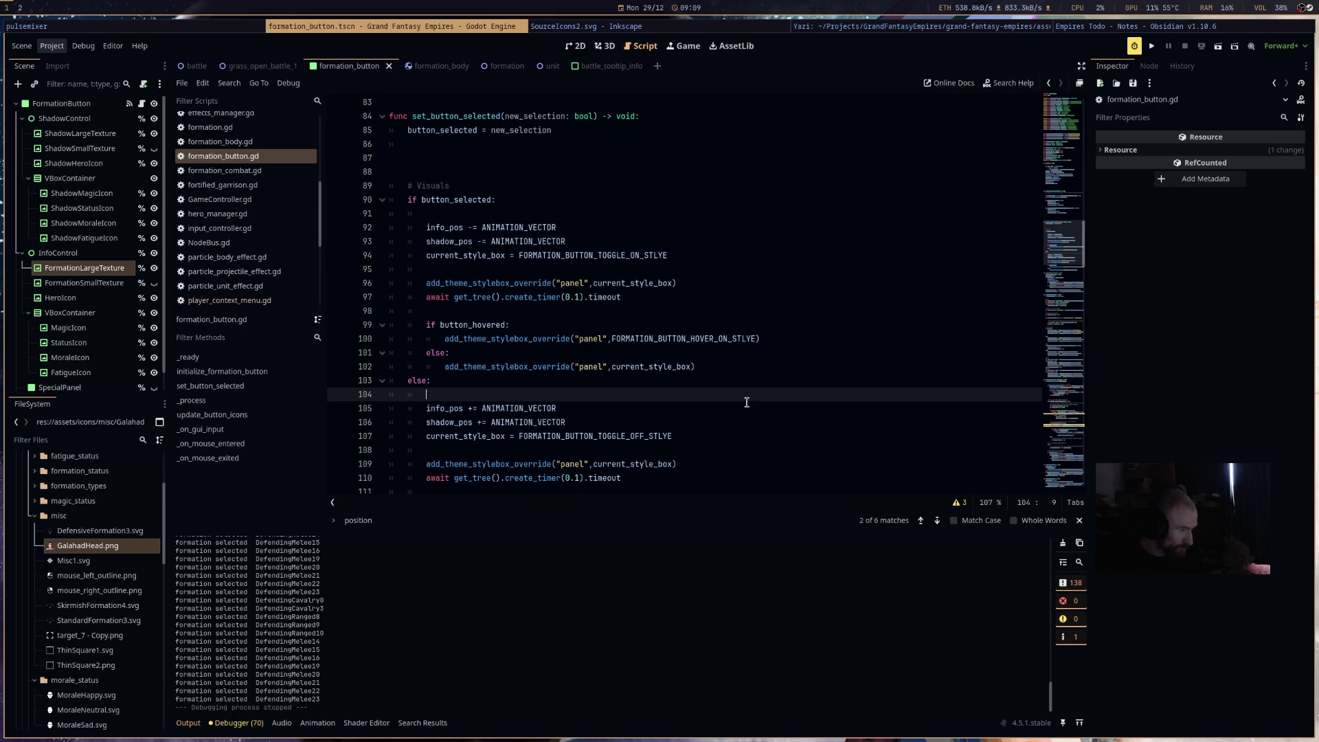
scroll(747, 402, up, 5)
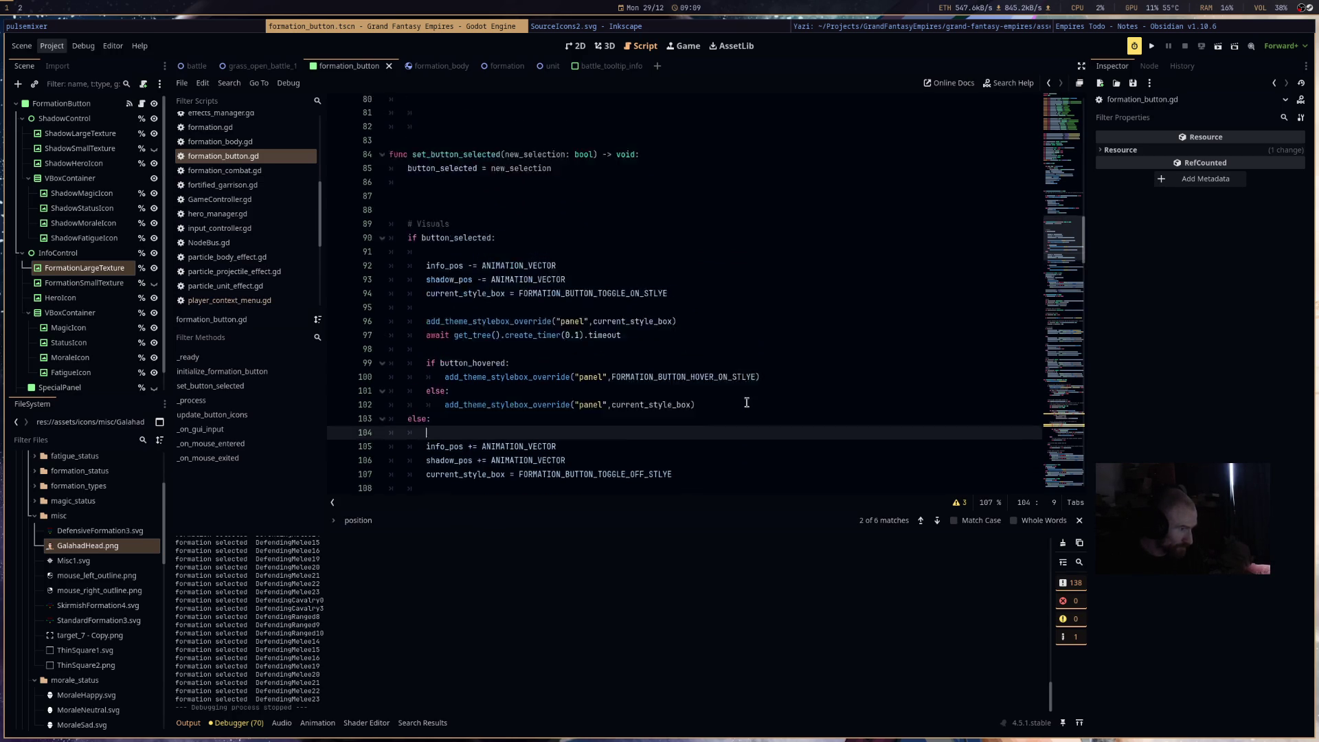
scroll(747, 402, up, 16)
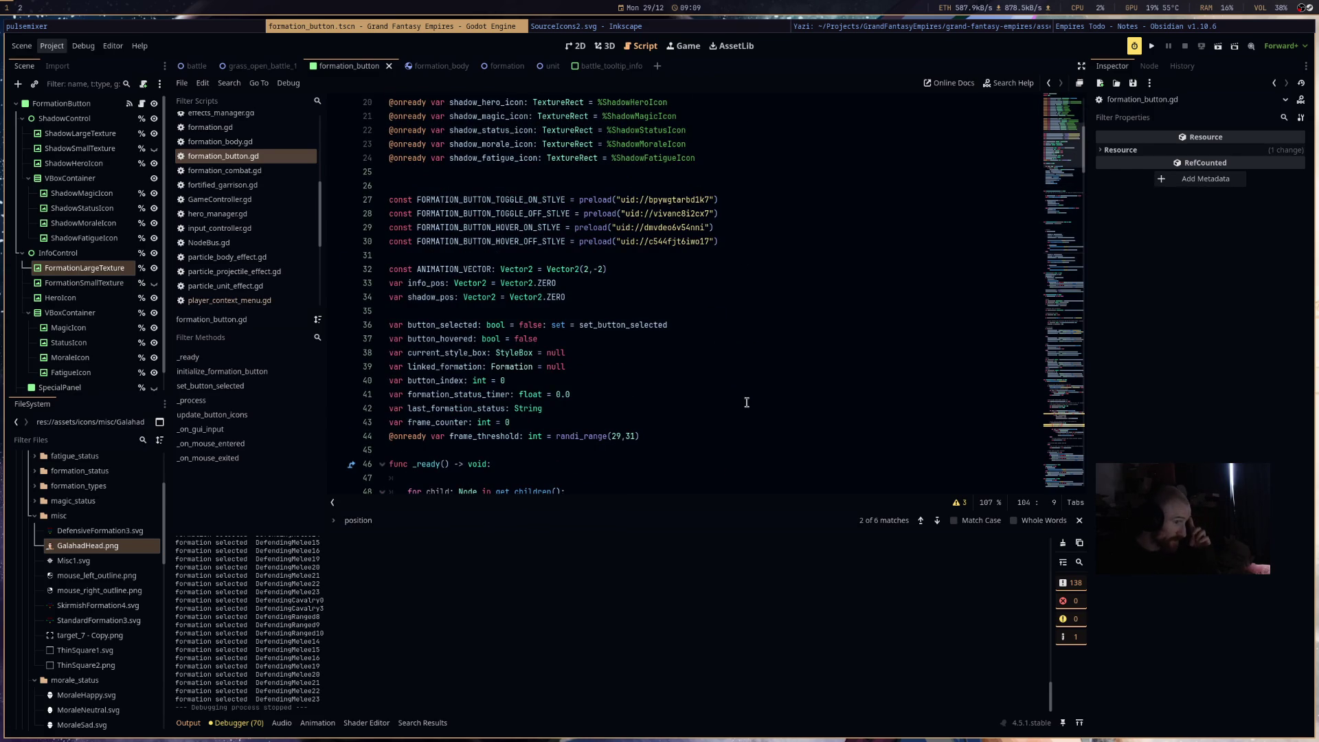
scroll(747, 402, down, 2)
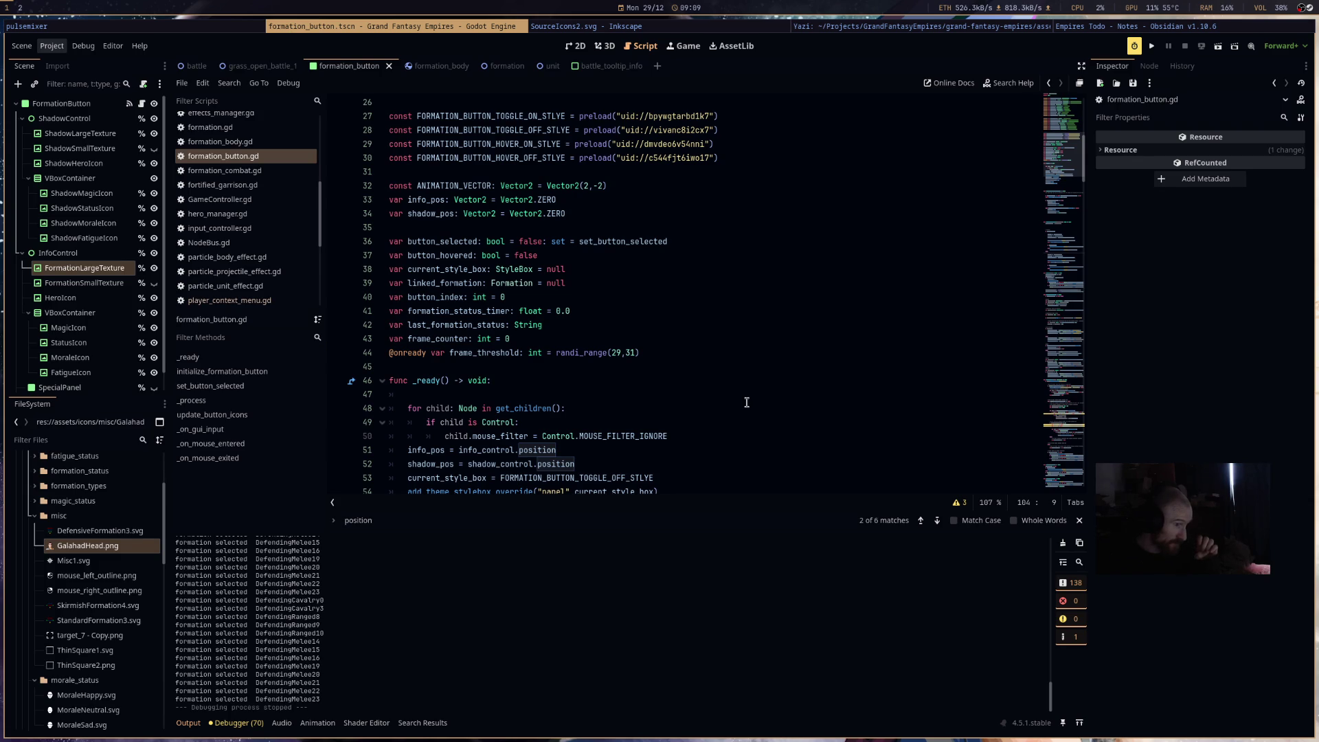
scroll(746, 402, down, 15)
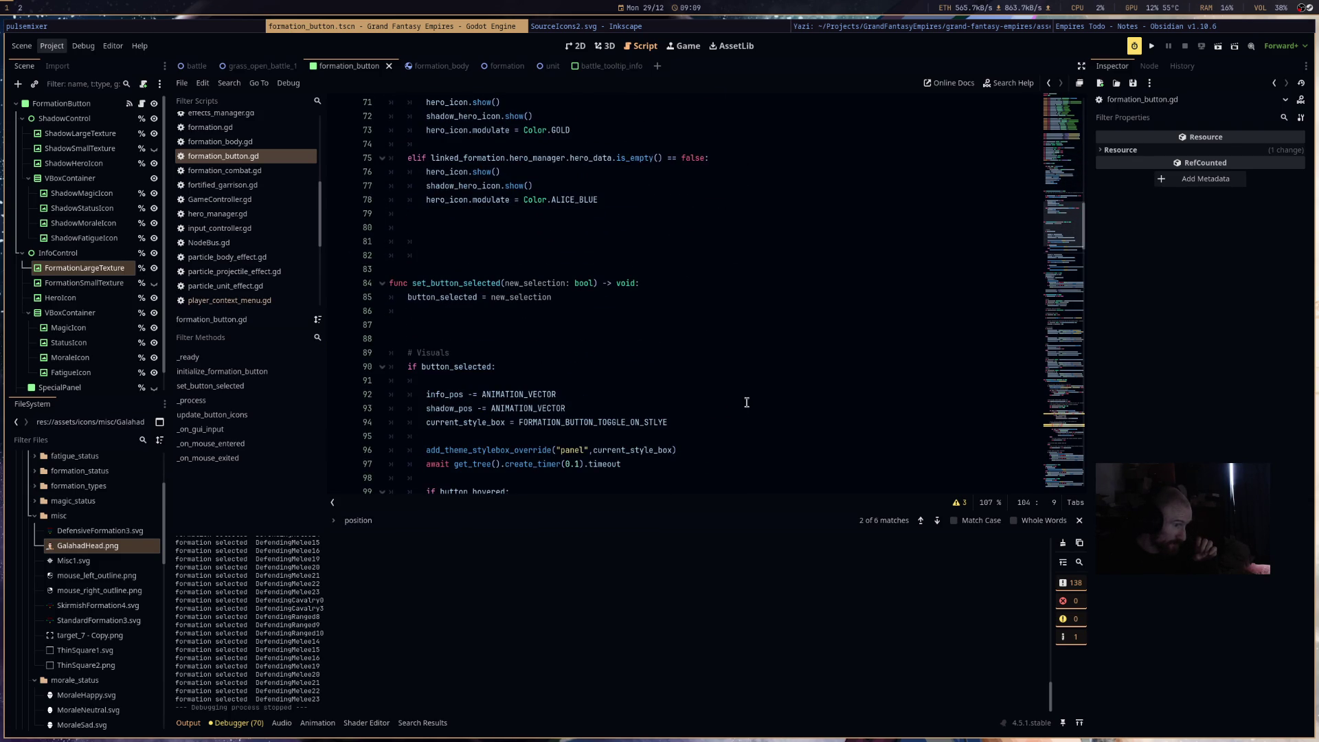
scroll(746, 402, up, 15)
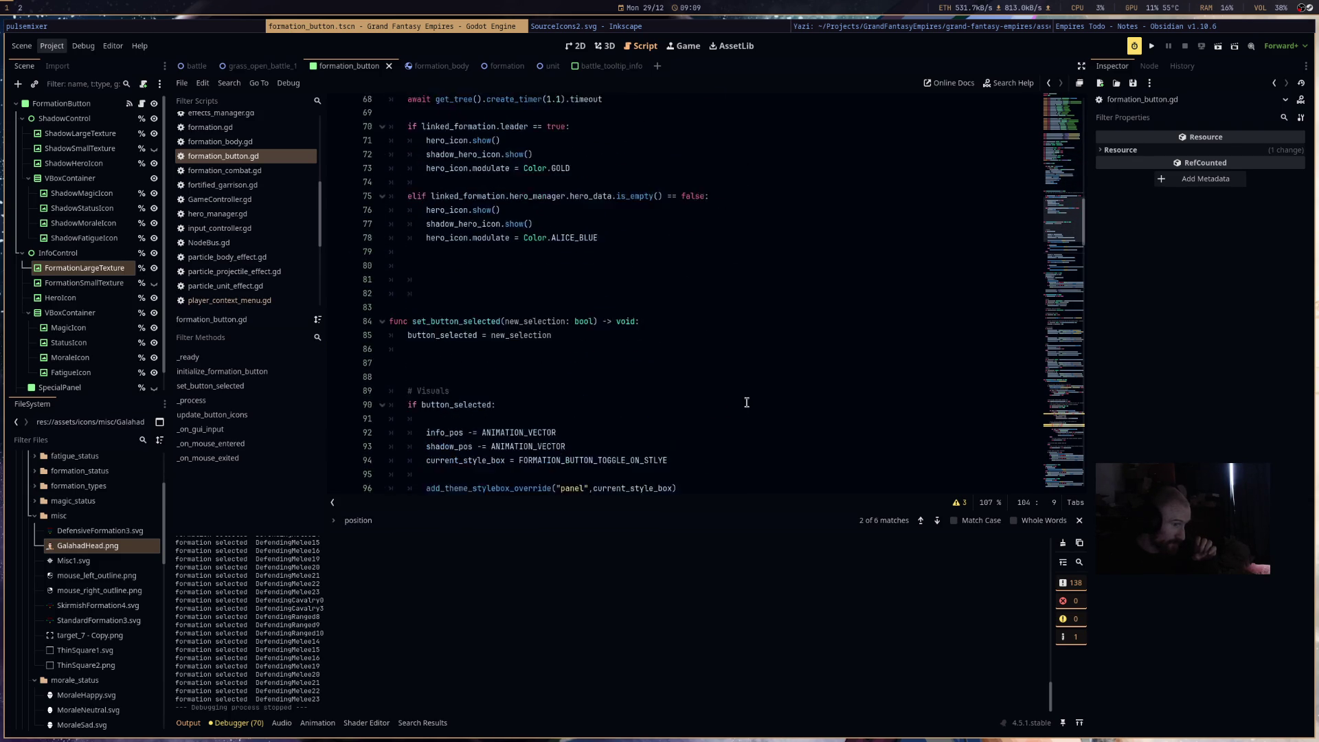
scroll(747, 402, up, 1)
click(686, 279)
key(Return)
text(var )
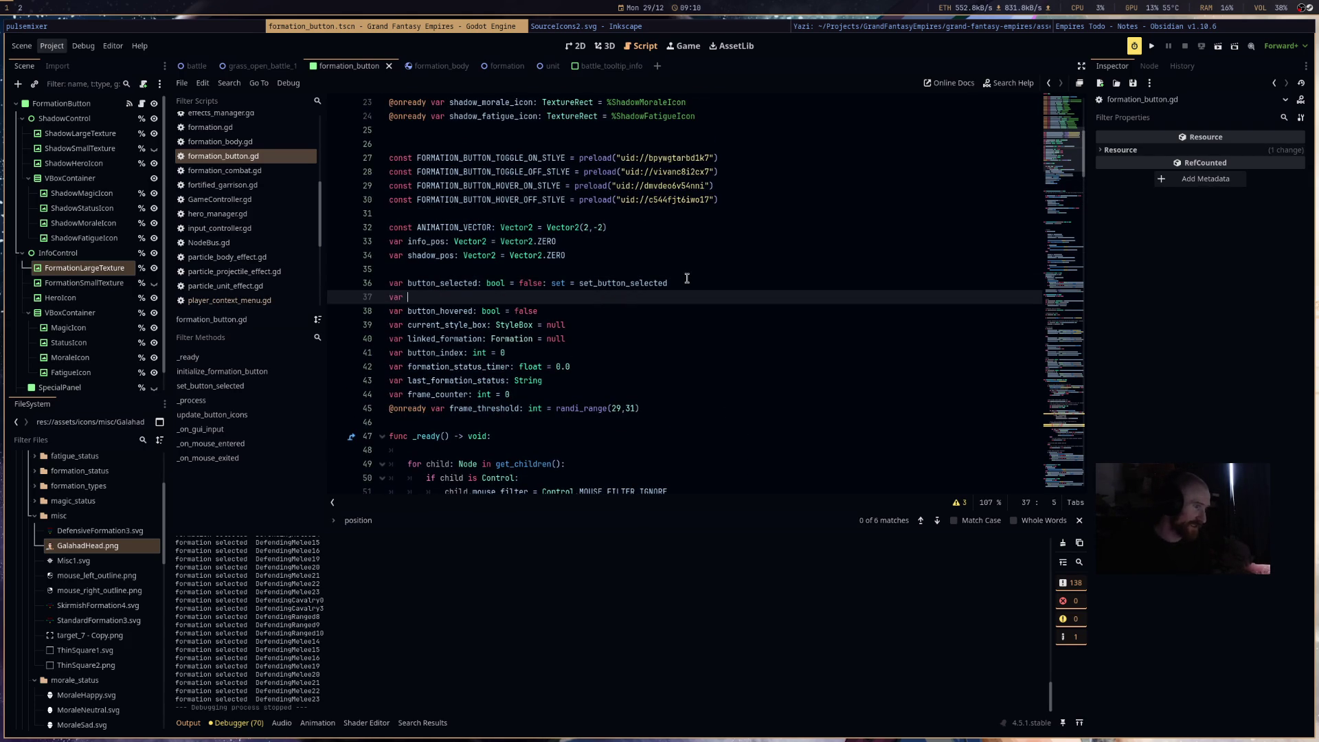
text(was_sele)
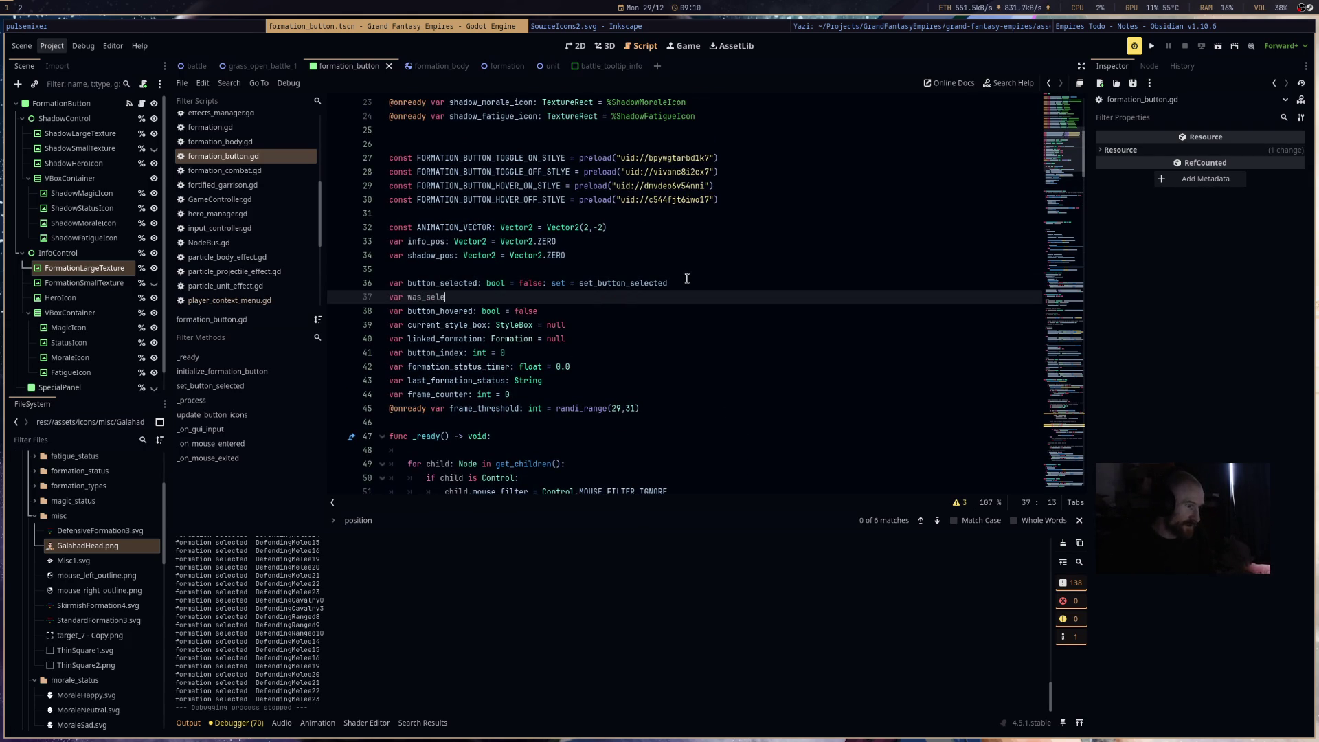
text(cted: bool = false)
- Scroll down to the Visuals section of formation_button.gd
scroll(794, 249, down, 6)
scroll(793, 249, down, 4)
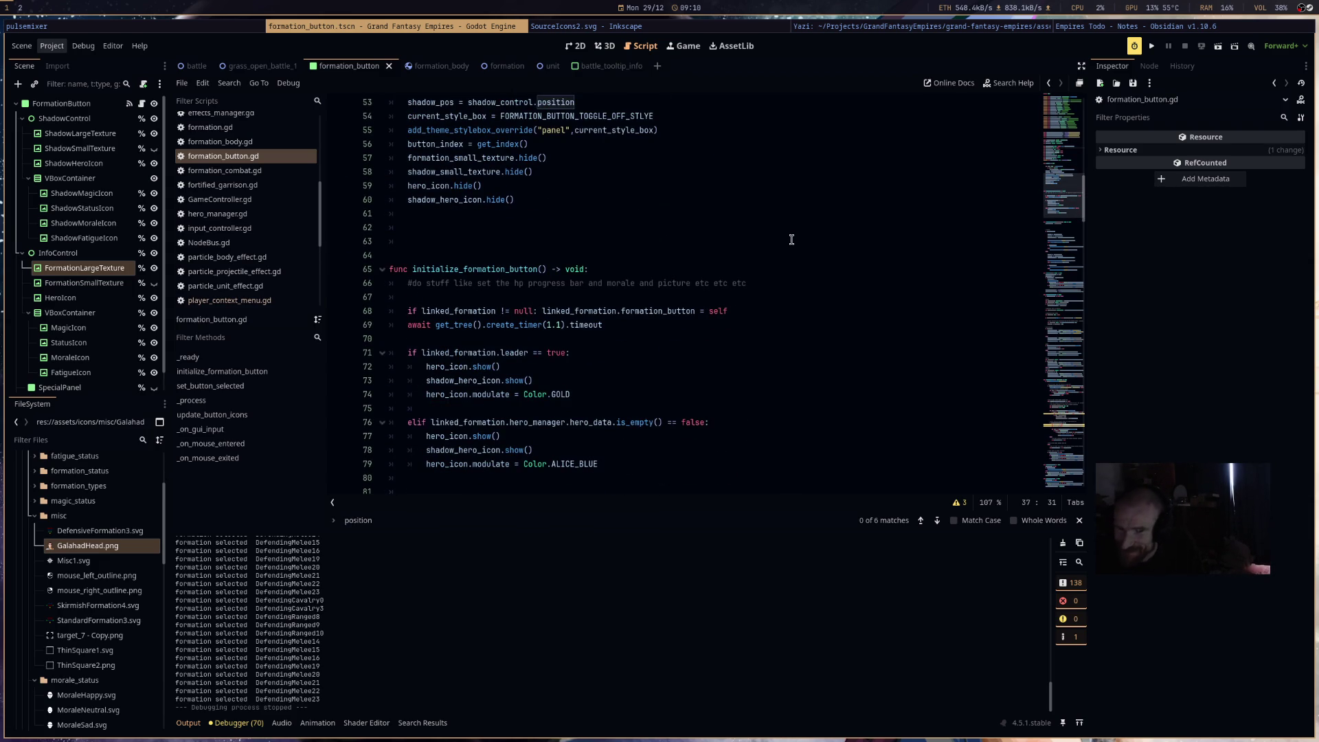
scroll(634, 314, down, 2)
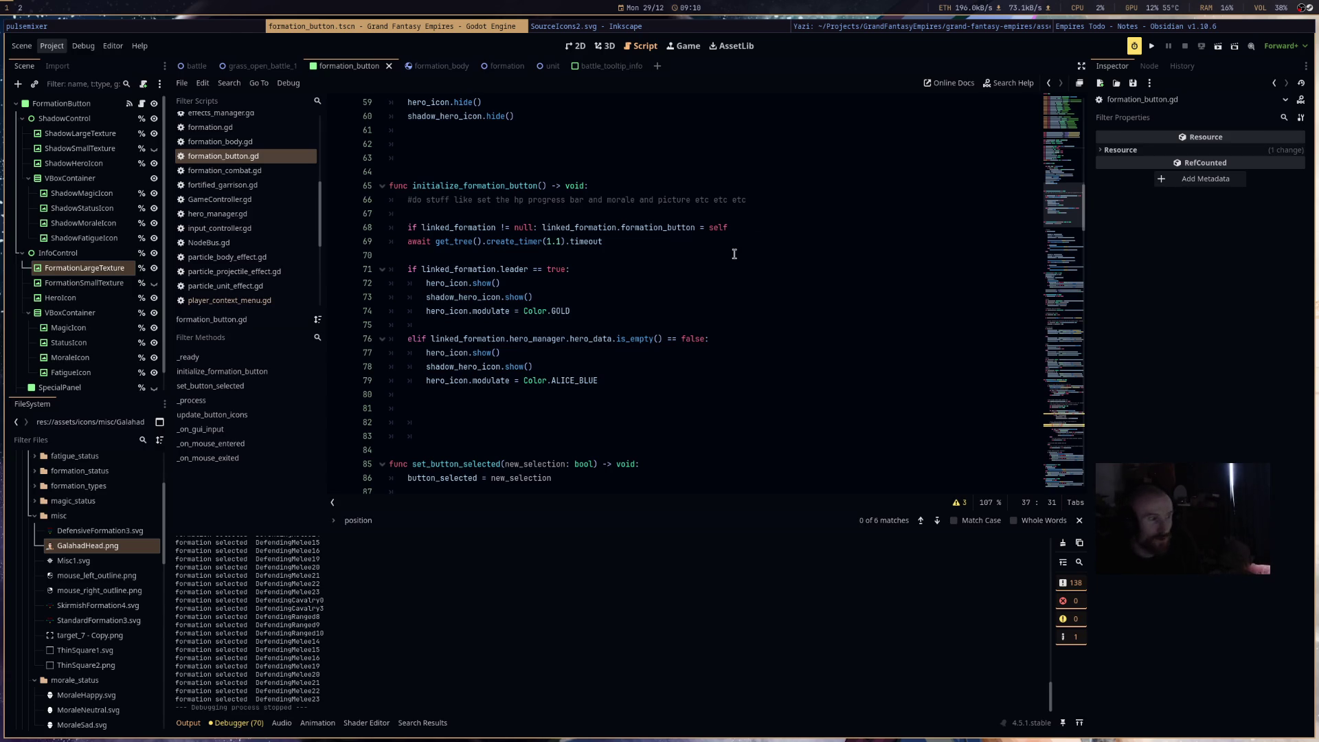
scroll(734, 254, up, 3)
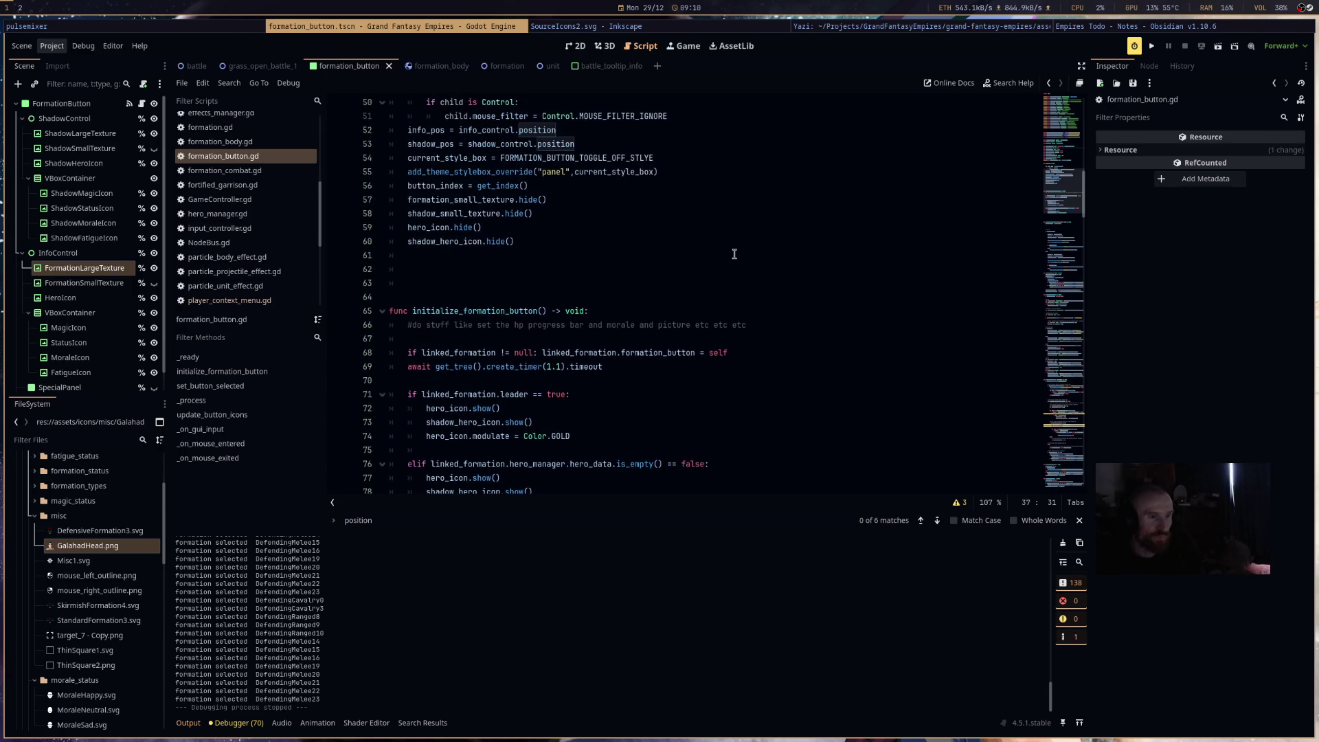
scroll(734, 254, down, 5)
scroll(735, 253, down, 2)
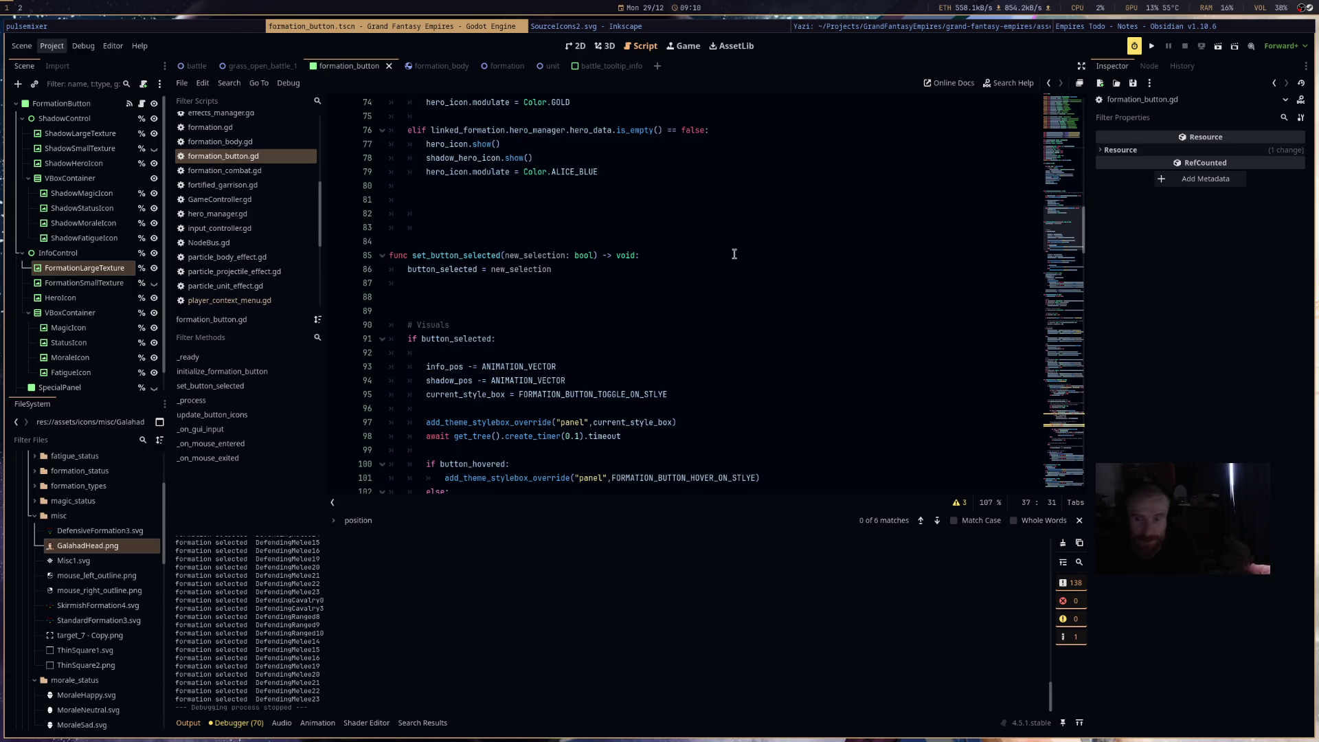
scroll(734, 253, down, 4)
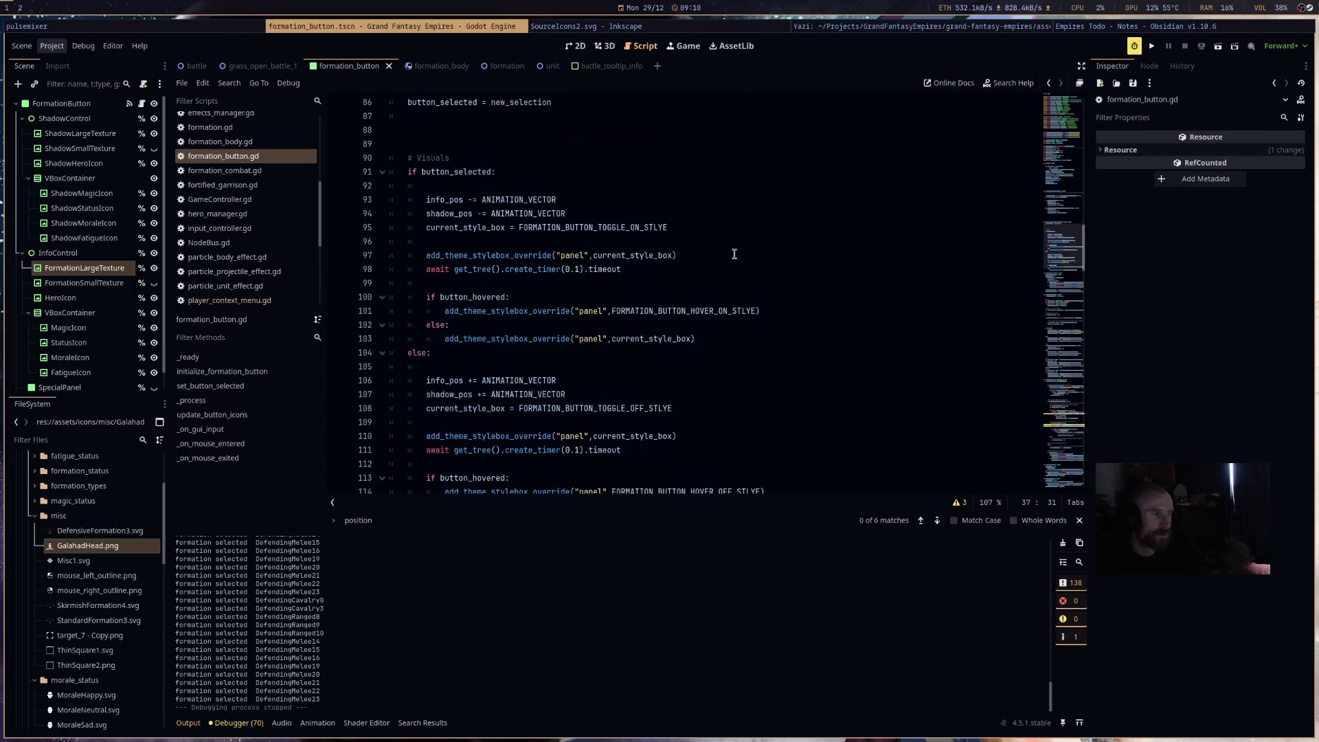
scroll(694, 251, down, 3)
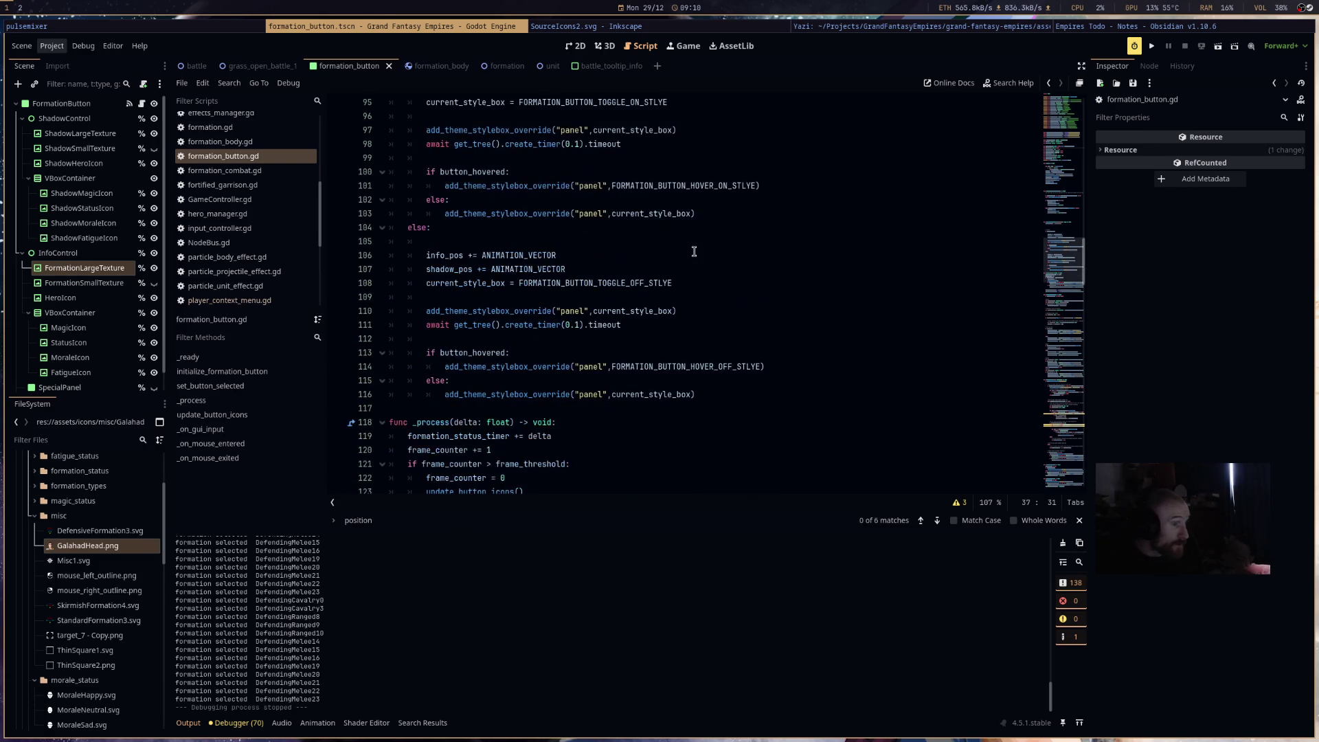
- Insert 'if was_selected != button_selected:' below the hover-off styling code
click(465, 407)
key(Return)
key(Return)
key(Return)
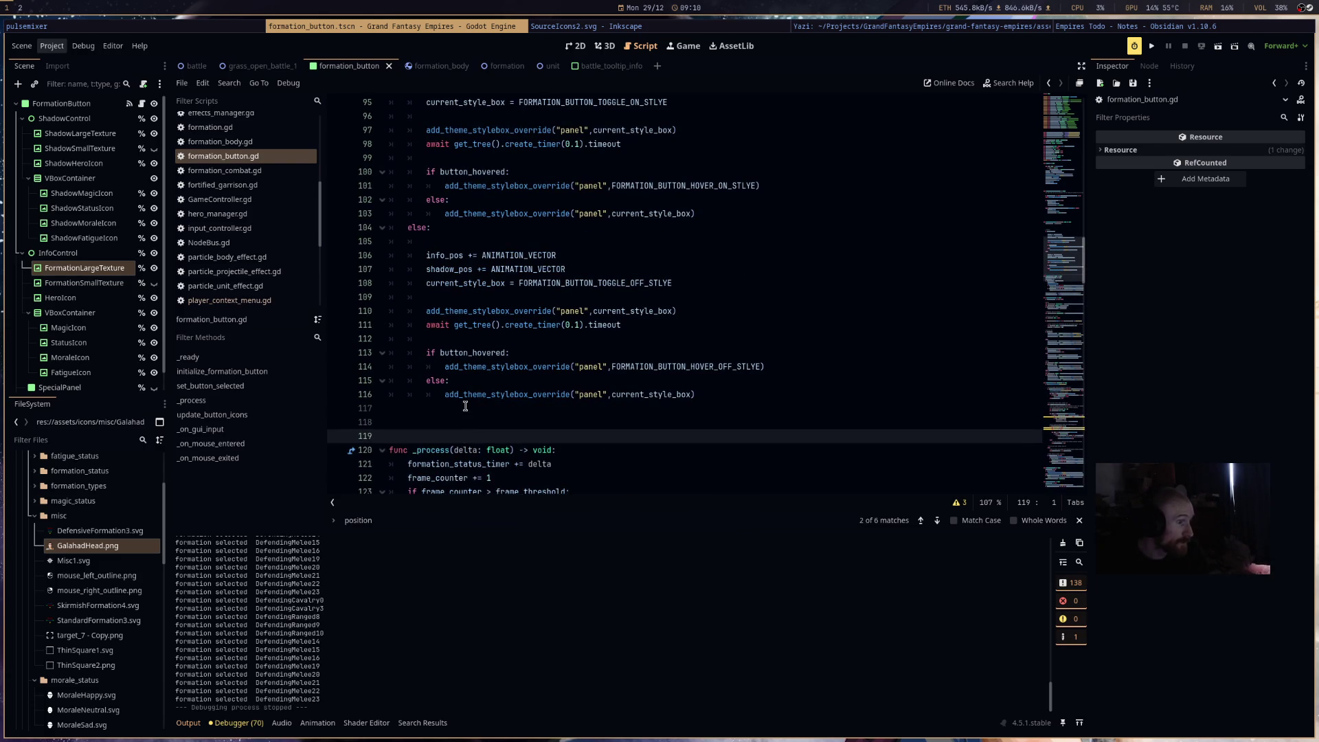
click(470, 404)
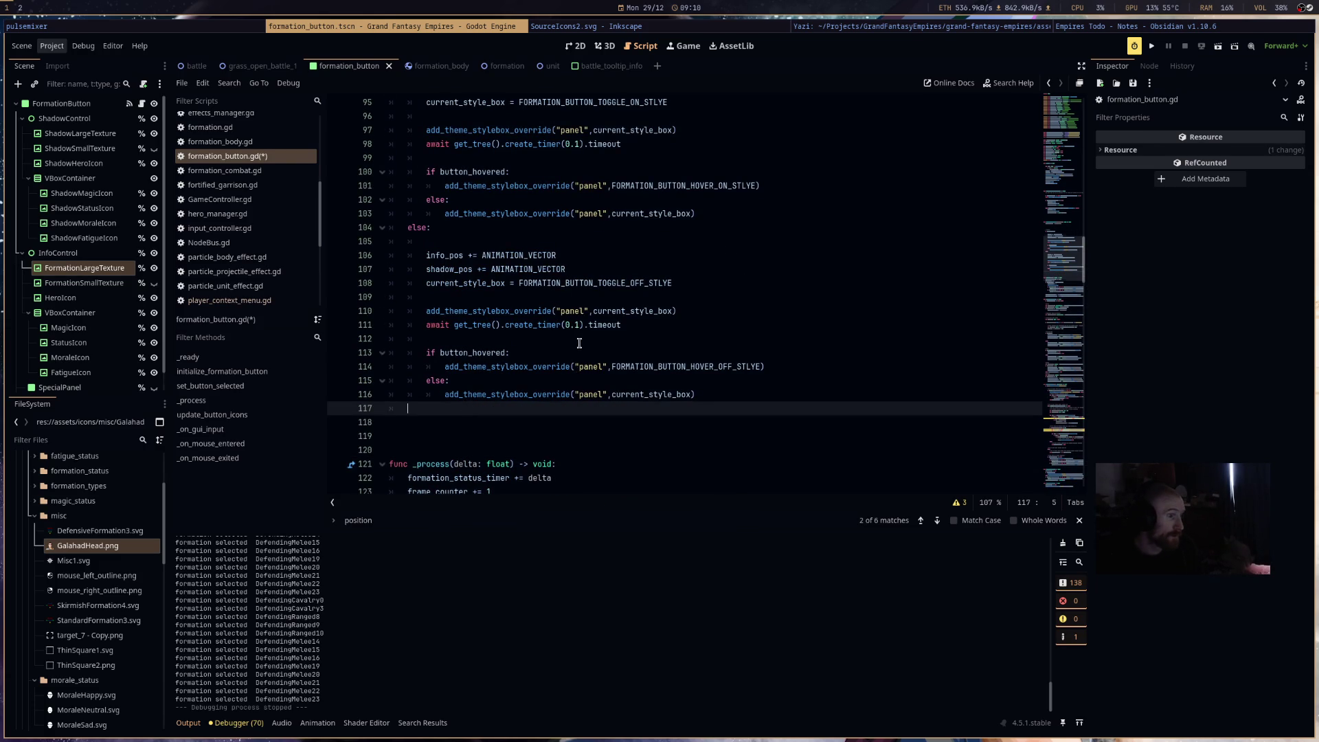
scroll(580, 338, up, 3)
scroll(580, 338, down, 2)
text(i)
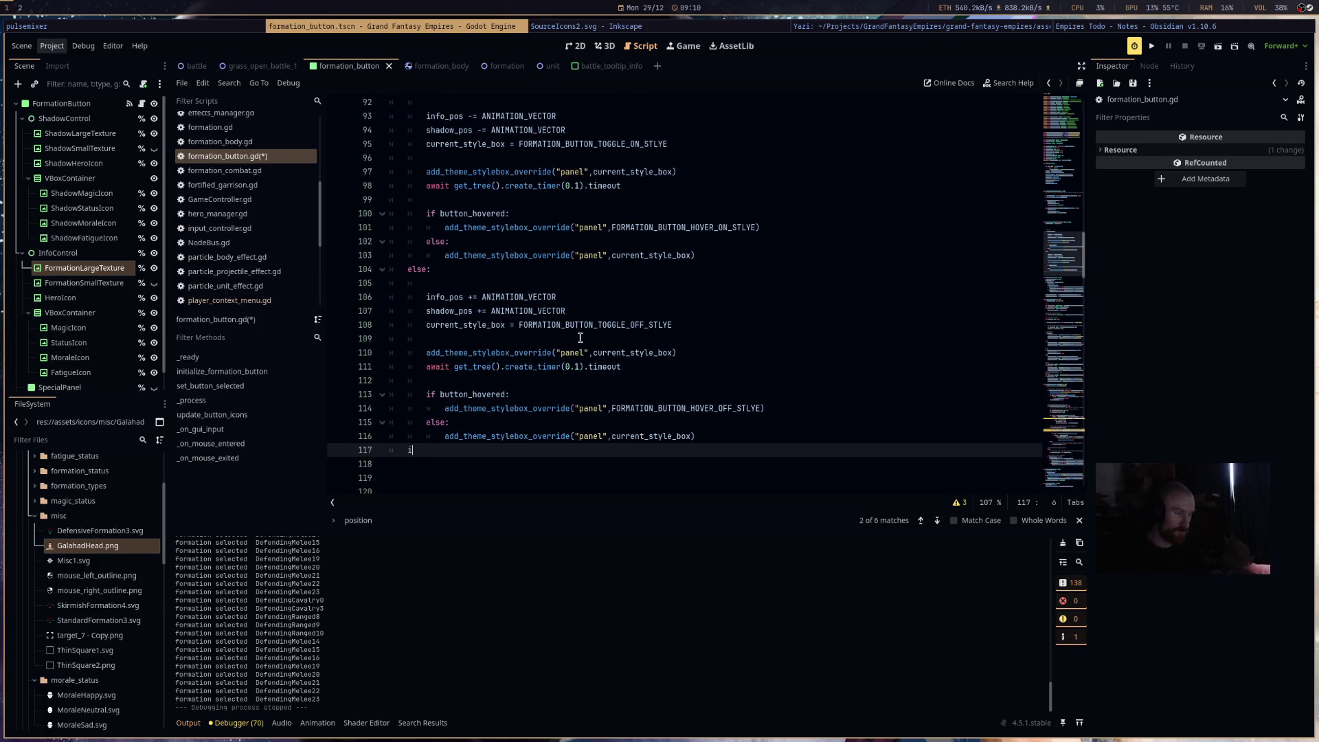
text(f was)
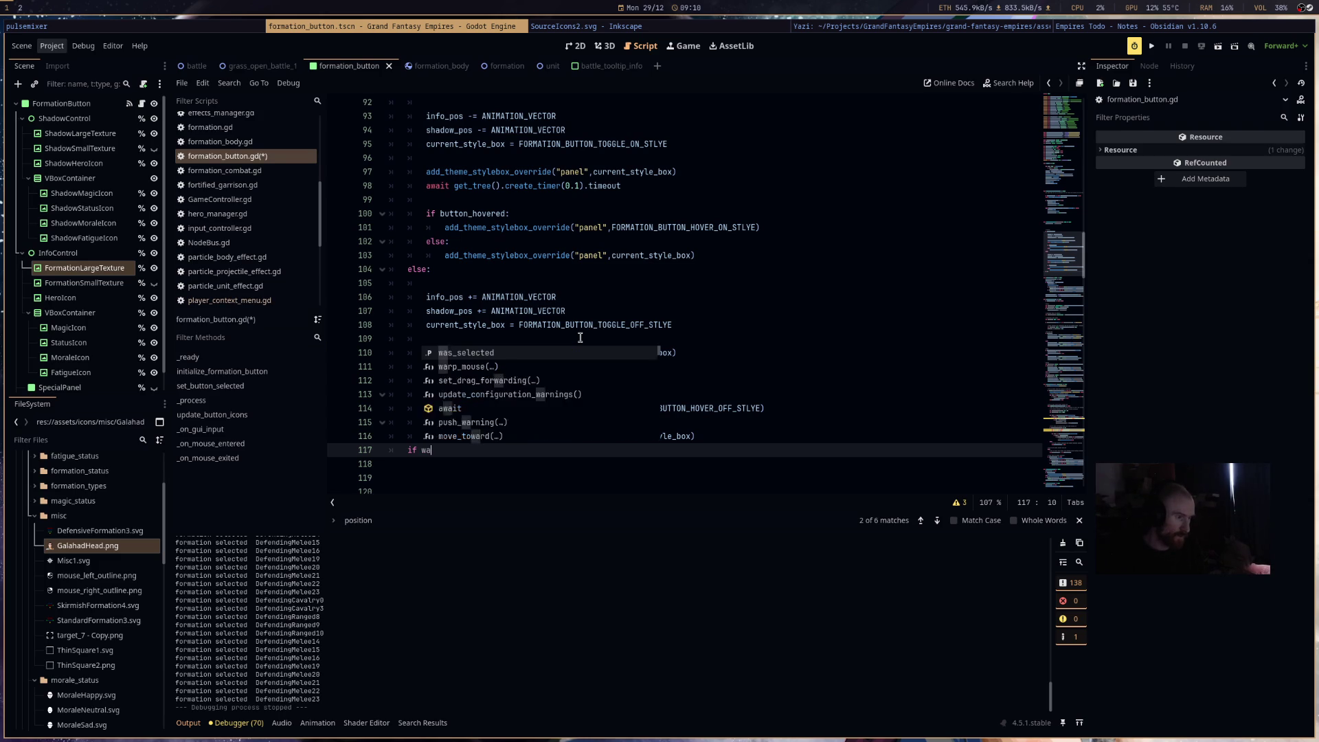
key(Return)
text(!= bu)
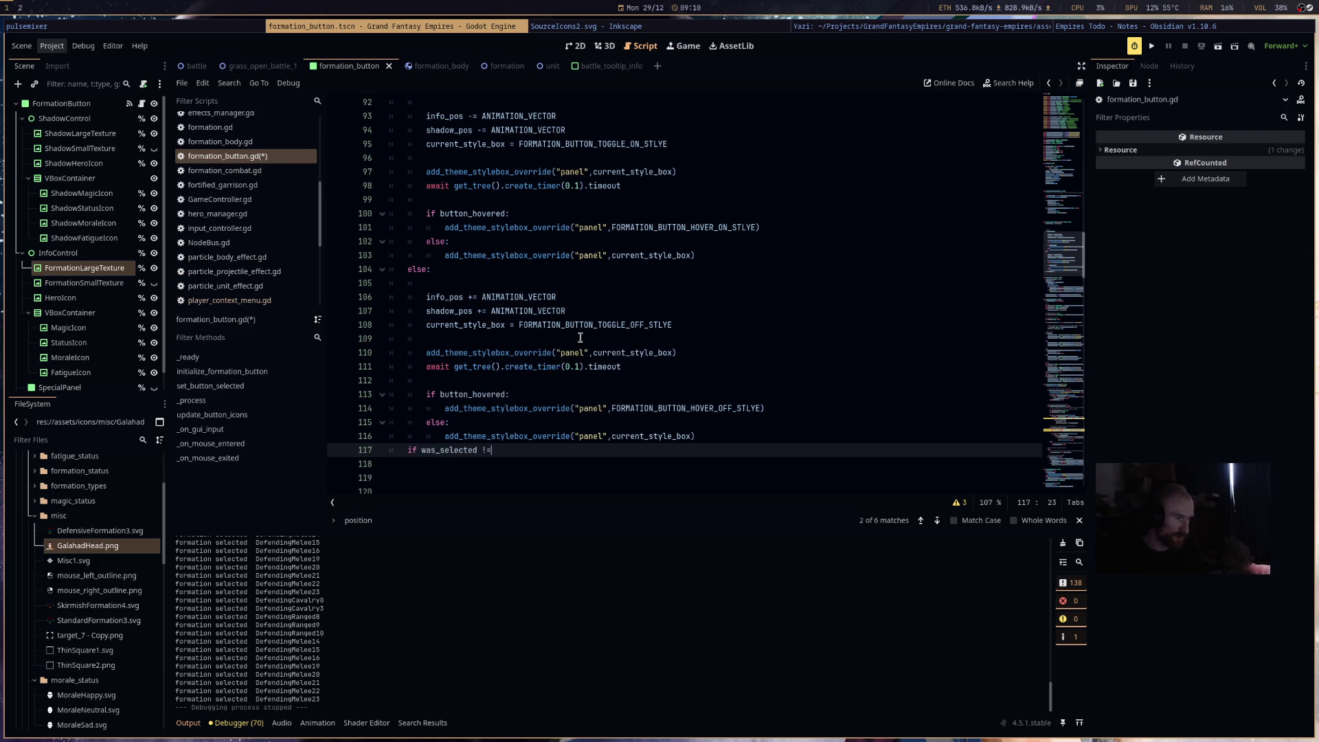
key(Down)
key(Down)
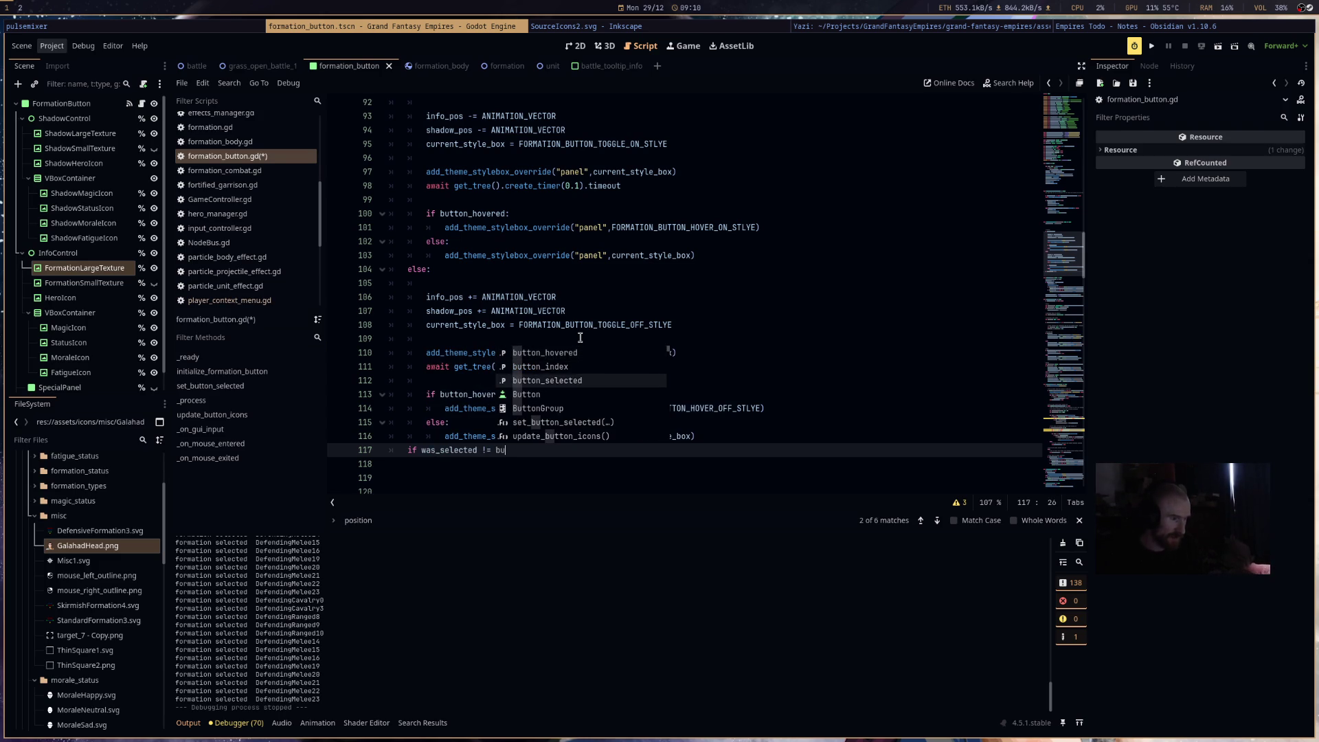
key(Return)
text(:)
- Inside that block, set was_selected = button_selected
key(Return)
text(was)
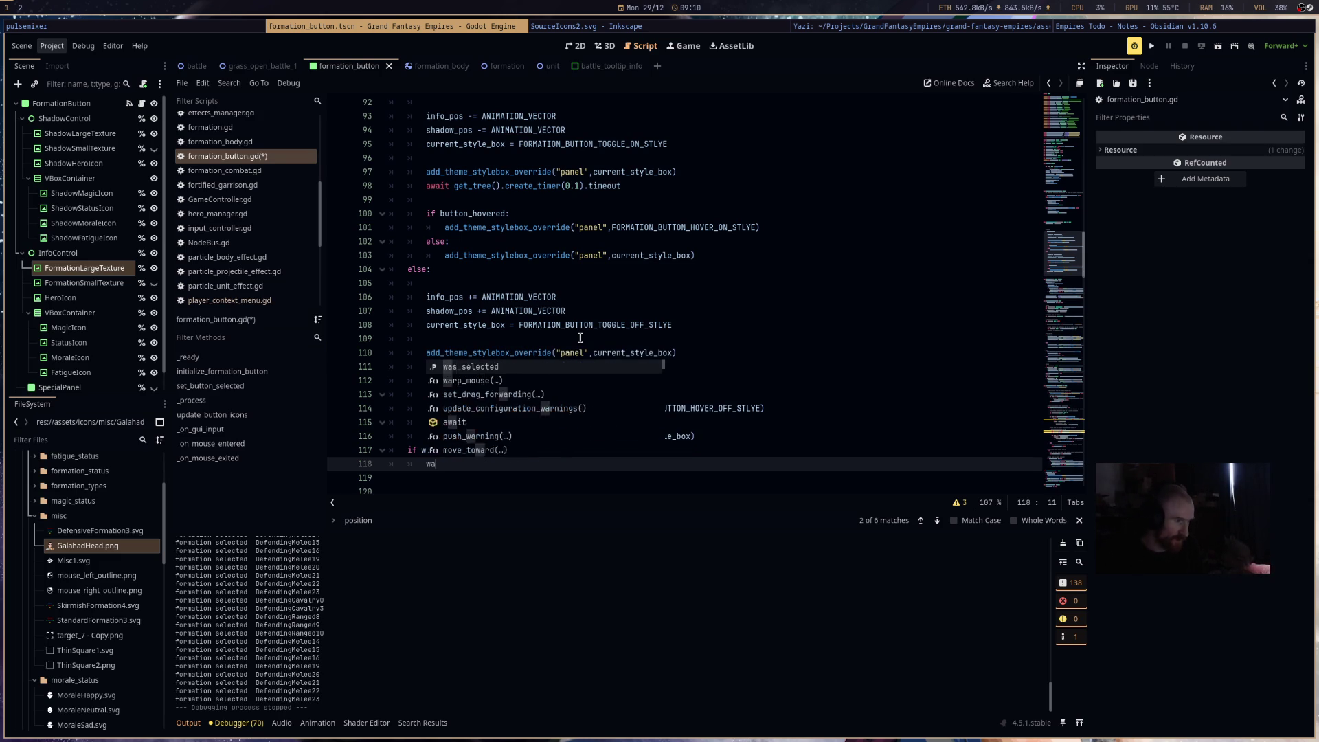
key(Return)
text(=)
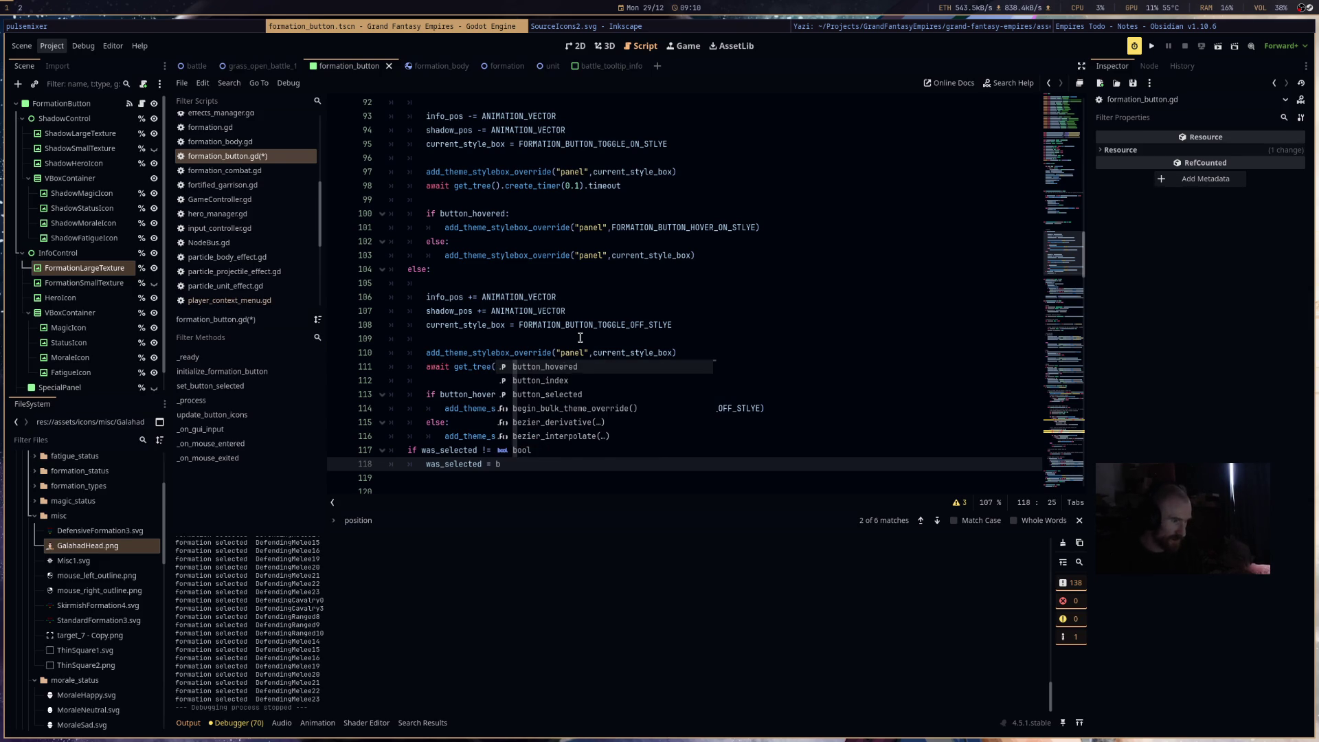
text( button_selected)
key(Return)
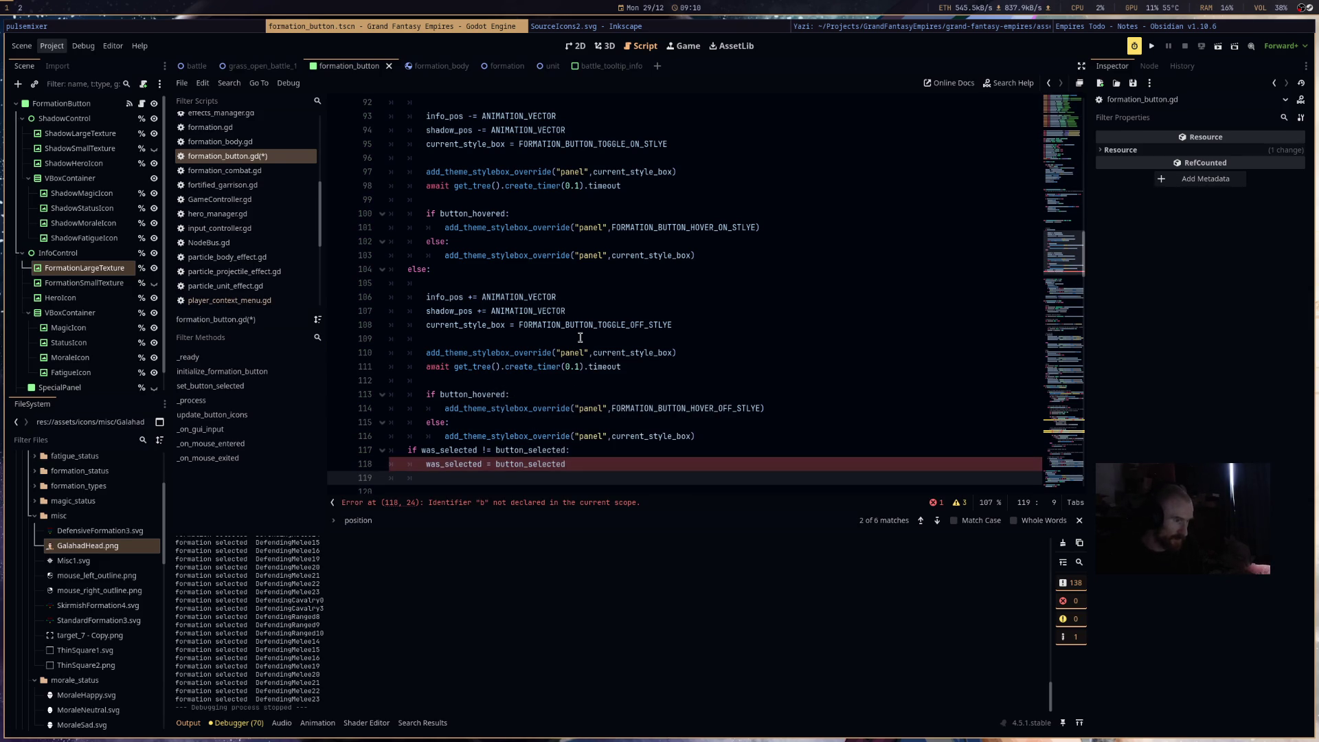
- Add a nested 'if button_selected:' condition beneath it
text(if bu)
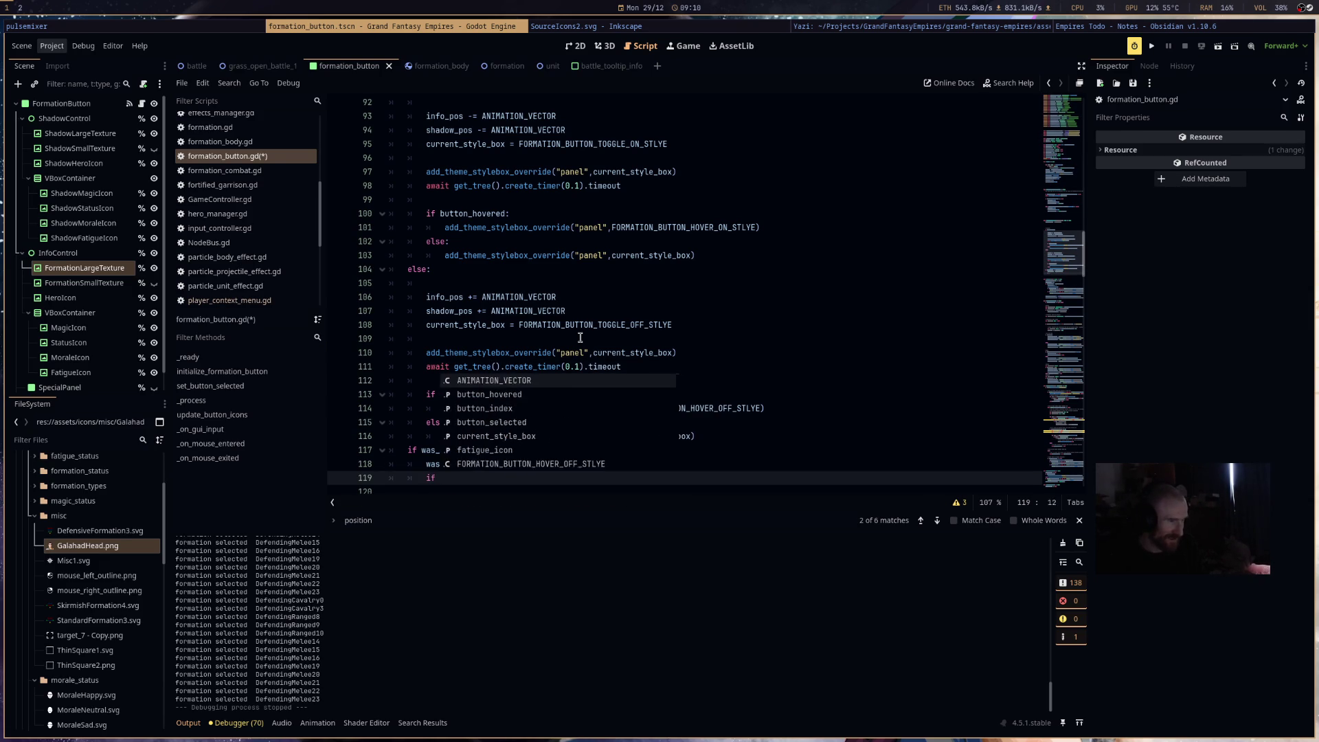
key(Down)
key(Down)
key(Return)
text(:)
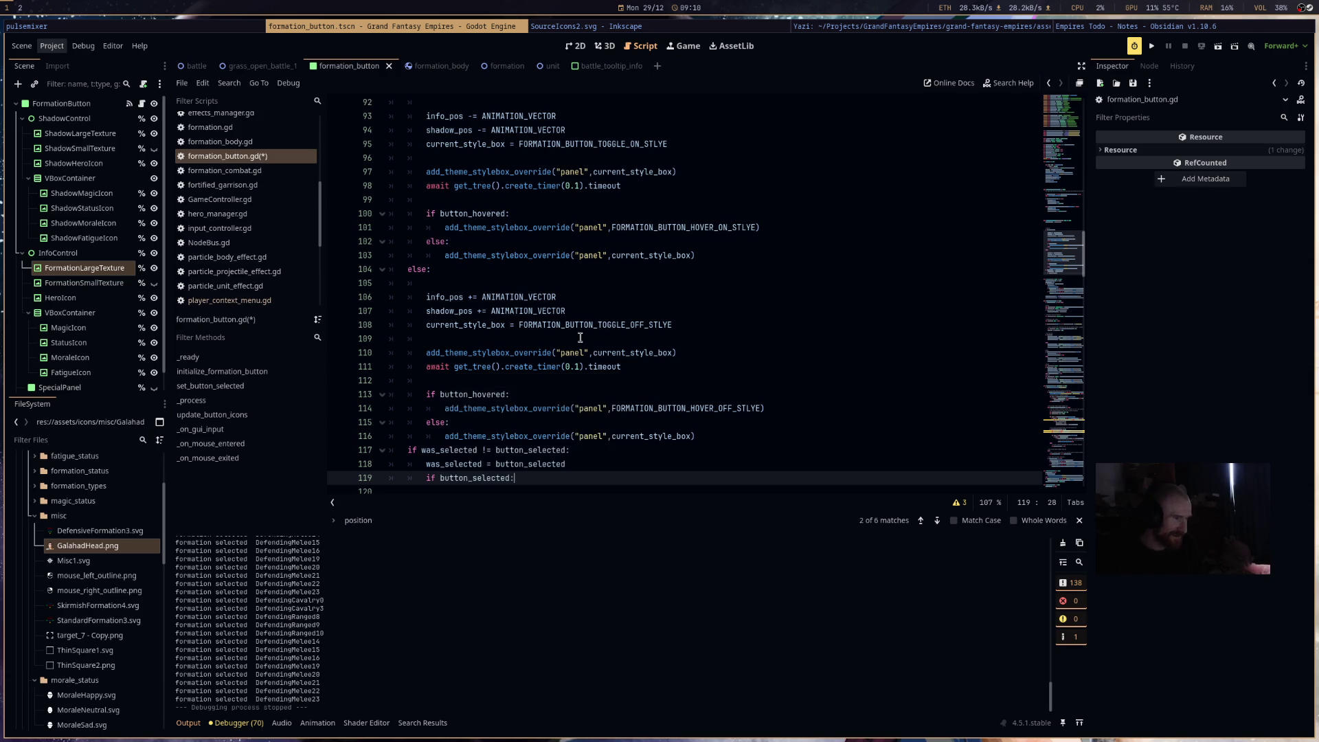
key(Return)
- Move the selected-state info_pos and shadow_pos offset lines under 'if button_selected:' and add an else: branch
scroll(581, 338, up, 3)
mouse_move(566, 241)
mouse_down()
mouse_move(412, 241)
mouse_move(322, 217)
mouse_up()
key(ctrl+x)
scroll(357, 385, down, 4)
click(350, 423)
key(ctrl+v)
drag(355, 435, 354, 422)
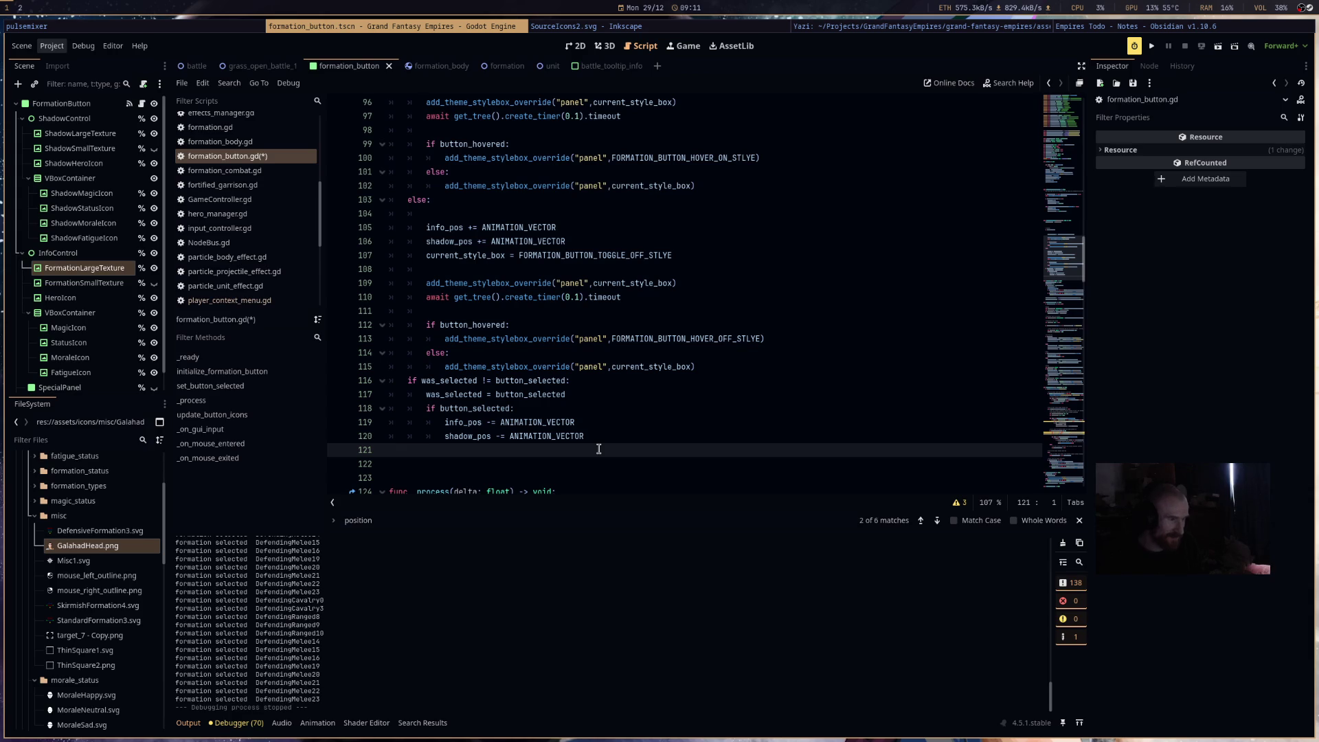
text(else:)
key(Return)
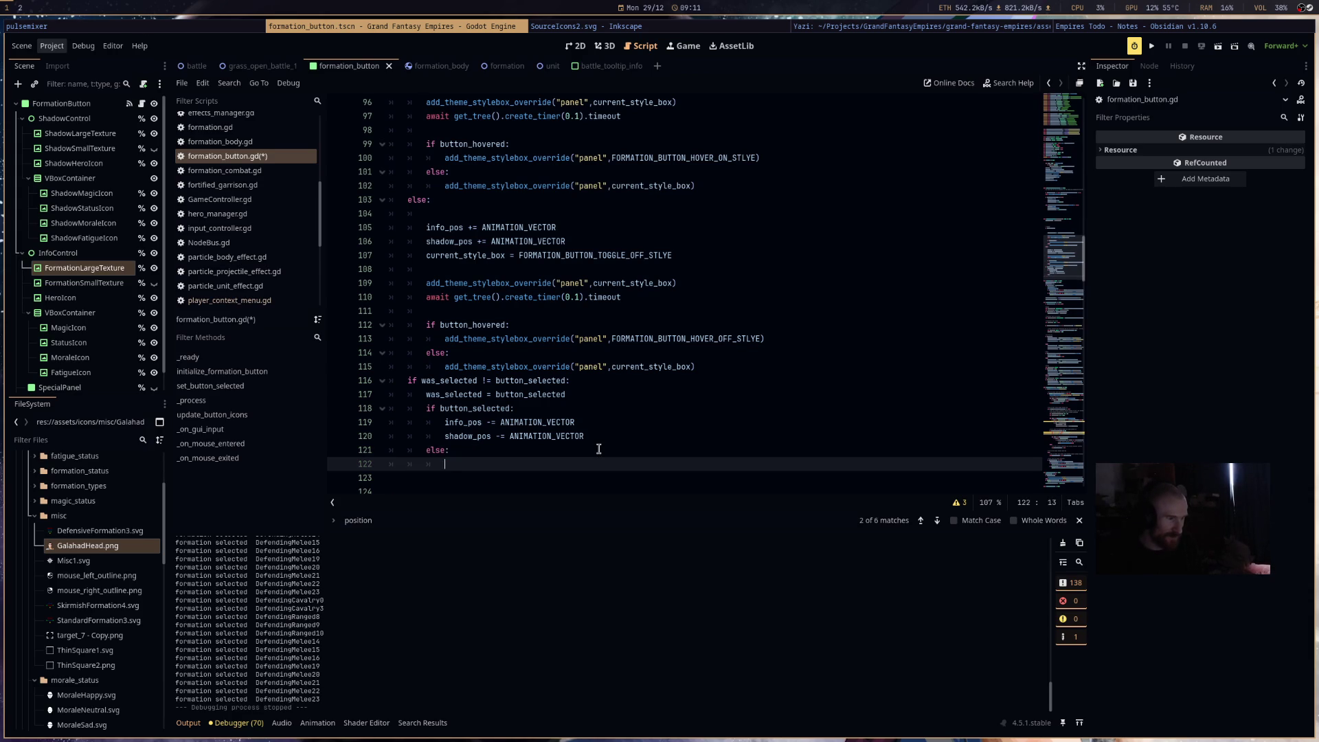
drag(578, 241, 389, 213)
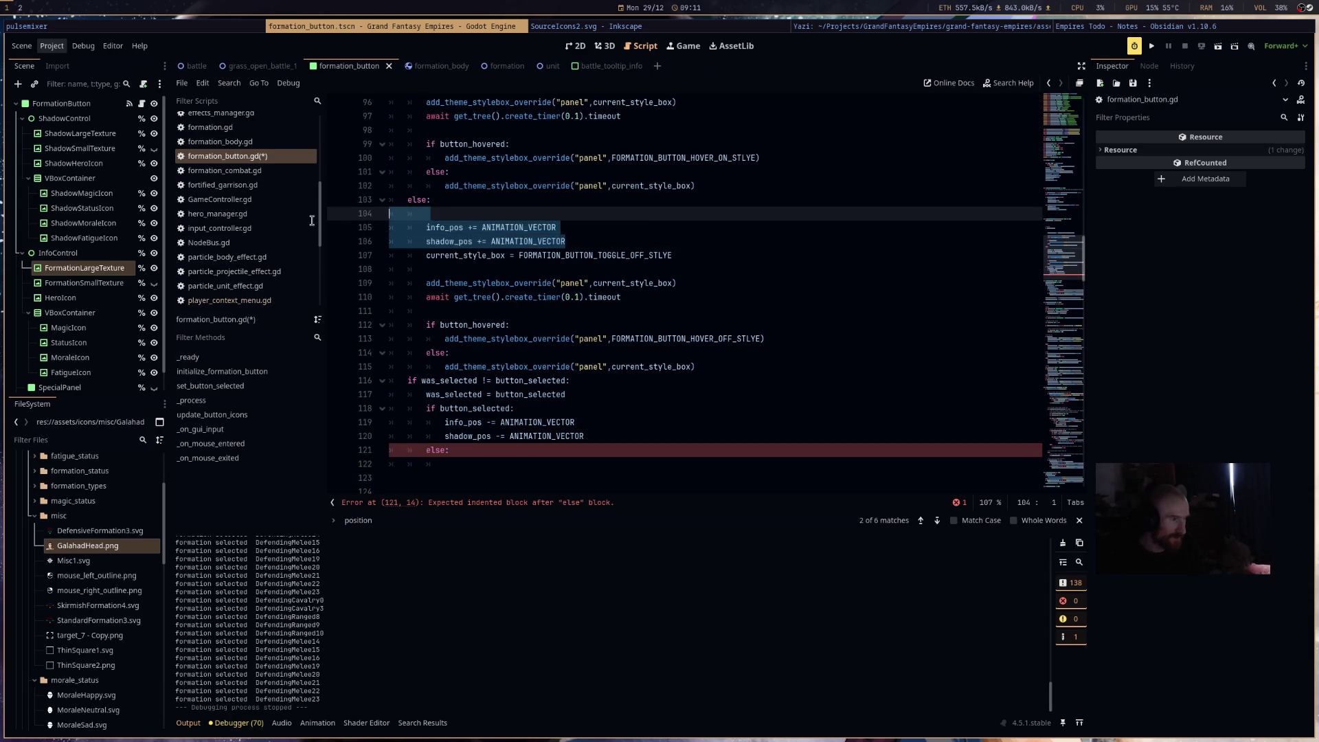
- Paste the info_pos and shadow_pos ANIMATION_VECTOR additions under else:, indent them, and remove the blank line
key(BackSpace)
click(481, 435)
key(ctrl+v)
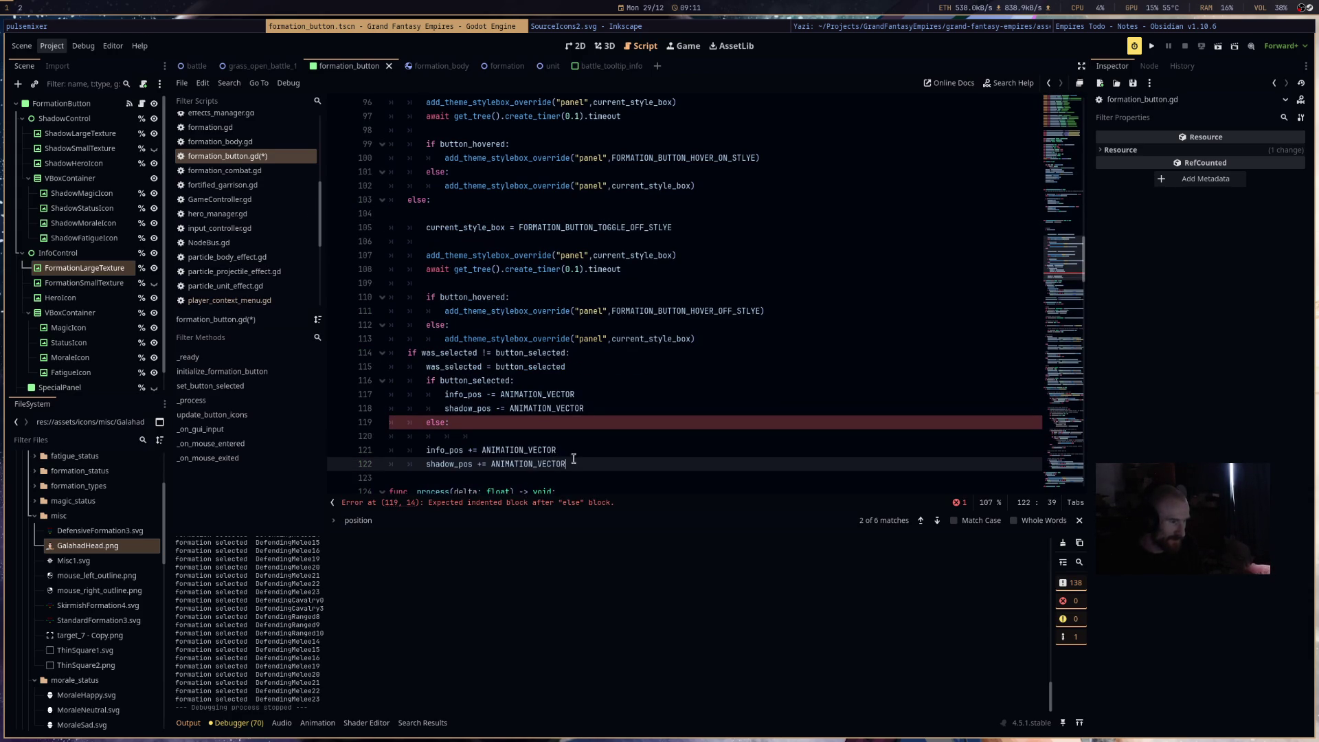
click(483, 439)
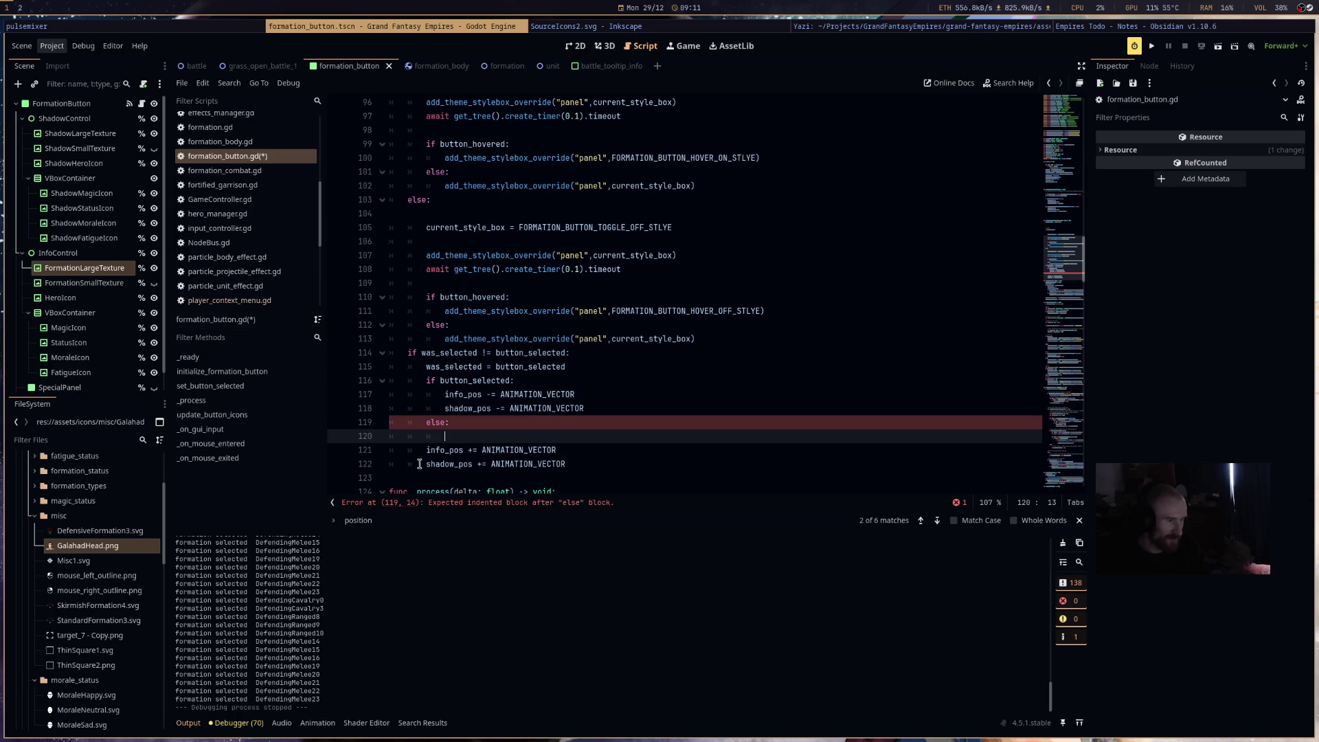
drag(419, 464, 388, 439)
key(Tab)
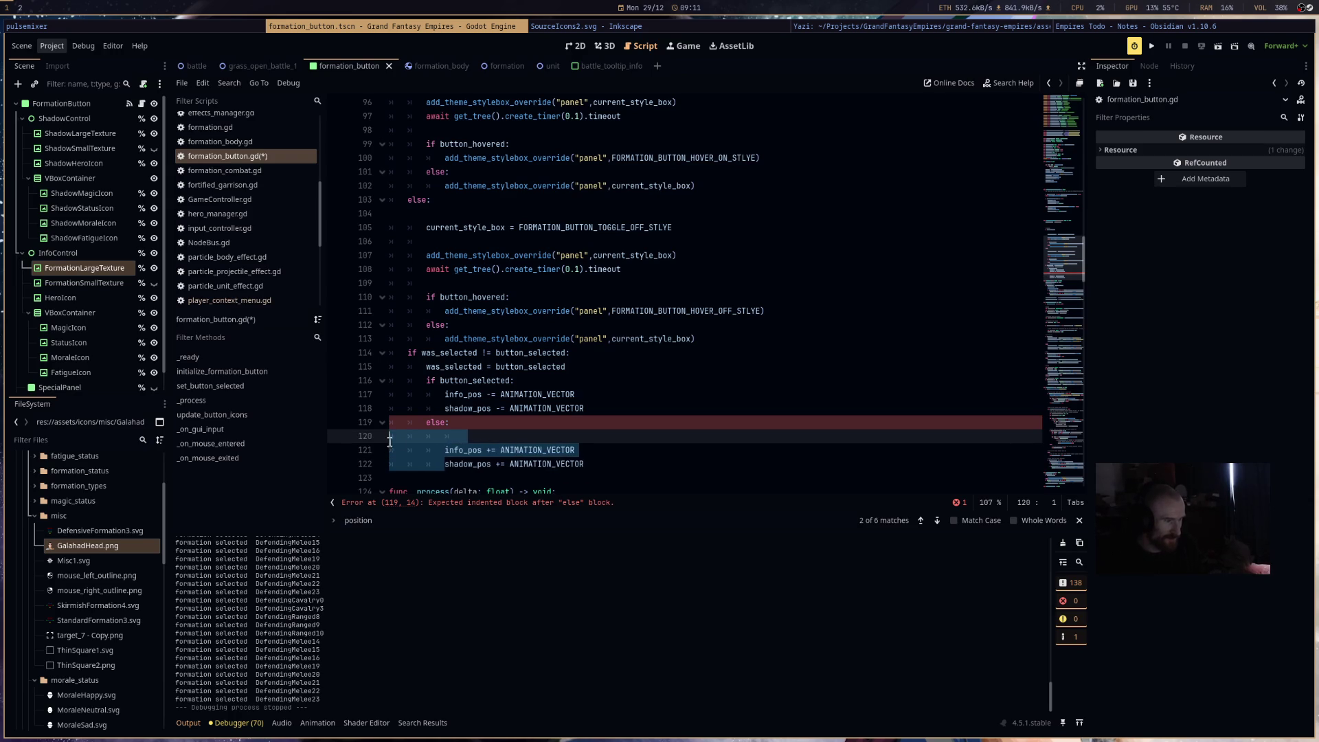
click(479, 440)
drag(591, 438, 449, 422)
key(BackSpace)
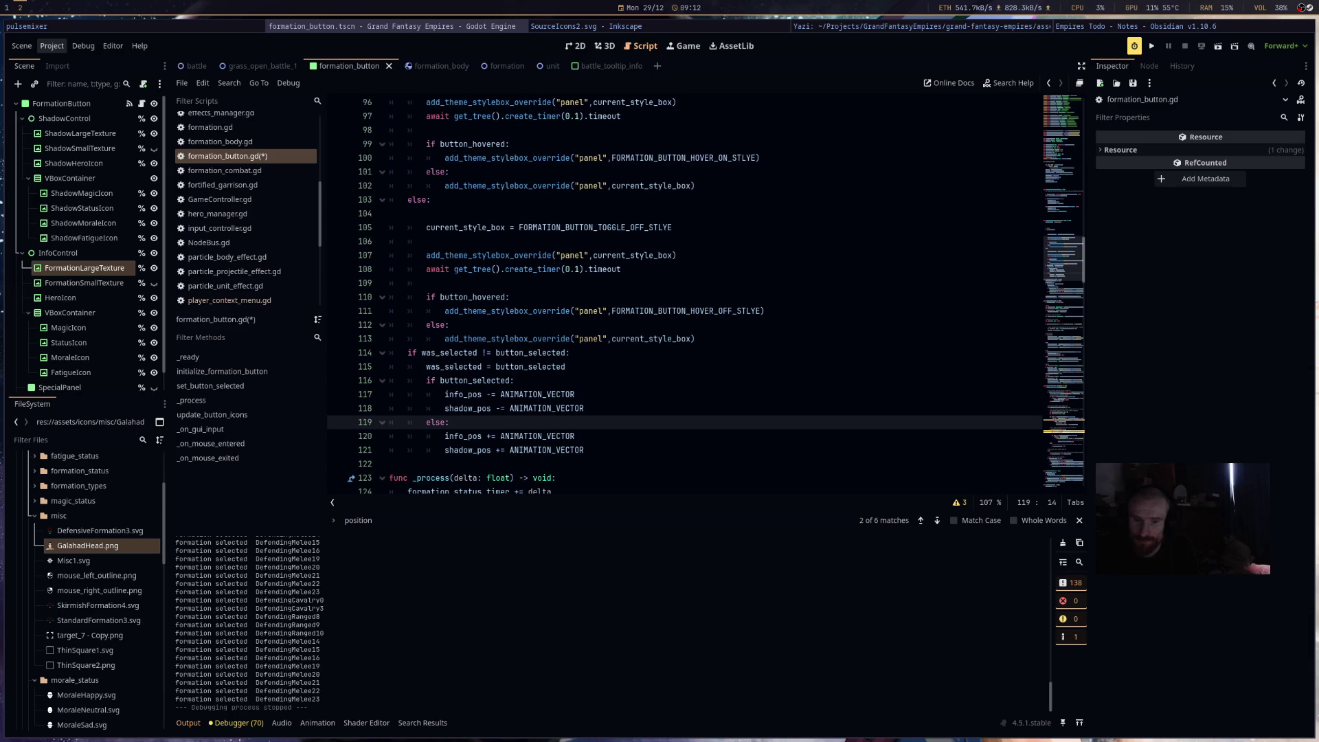
click(637, 436)
click(1152, 45)
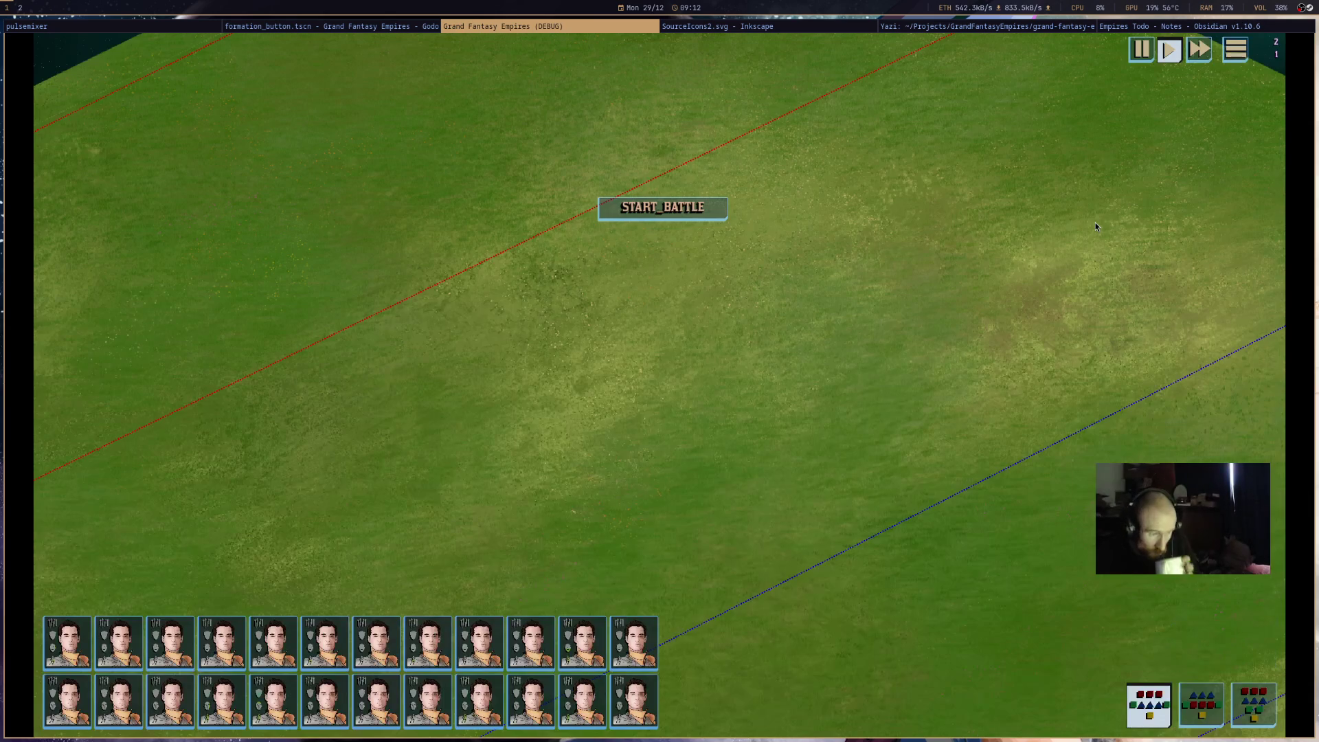
mouse_move(1133, 382)
mouse_down()
mouse_move(856, 604)
mouse_move(853, 682)
mouse_up()
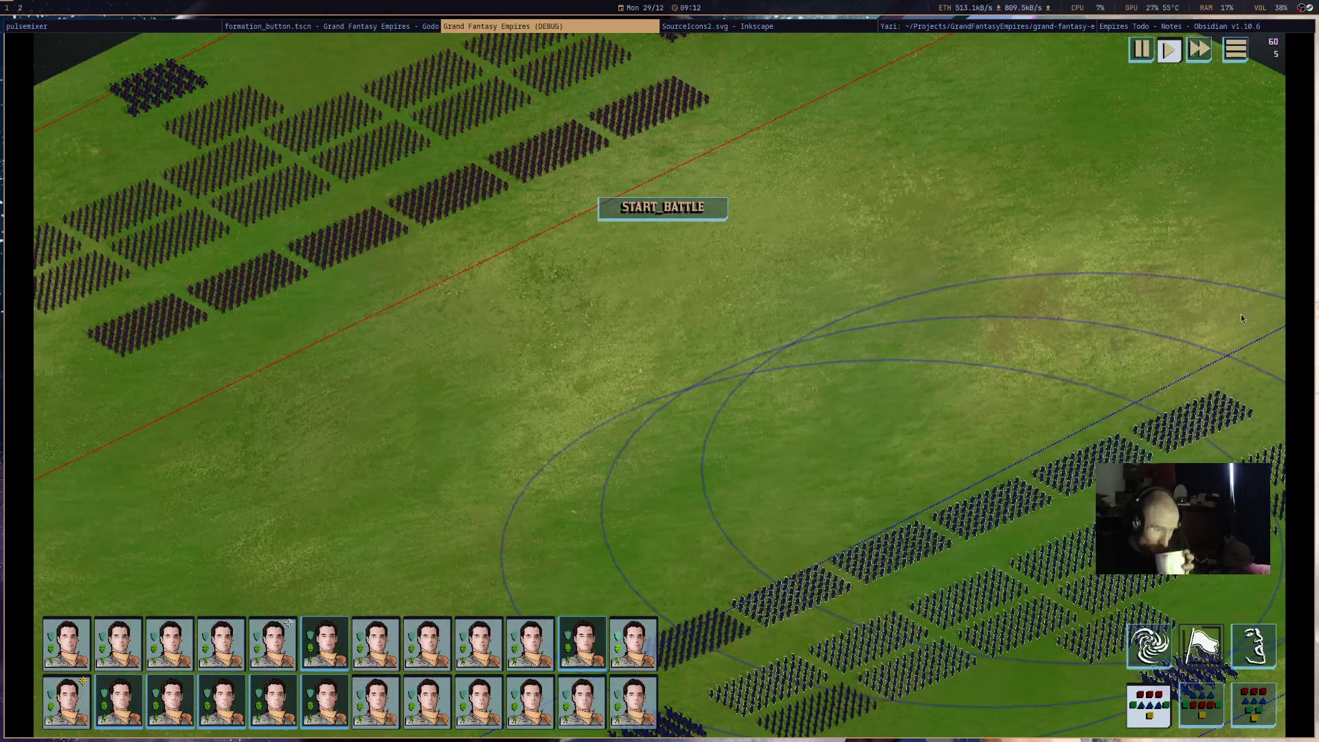
click(783, 430)
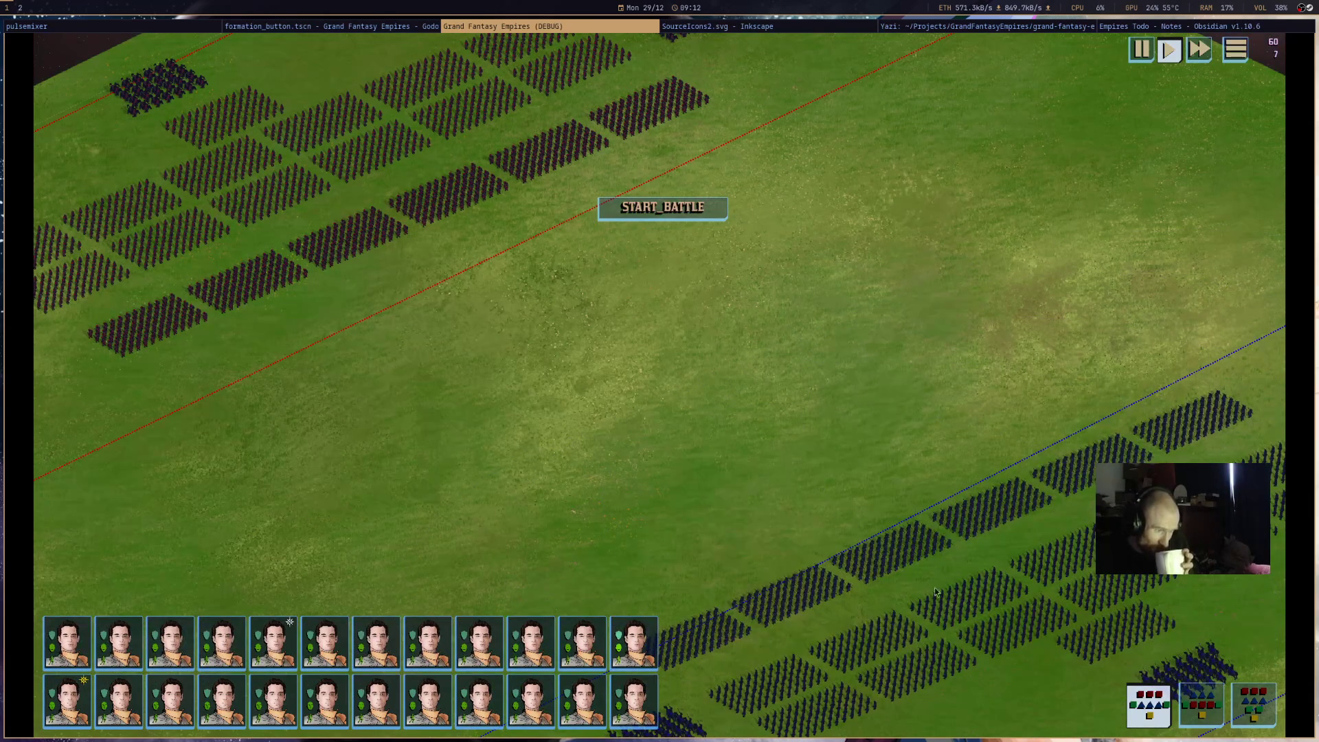
drag(786, 476, 1041, 692)
drag(1055, 499, 896, 306)
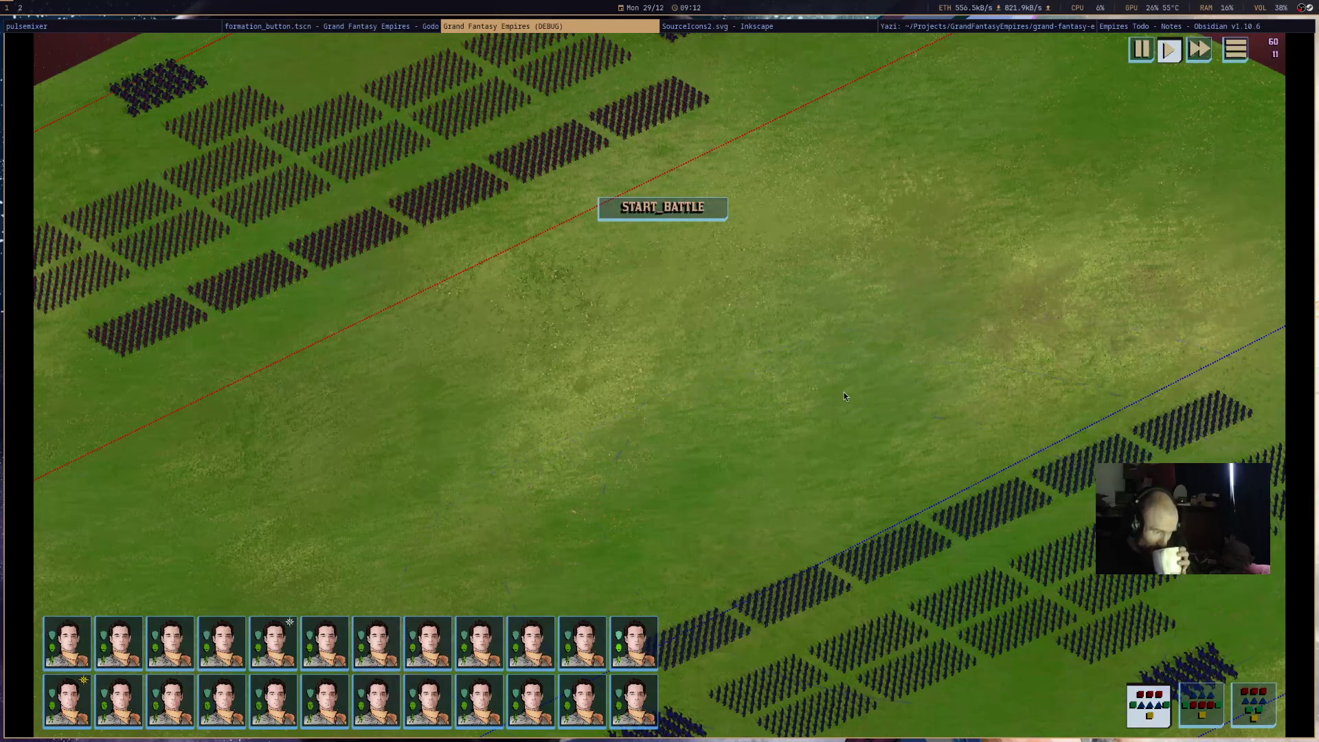
drag(805, 341, 1209, 680)
mouse_move(951, 421)
mouse_down()
mouse_move(803, 676)
mouse_move(1271, 690)
mouse_move(1058, 683)
mouse_up()
drag(732, 261, 979, 721)
drag(752, 326, 1030, 632)
click(1219, 657)
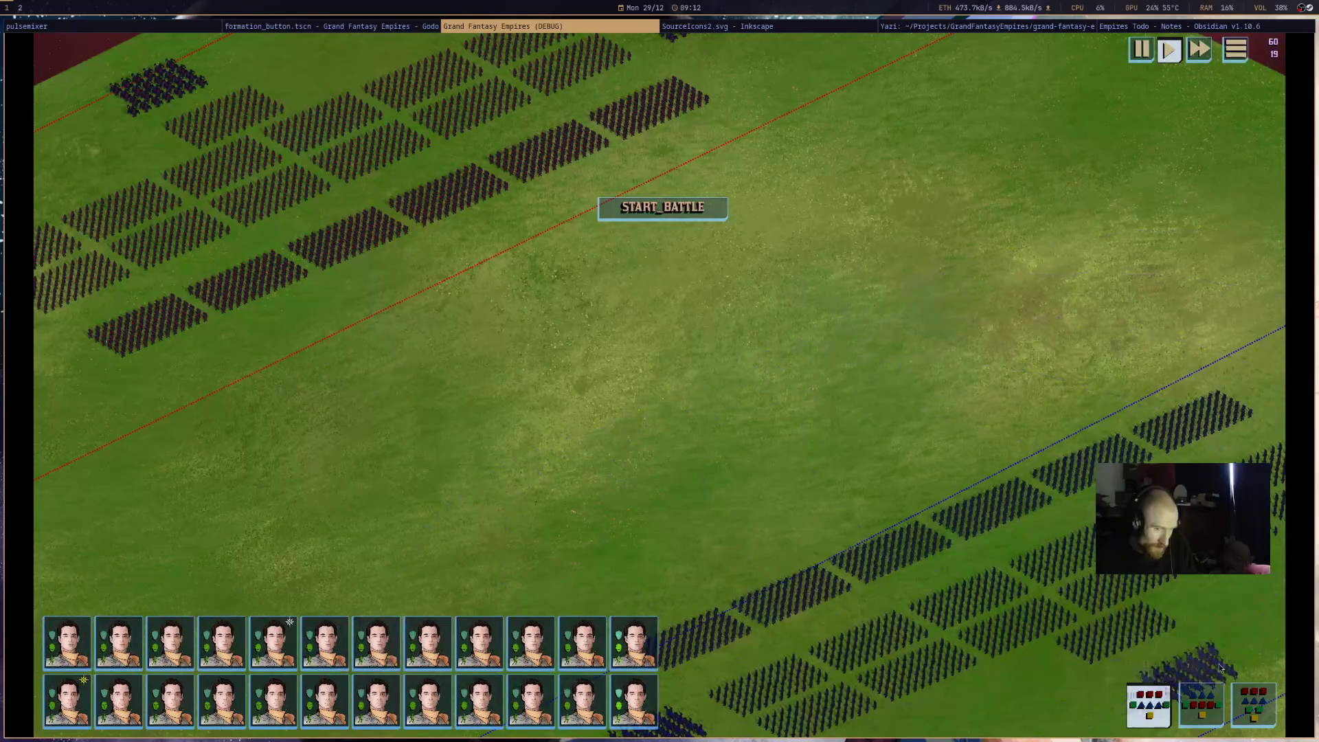
click(1132, 705)
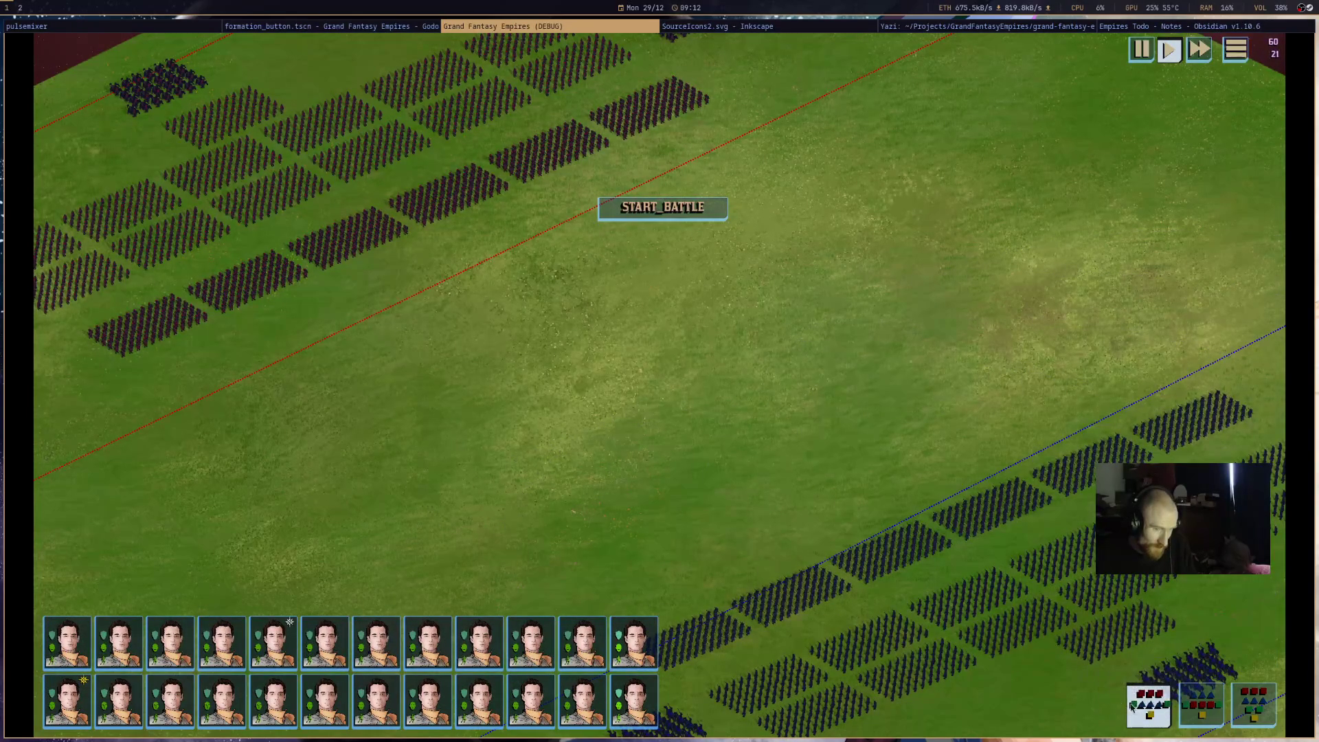
drag(1086, 737, 755, 332)
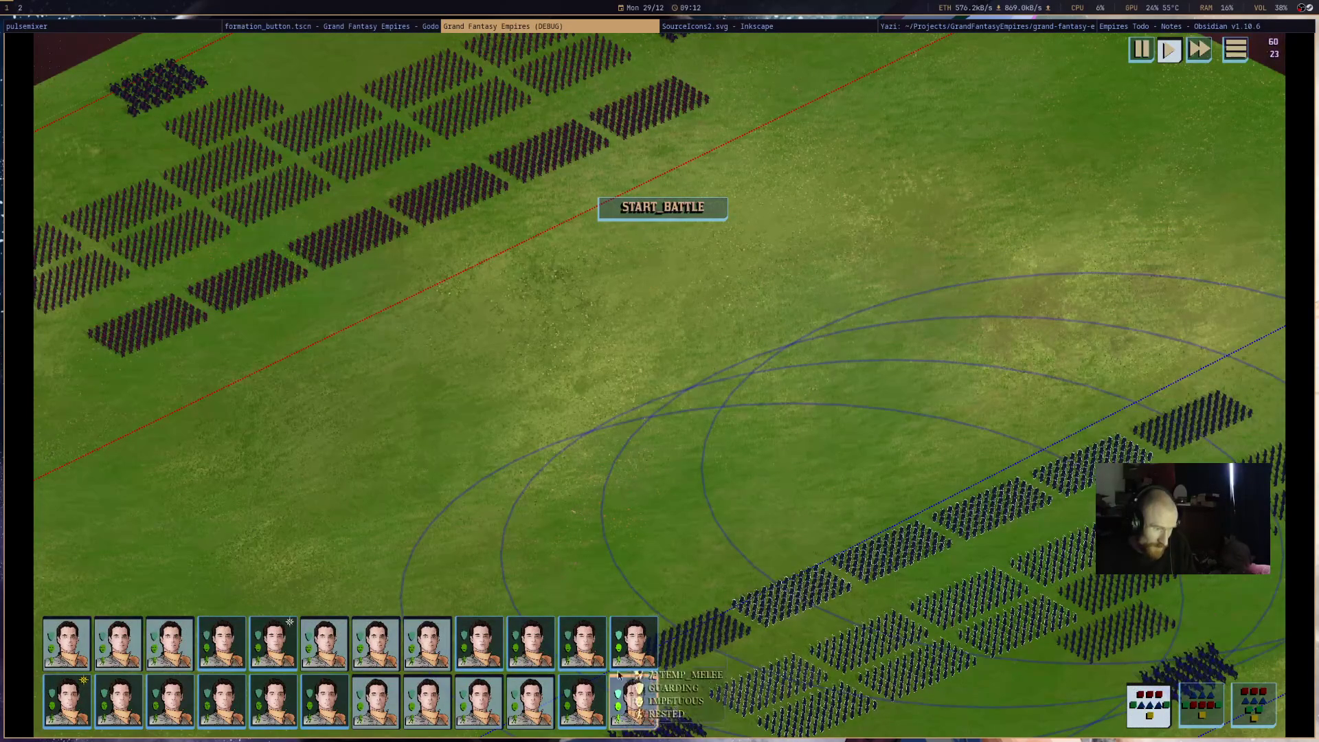
click(922, 331)
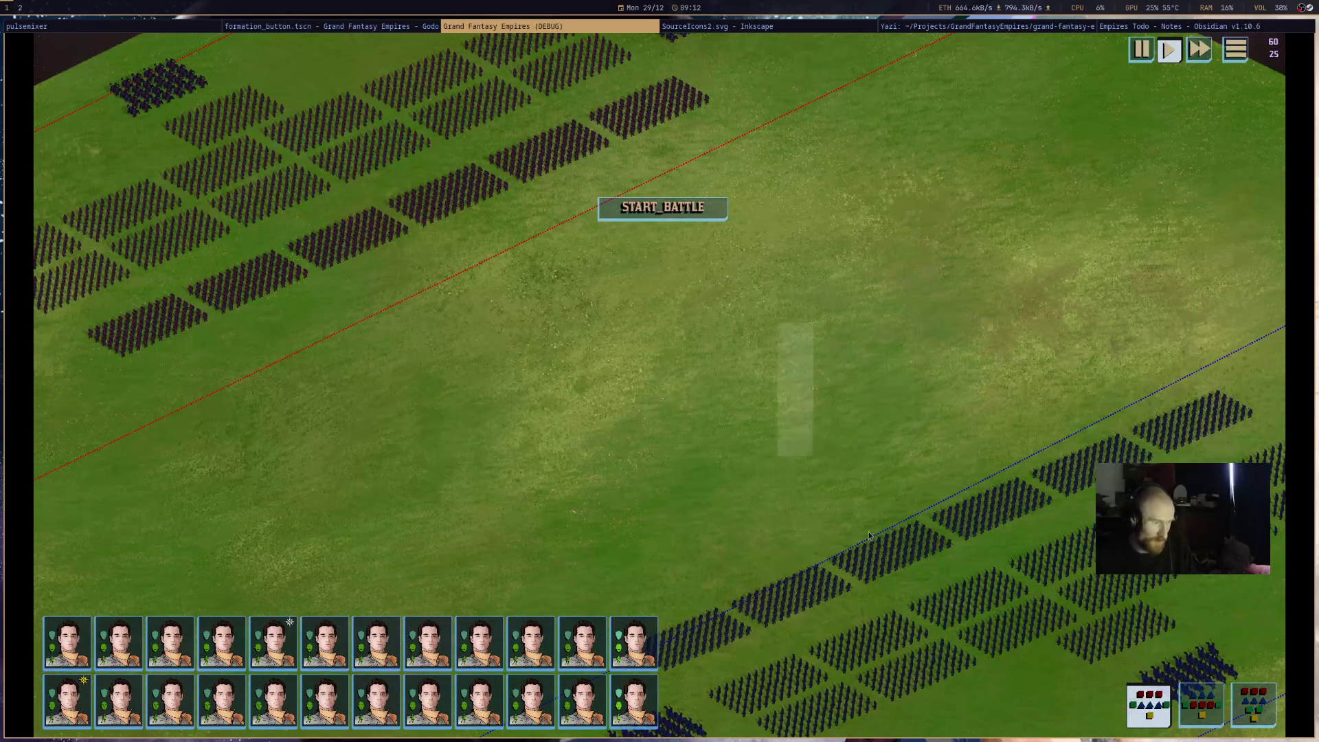
key(ctrl+a)
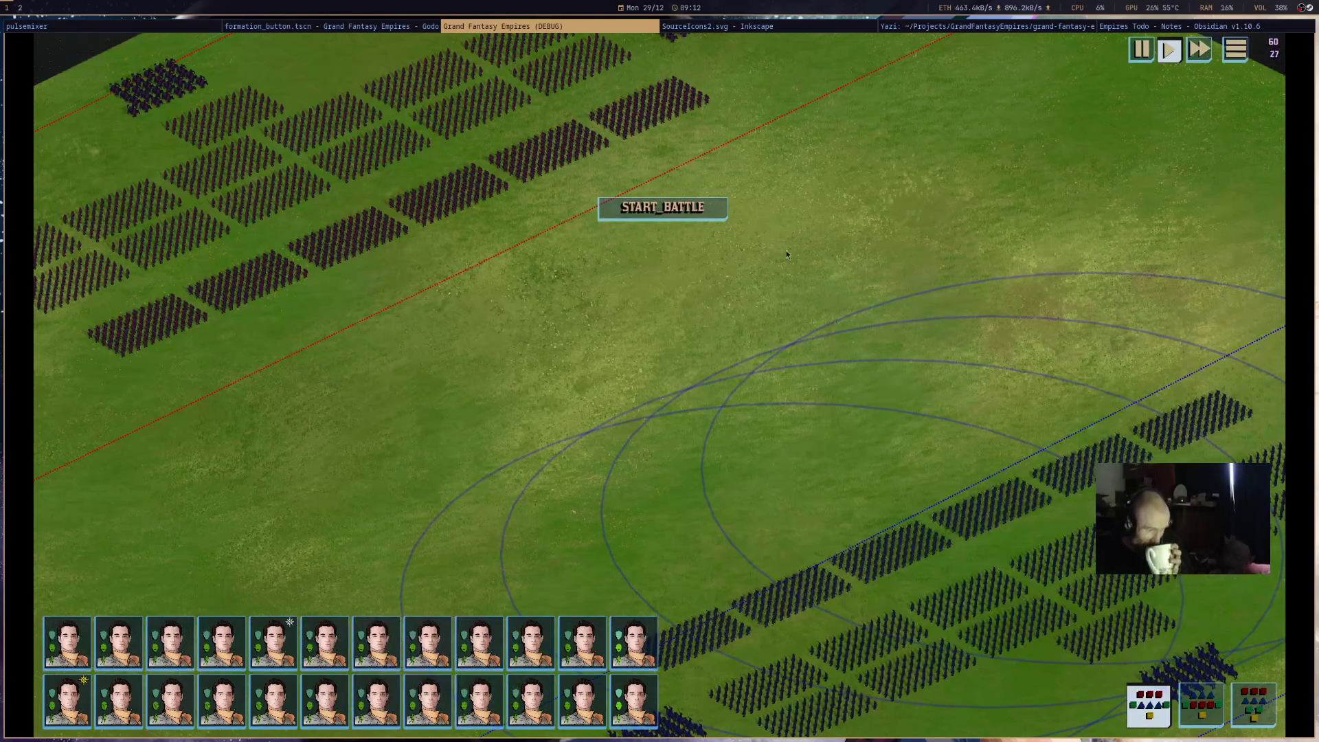
click(888, 367)
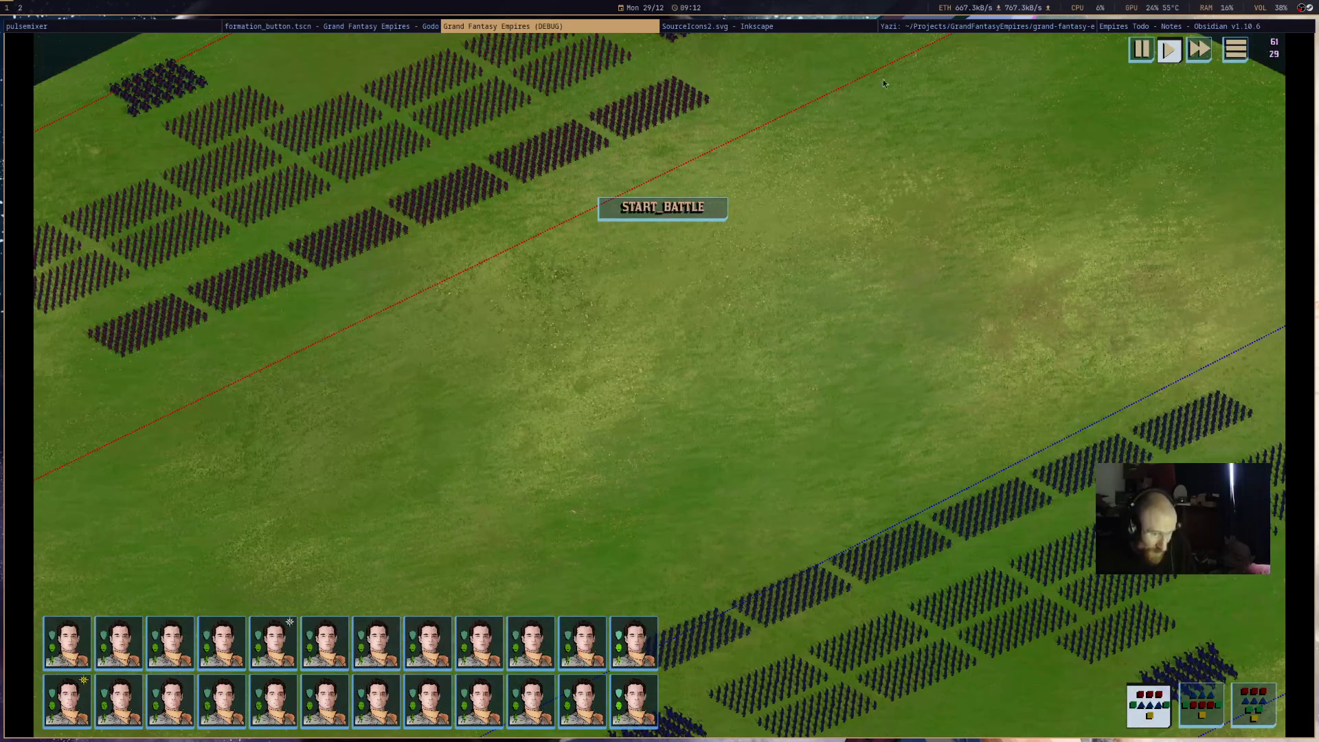
middle_click(637, 30)
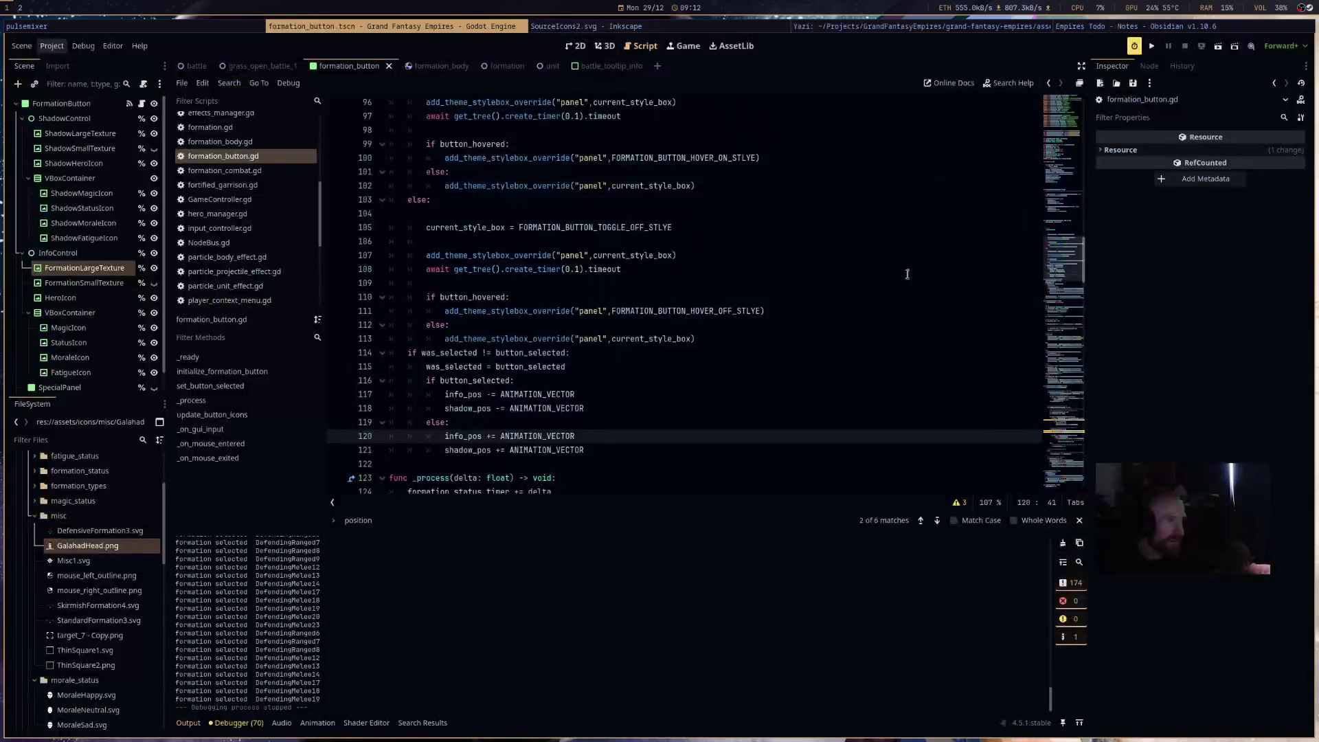
- Change the info_control and shadow_control lerps on lines 134–135 to 15*delta and save
click(1068, 149)
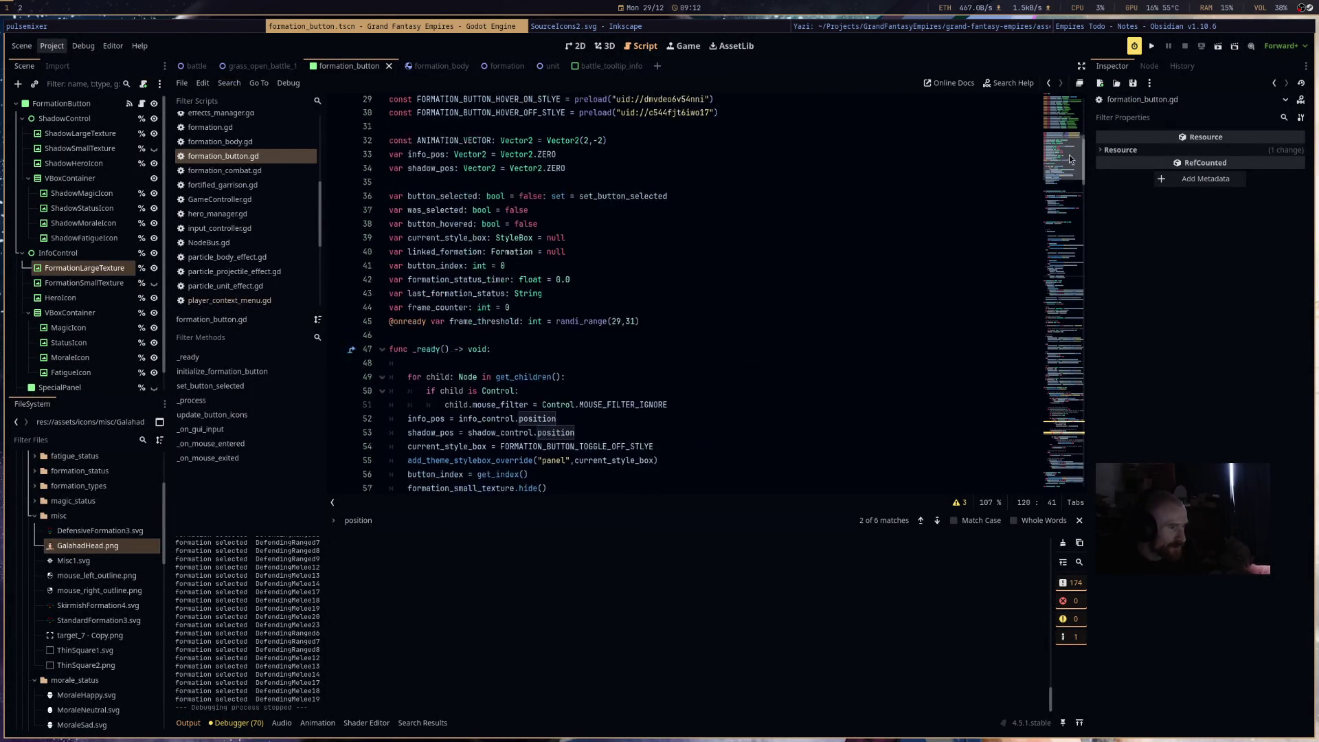
click(1077, 108)
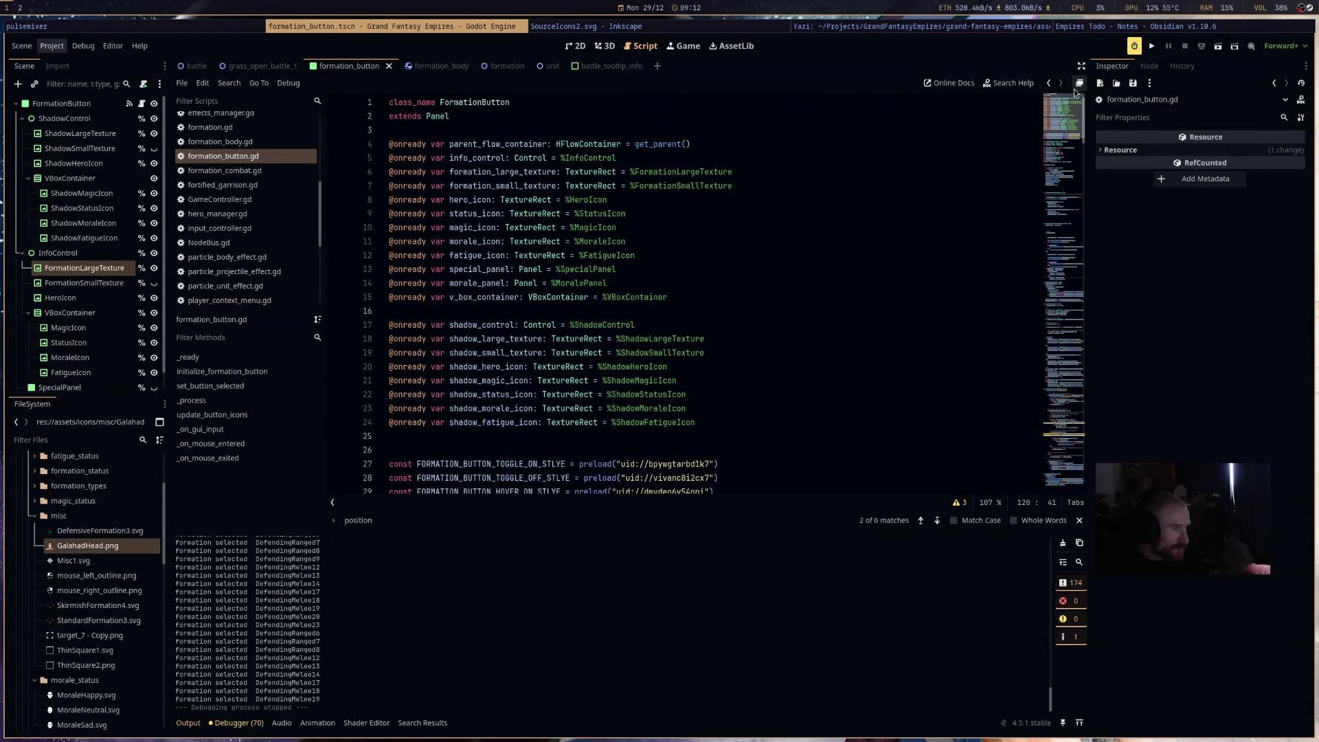
drag(1076, 92, 1076, 291)
click(693, 313)
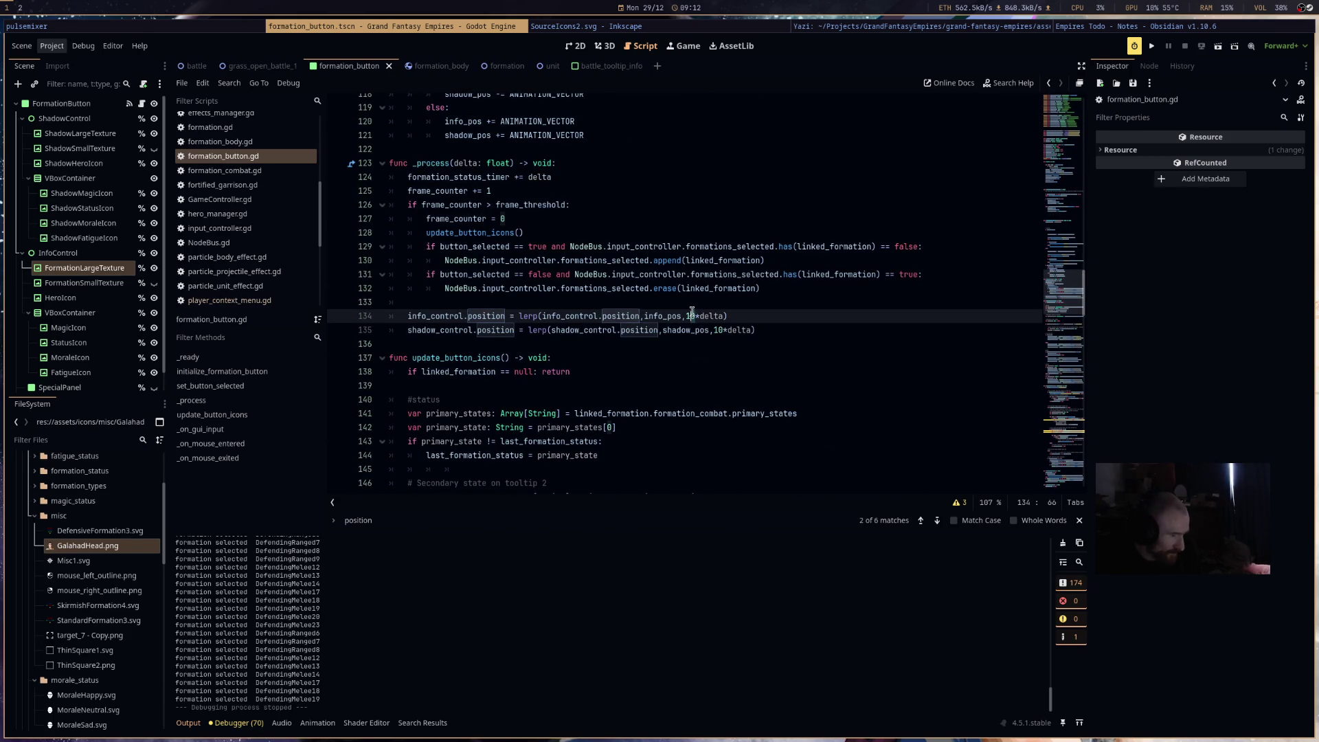
click(719, 330)
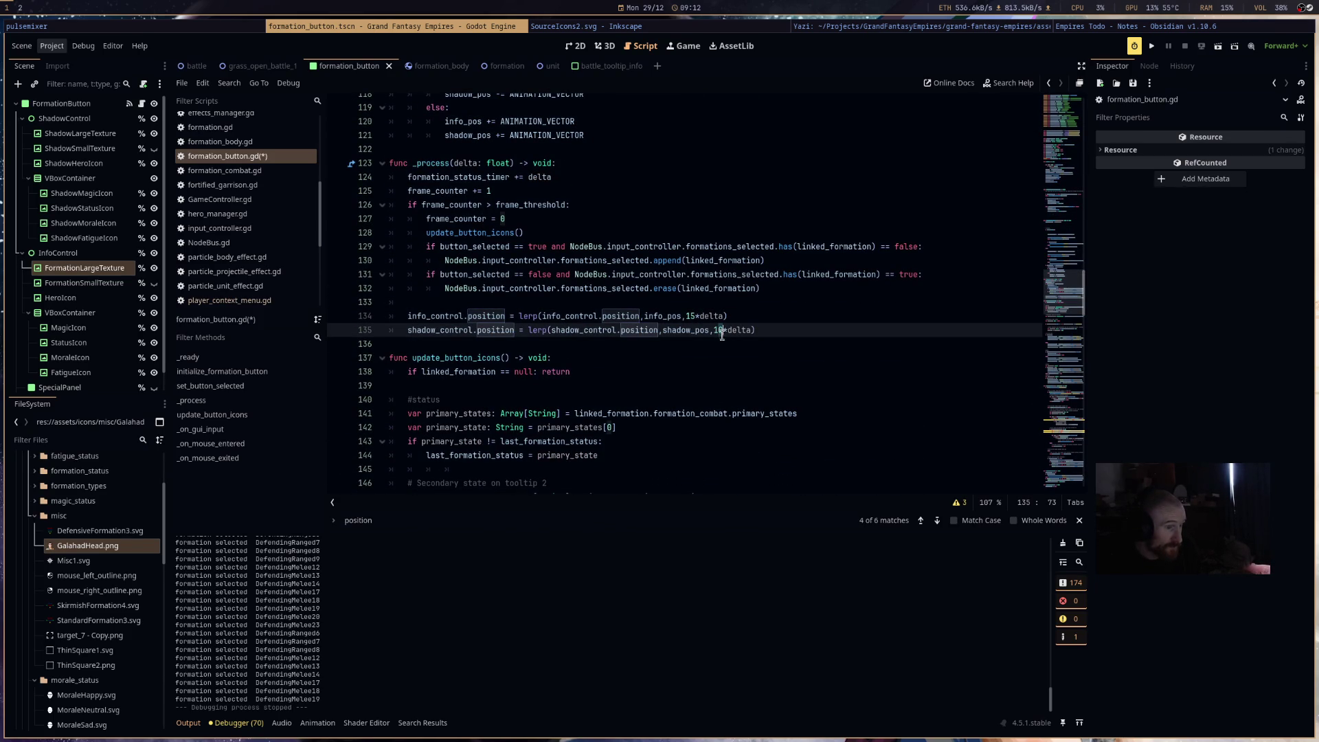
text(5)
key(ctrl+s)
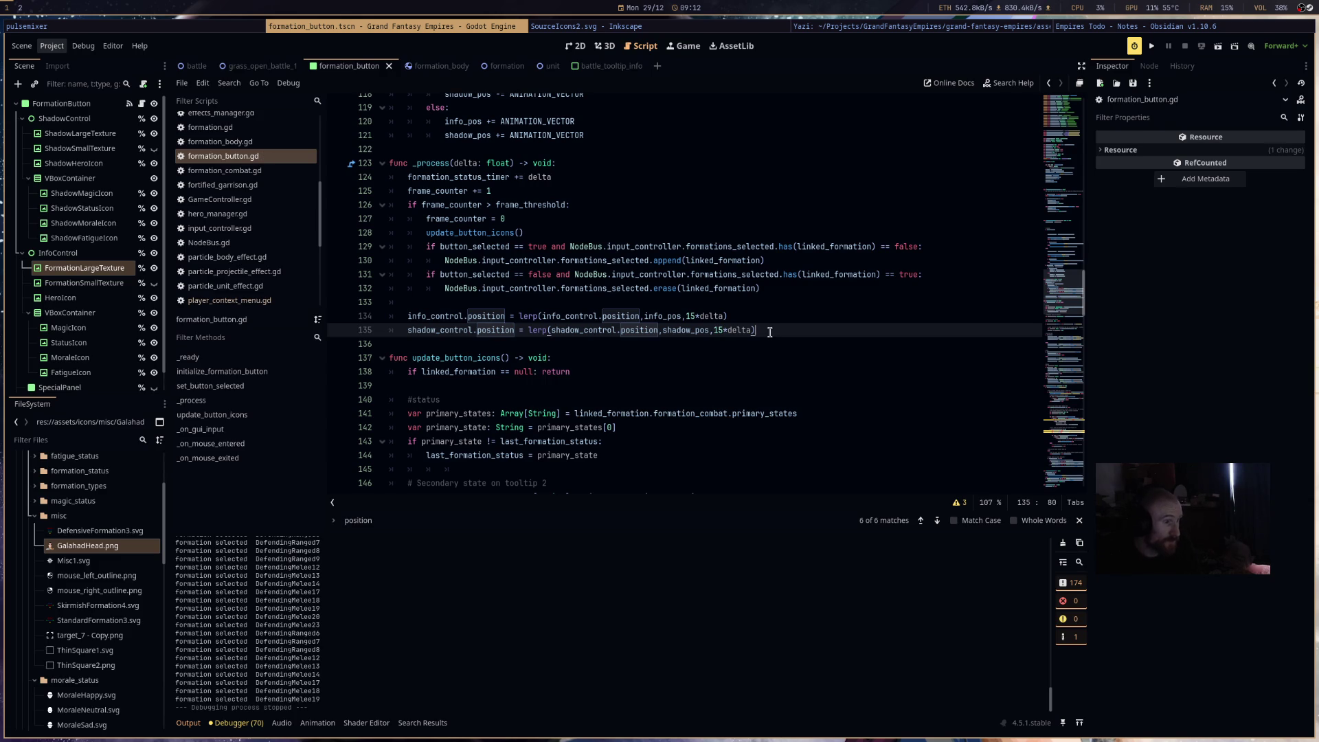
scroll(770, 332, down, 11)
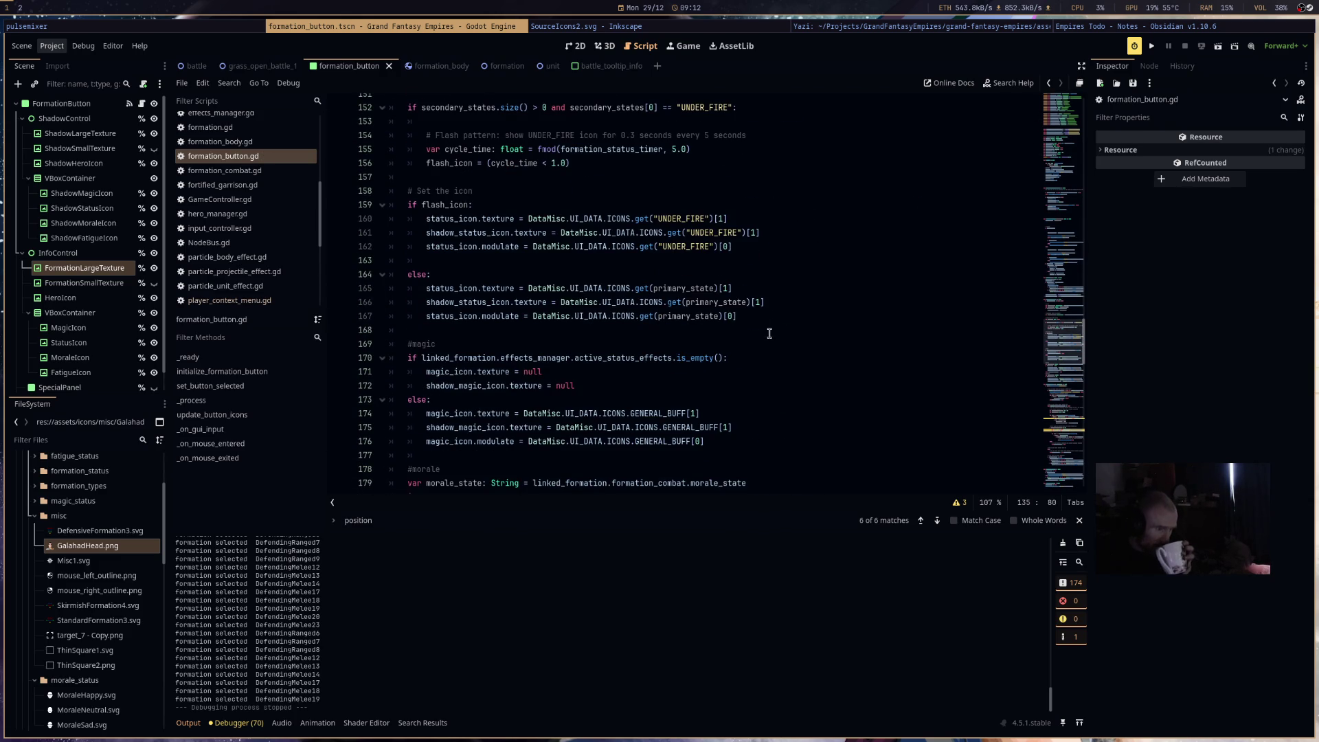
scroll(769, 333, down, 14)
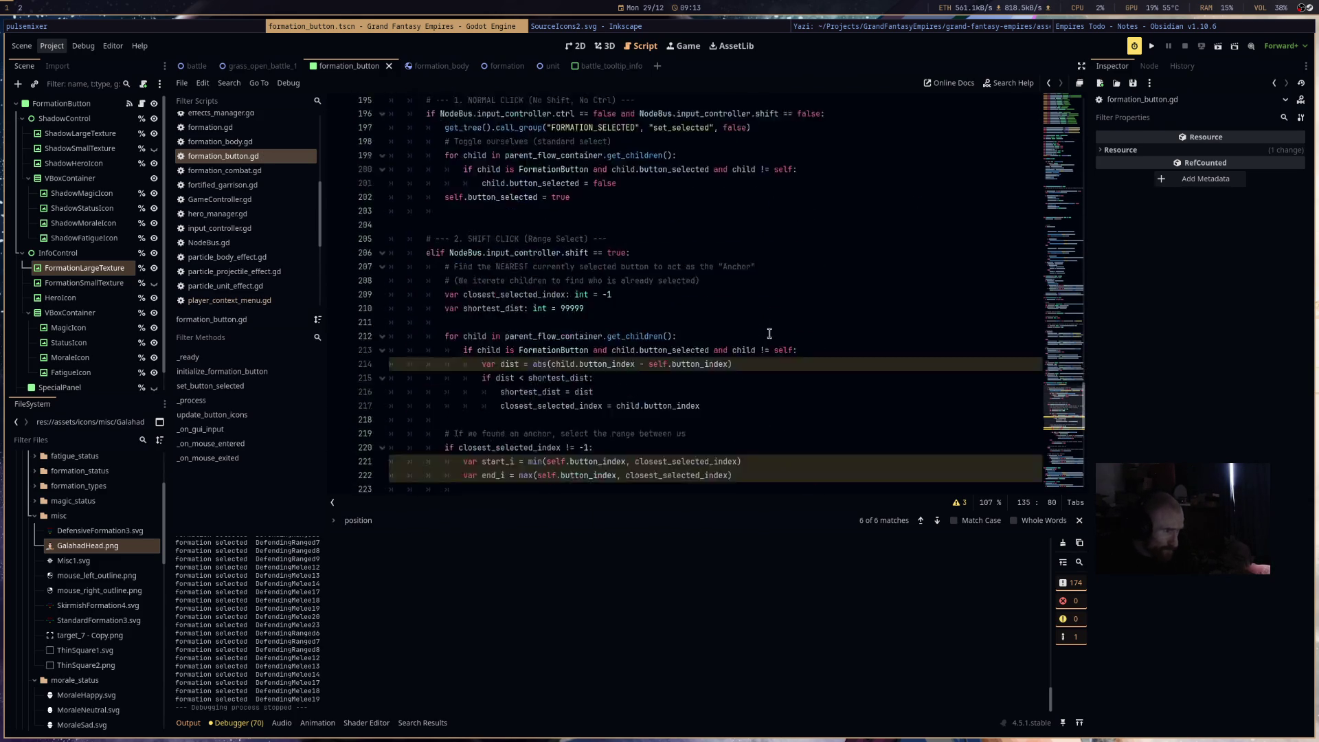
scroll(769, 333, down, 13)
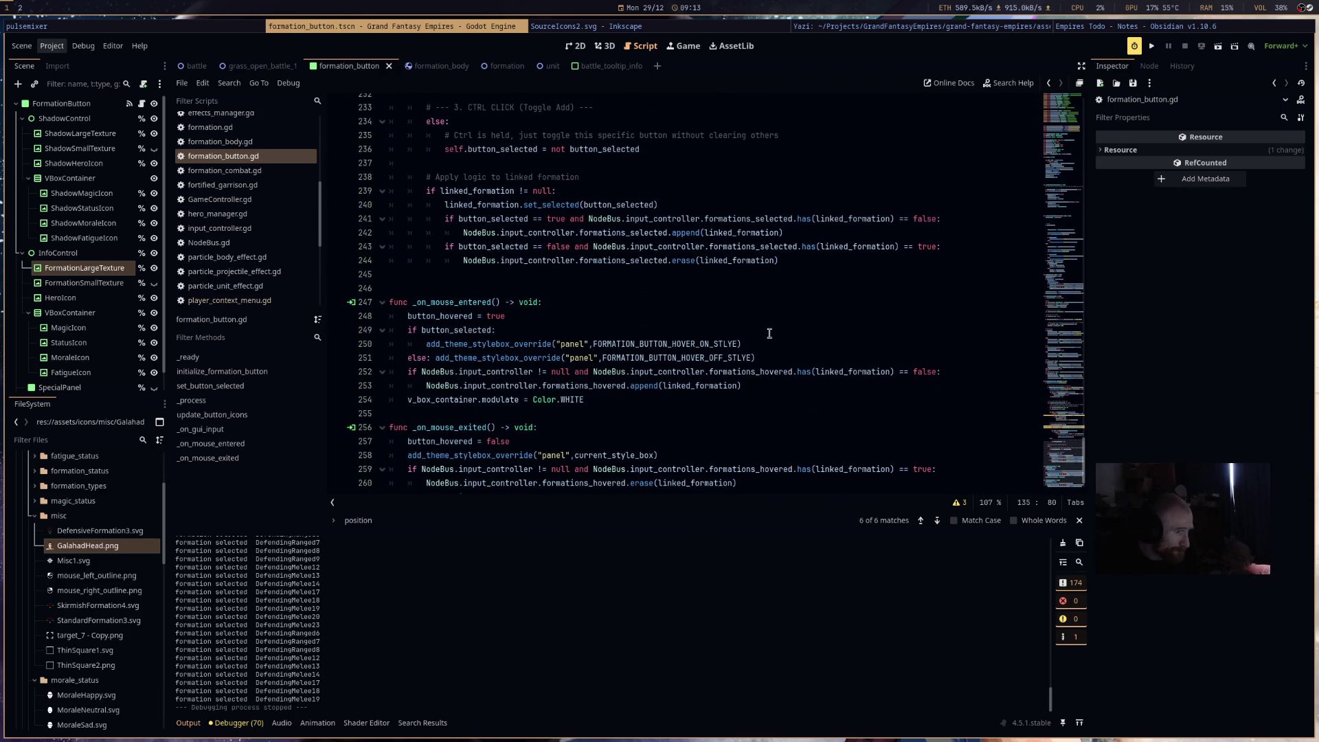
scroll(769, 333, down, 2)
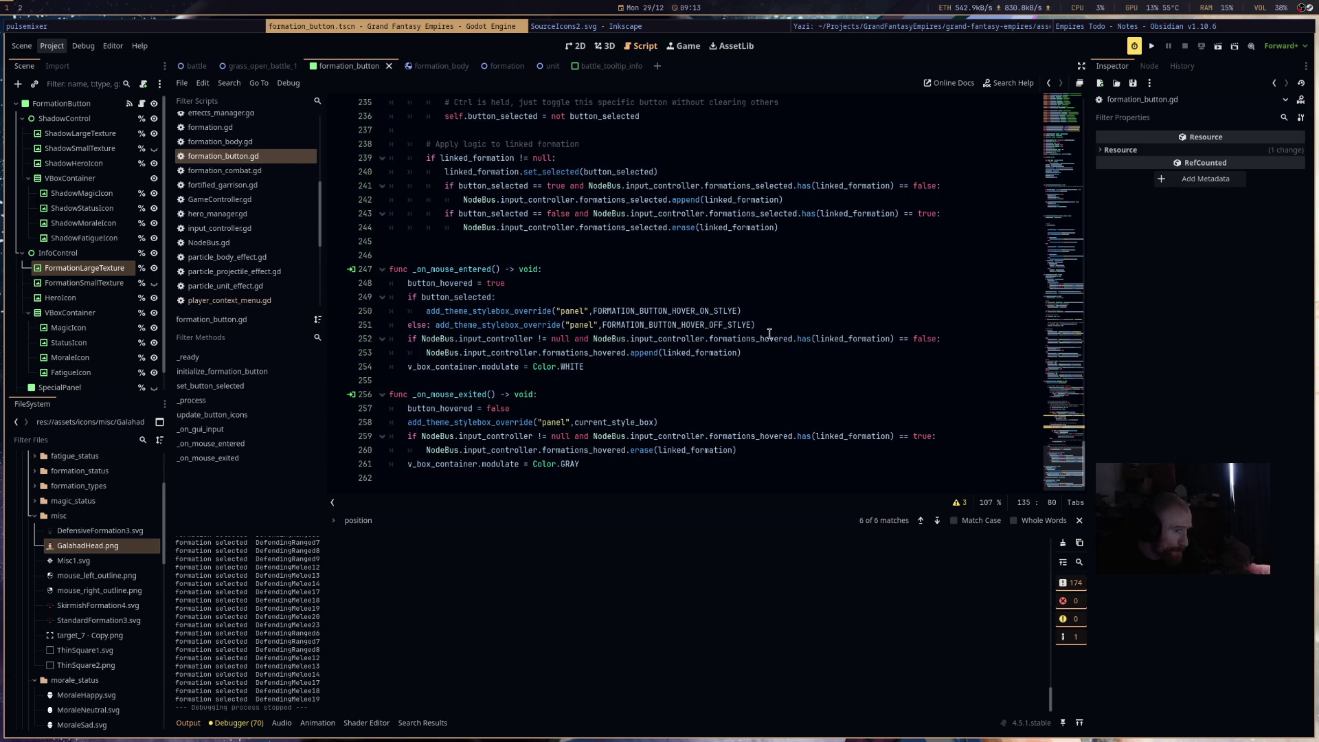
click(648, 365)
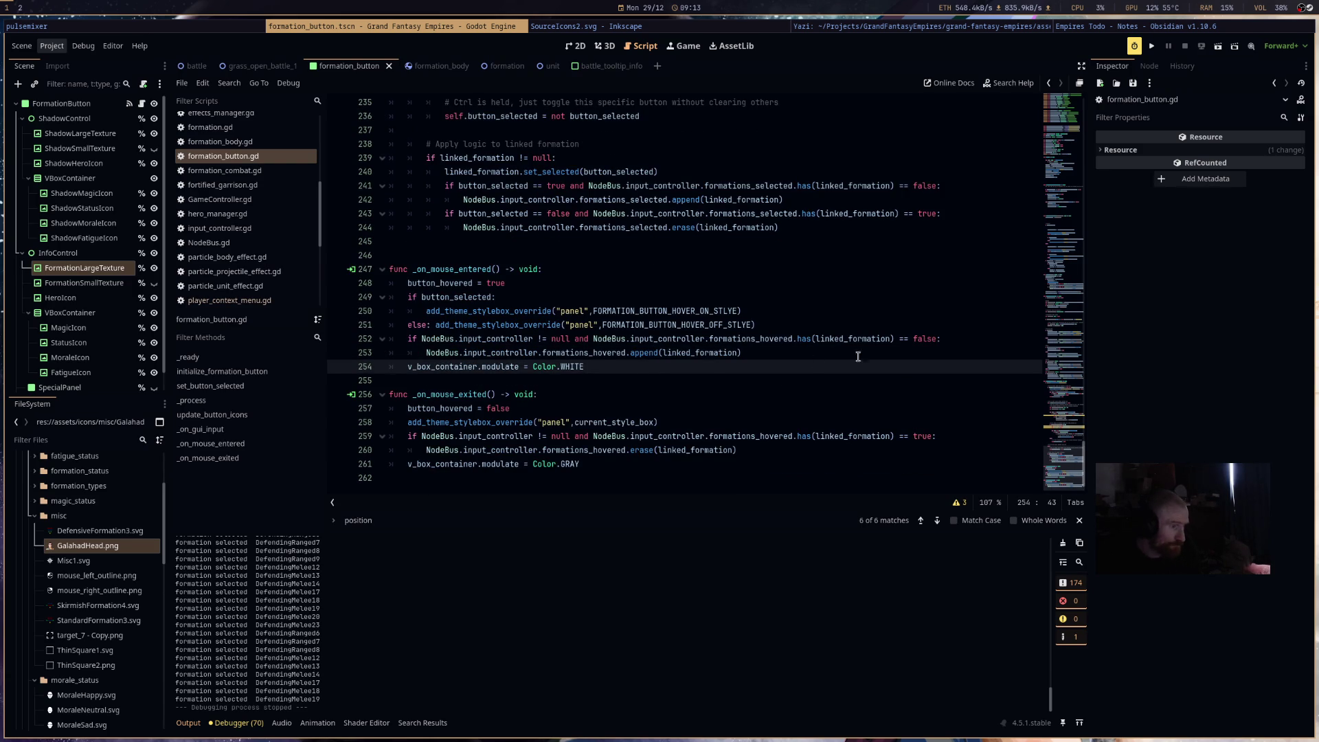
text(())
- Add 'info_pos += ANIMATION_VECTOR' below line 254 in _on_mouse_entered
key(BackSpace)
key(Return)
key(BackSpace)
key(BackSpace)
key(Return)
text(info)
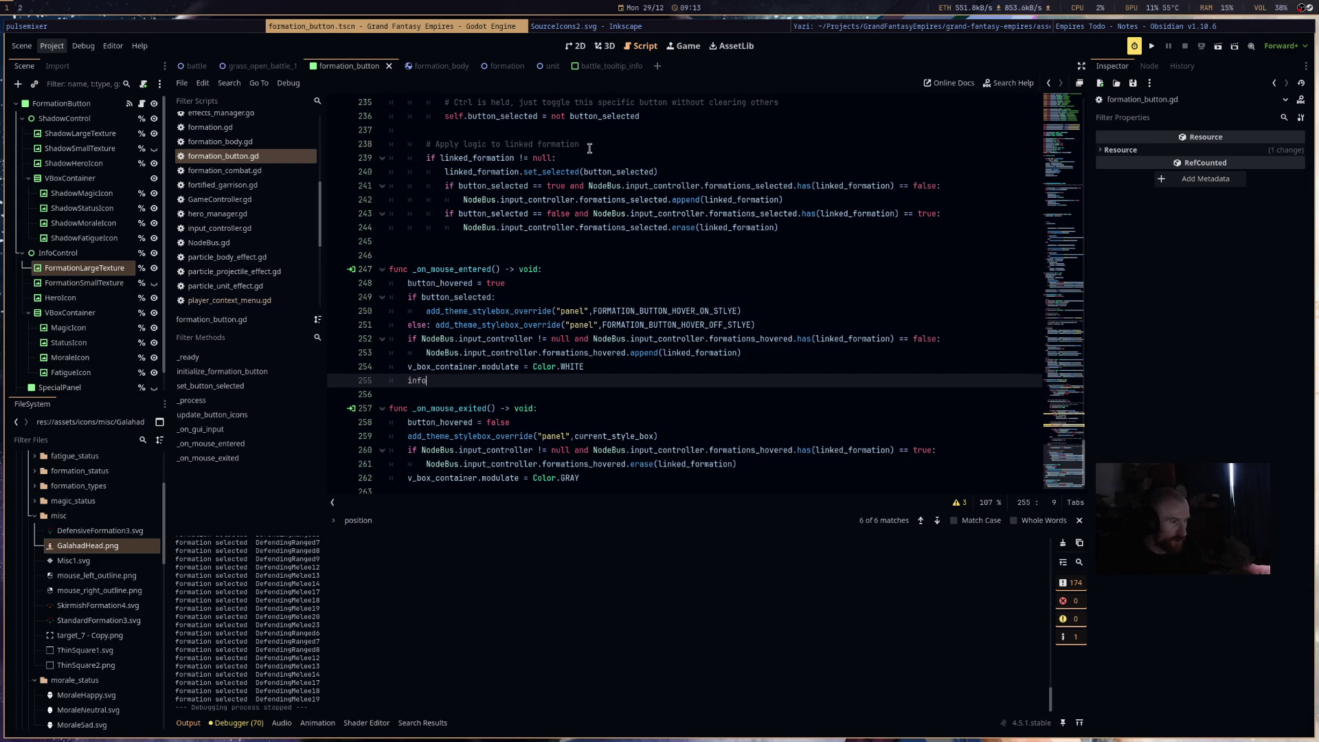
text(_pos += )
text(VE)
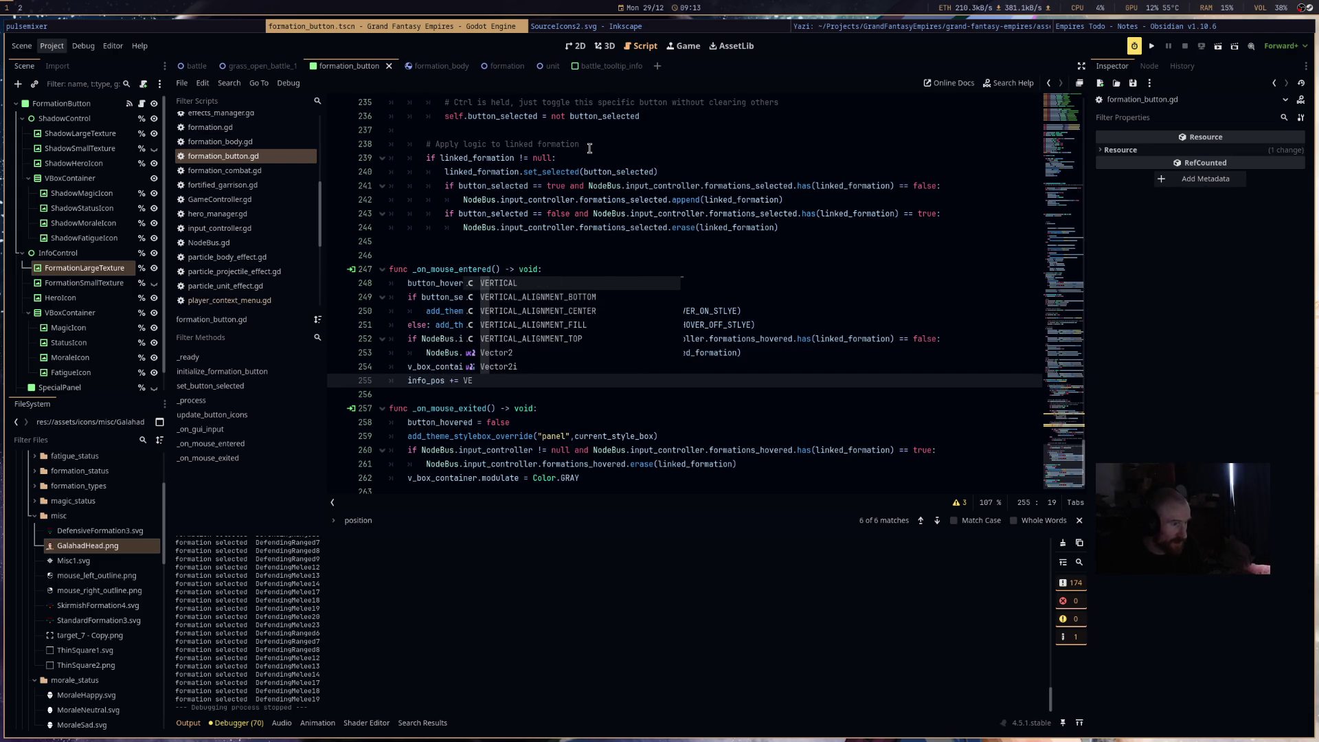
key(BackSpace)
key(BackSpace)
key(Return)
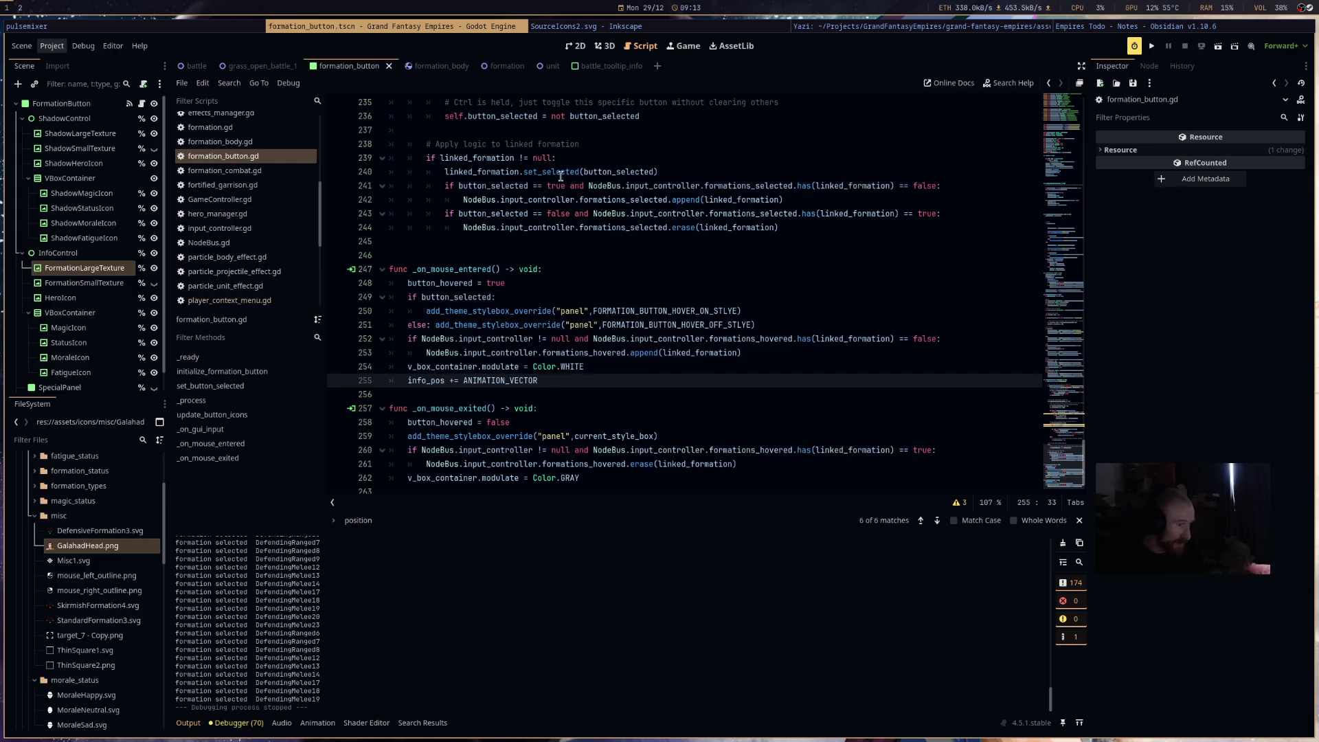
- Copy that line into _on_mouse_exited as 'info_pos -= ANIMATION_VECTOR' and save the script
drag(539, 380, 401, 378)
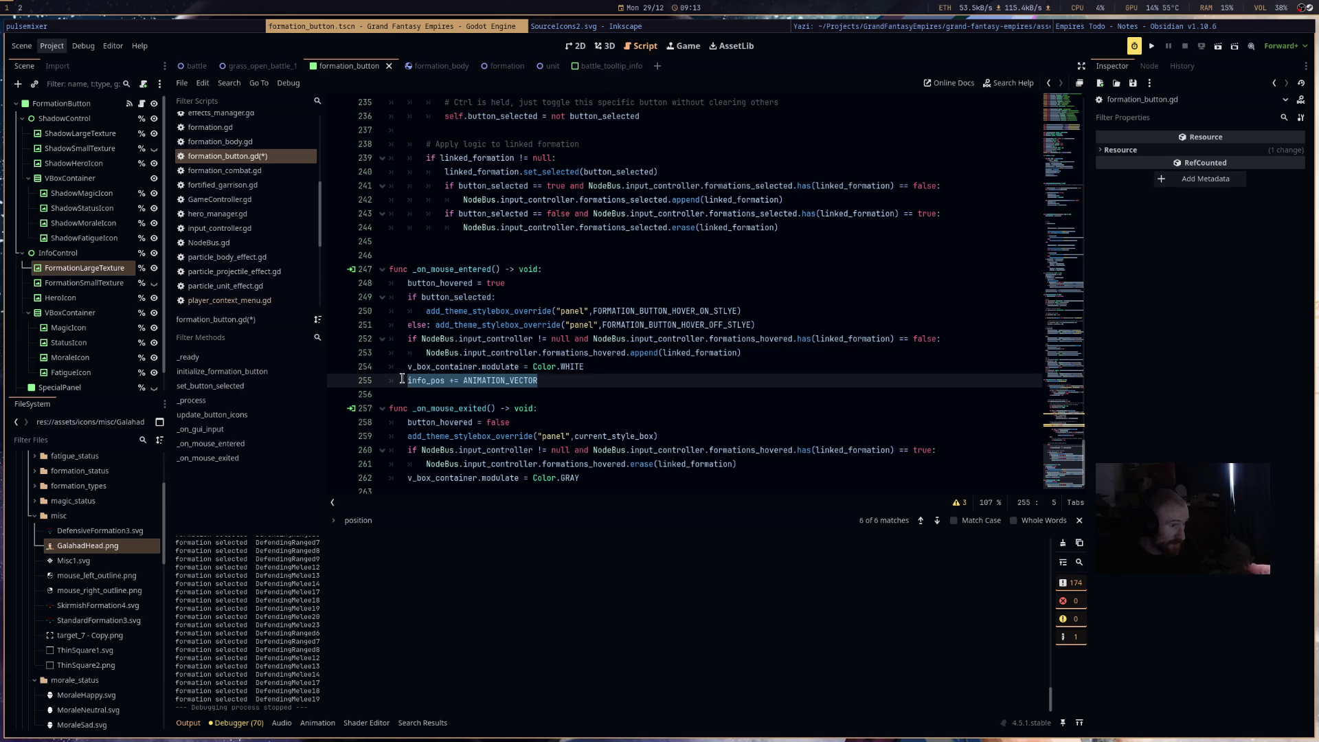
key(ctrl+c)
click(594, 475)
key(Return)
key(ctrl+v)
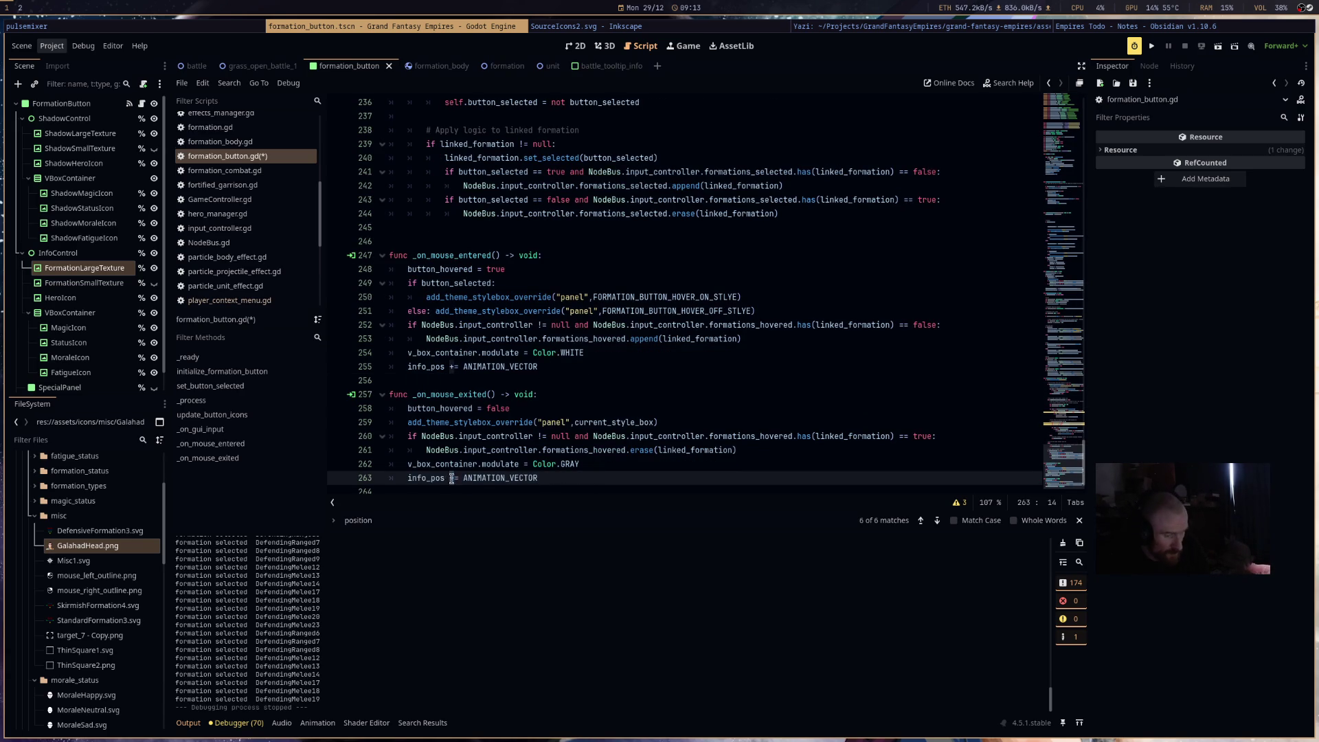
key(Delete)
text(-)
click(571, 440)
key(ctrl+s)
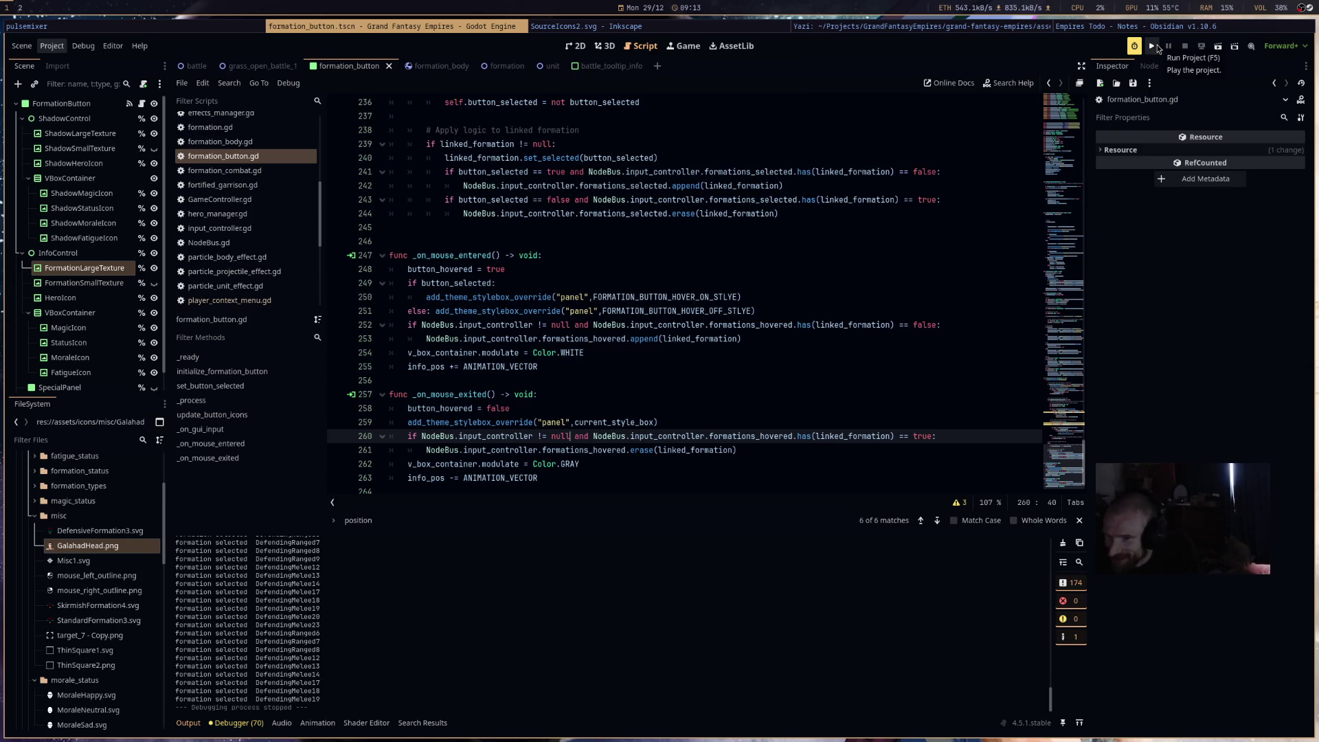
- Run the project and move the whole blue army into a new formation
click(1156, 47)
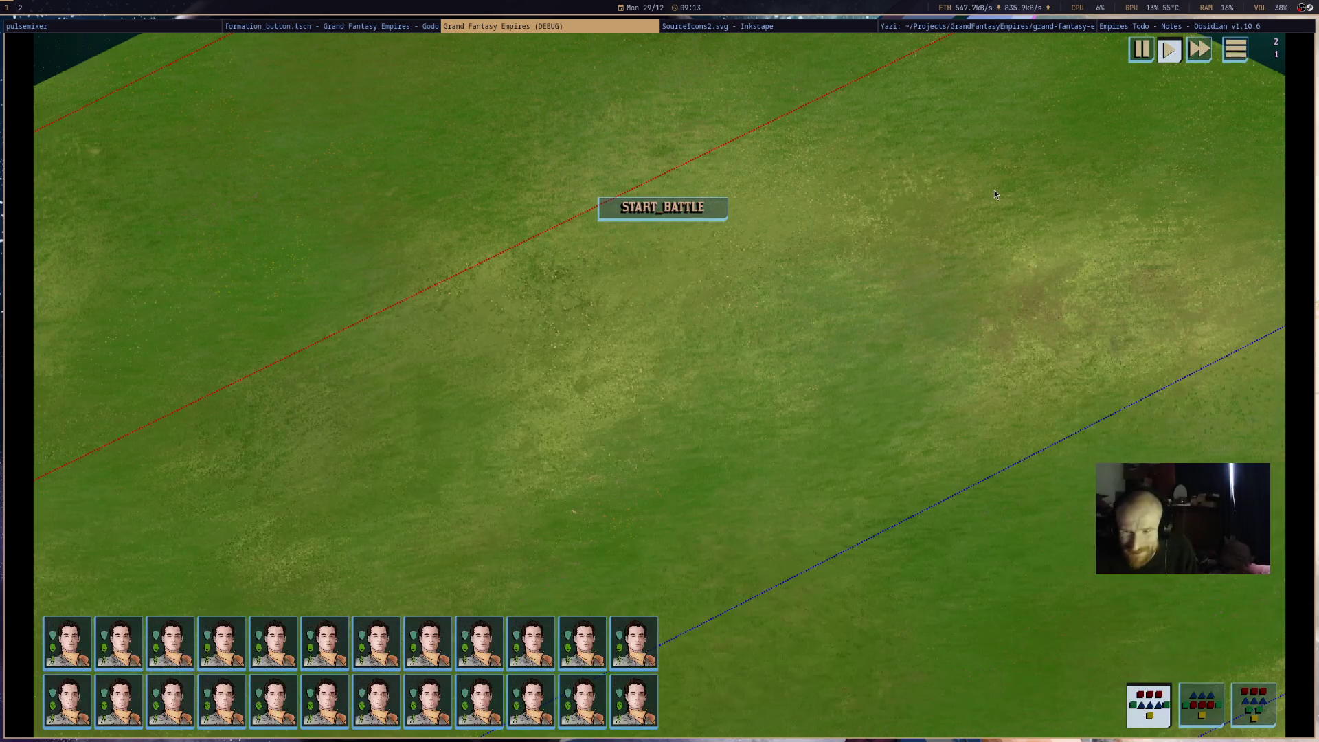
middle_drag(835, 350, 773, 250)
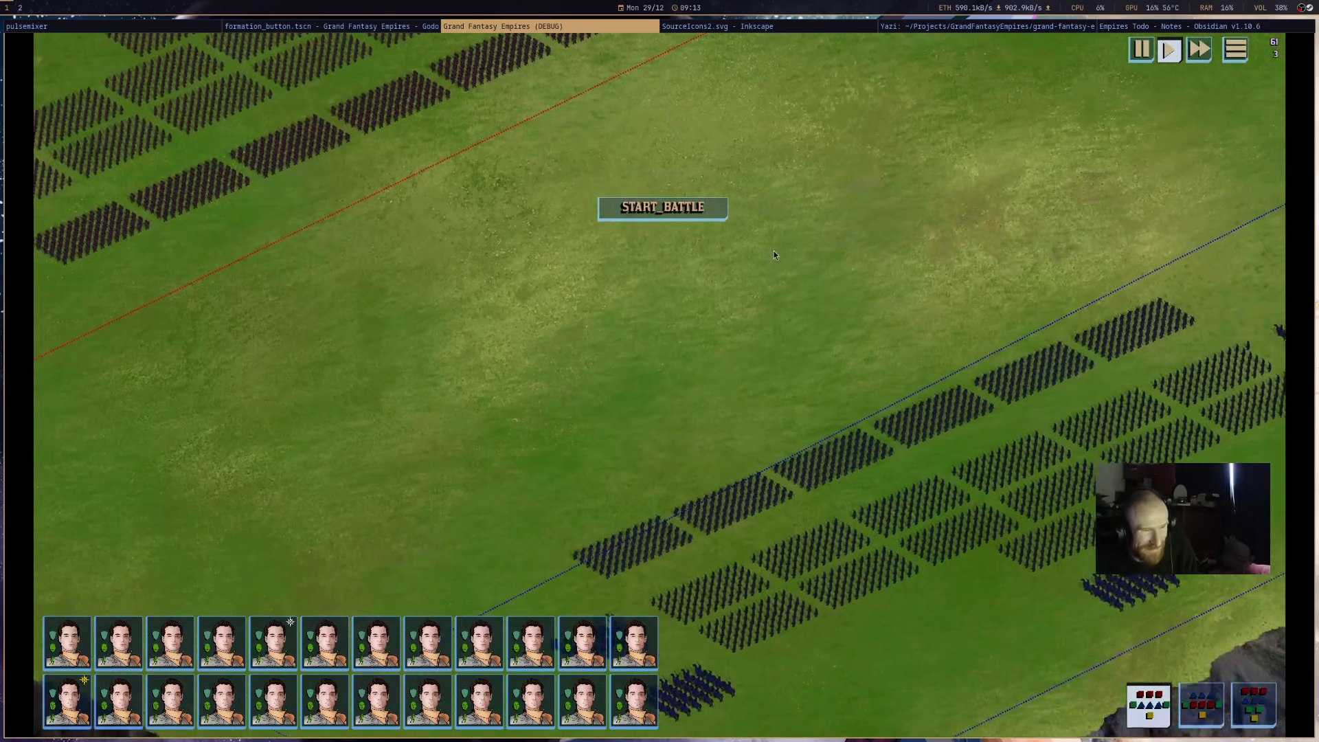
scroll(827, 258, down, 3)
drag(562, 583, 998, 376)
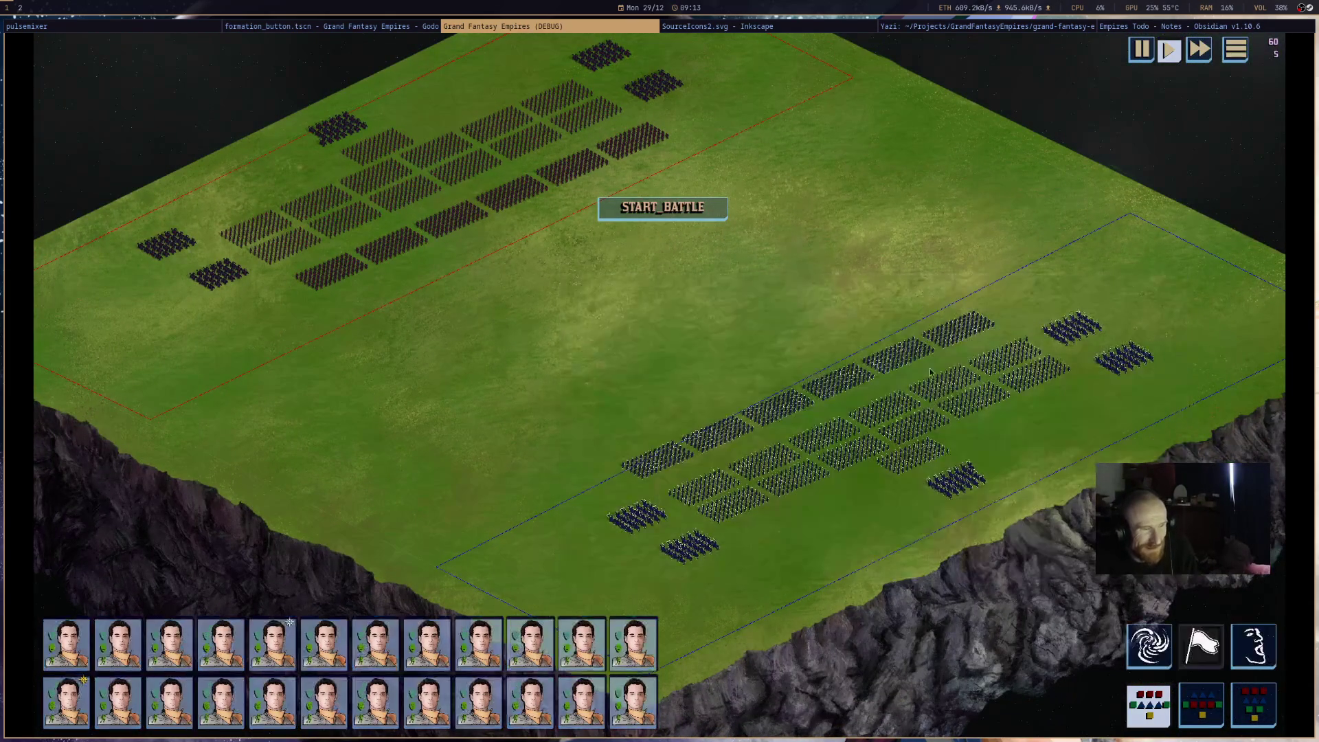
click(742, 350)
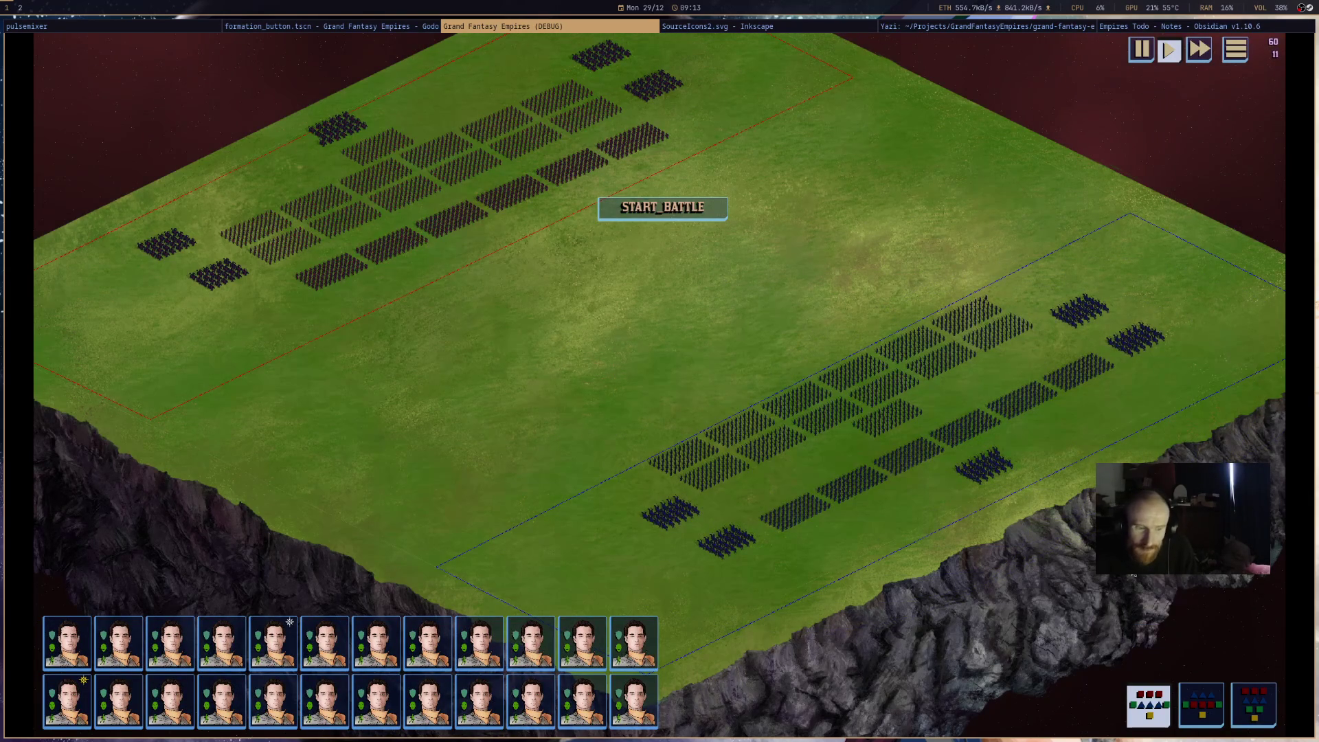
- Select a blue unit block and units from both portrait rows, then clear the selection
click(980, 481)
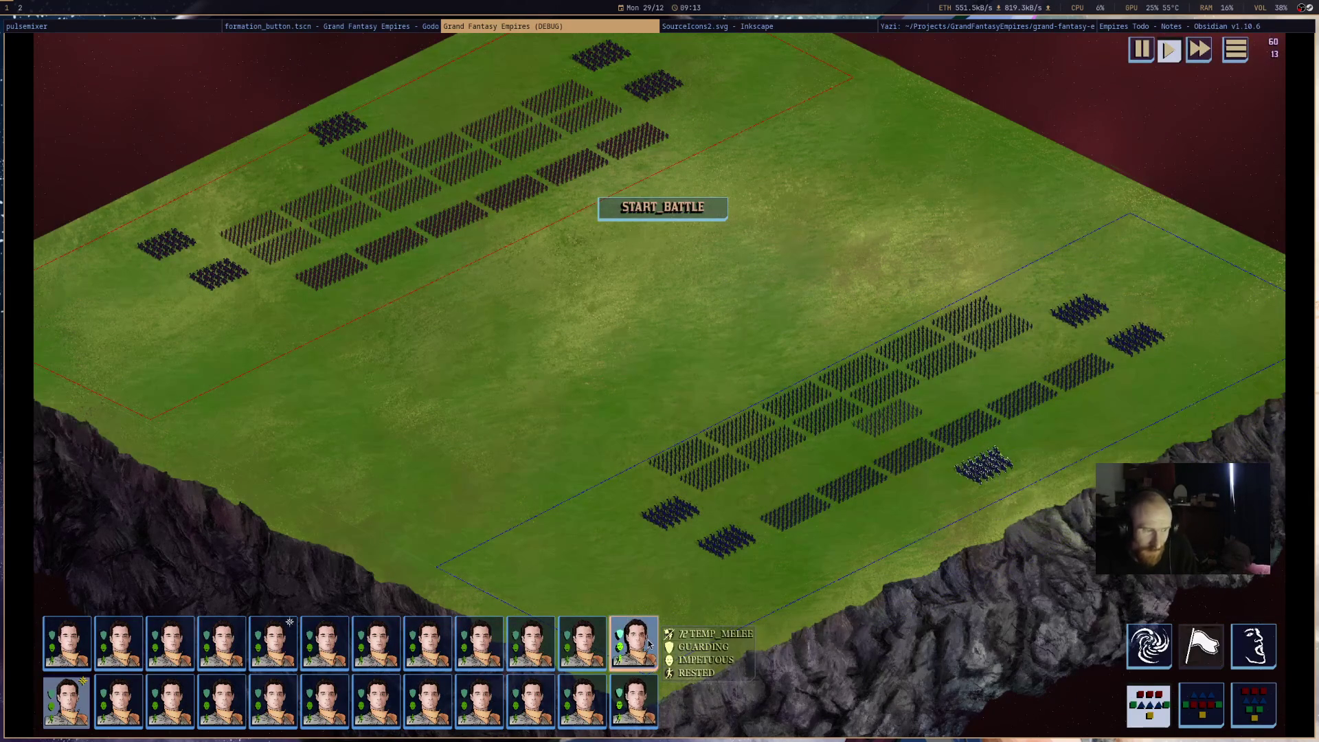
click(630, 628)
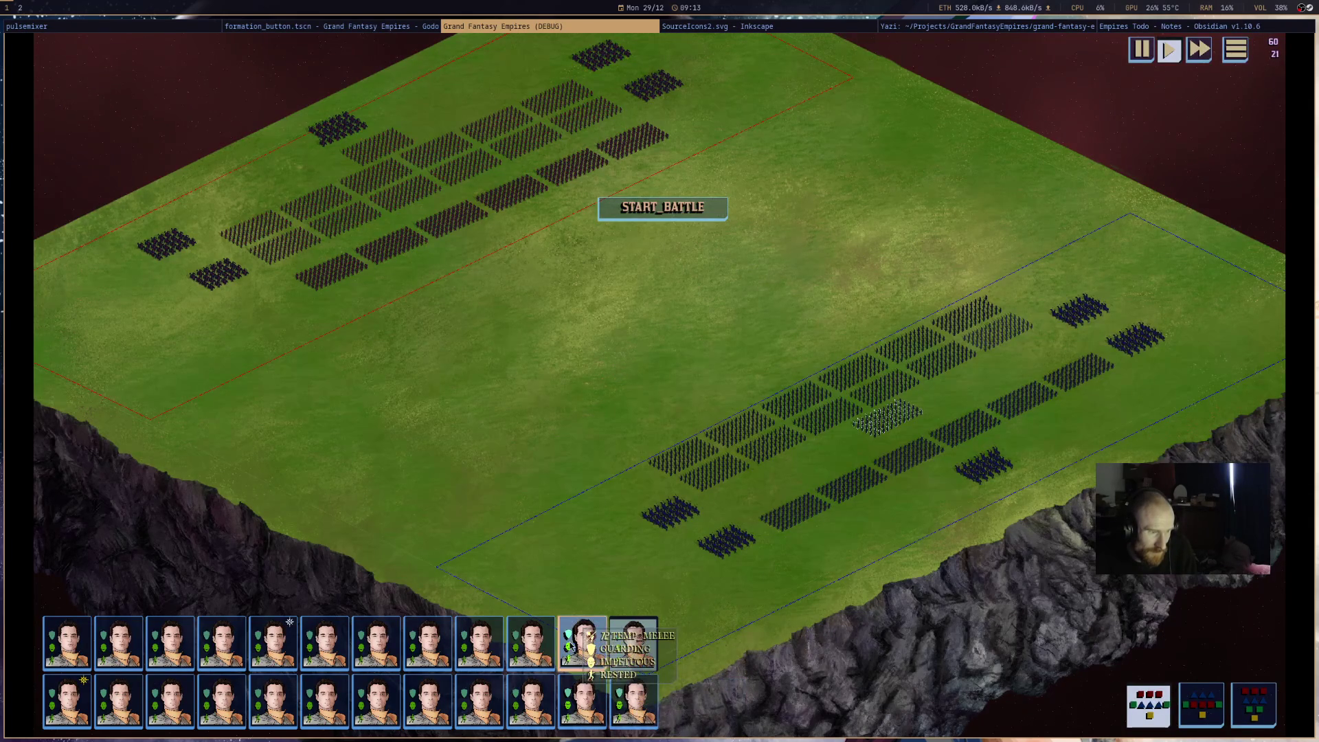
click(819, 404)
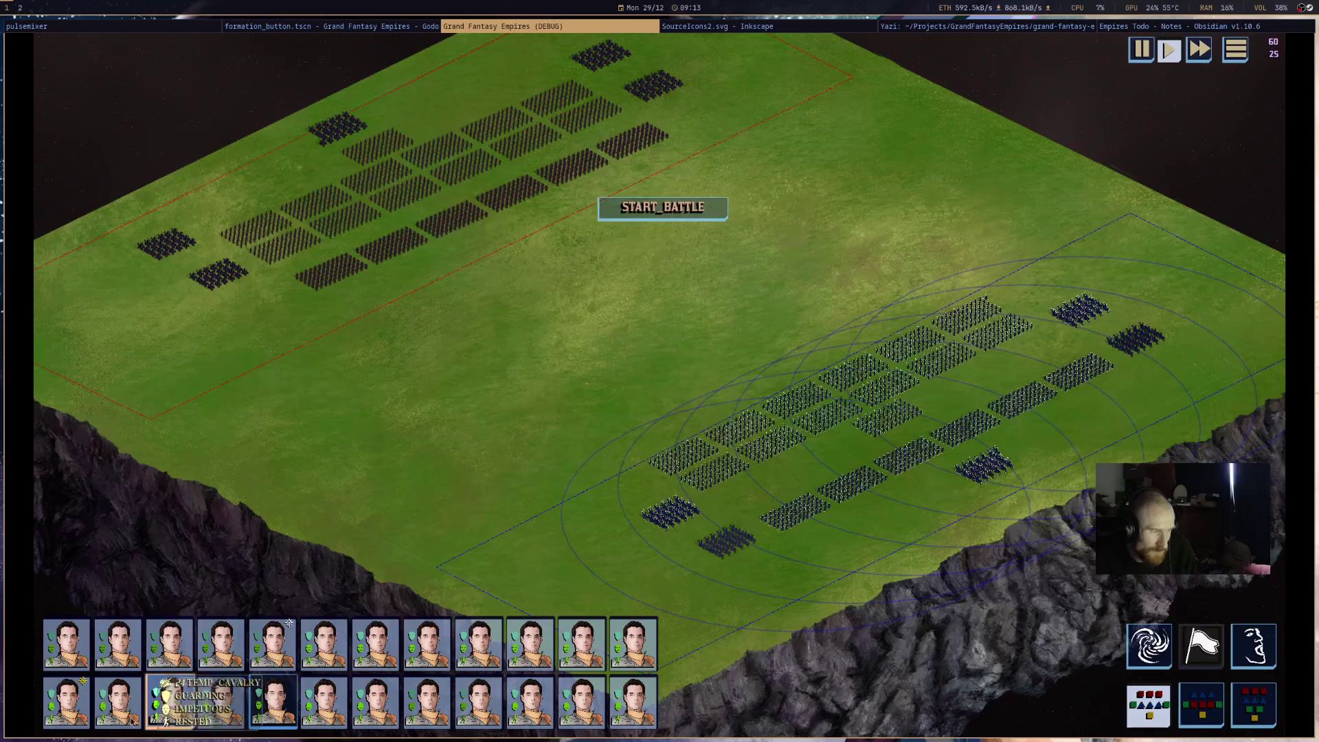
click(614, 364)
click(678, 363)
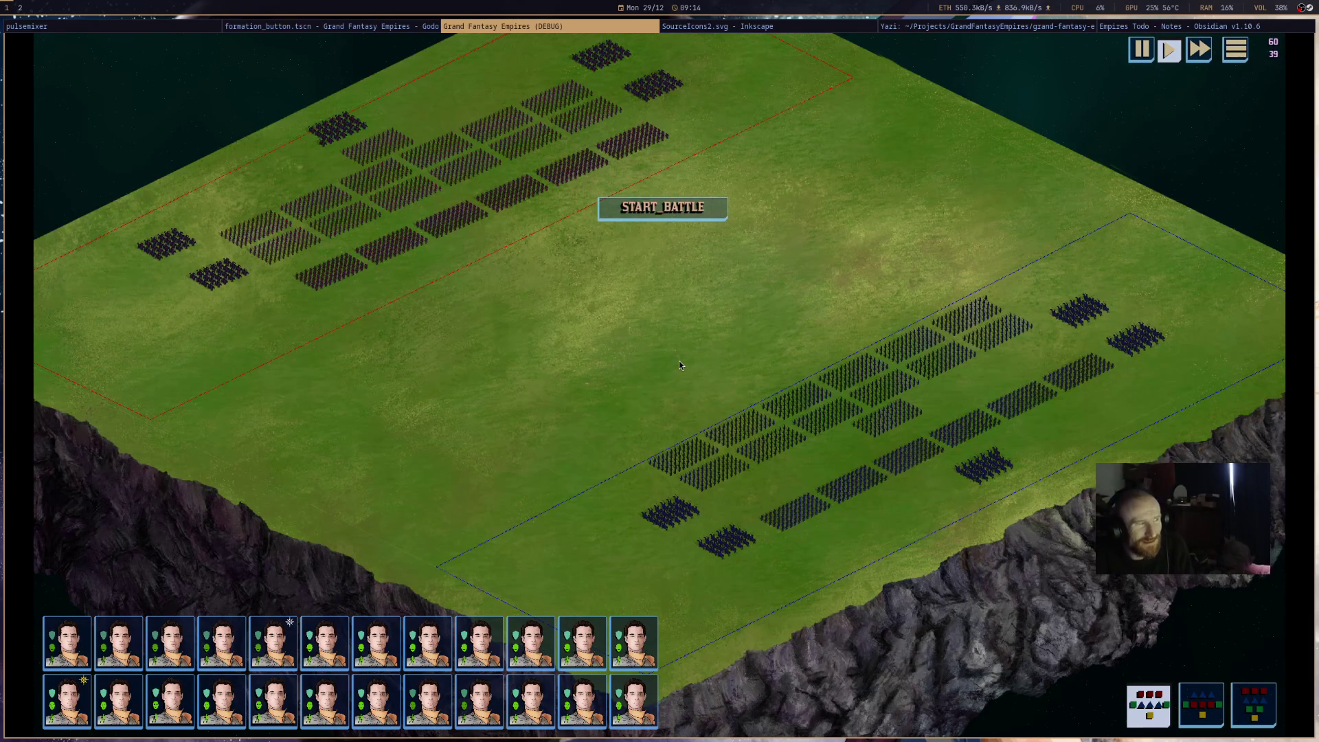
- Select the whole red army and move it into a new arrangement
key(w)
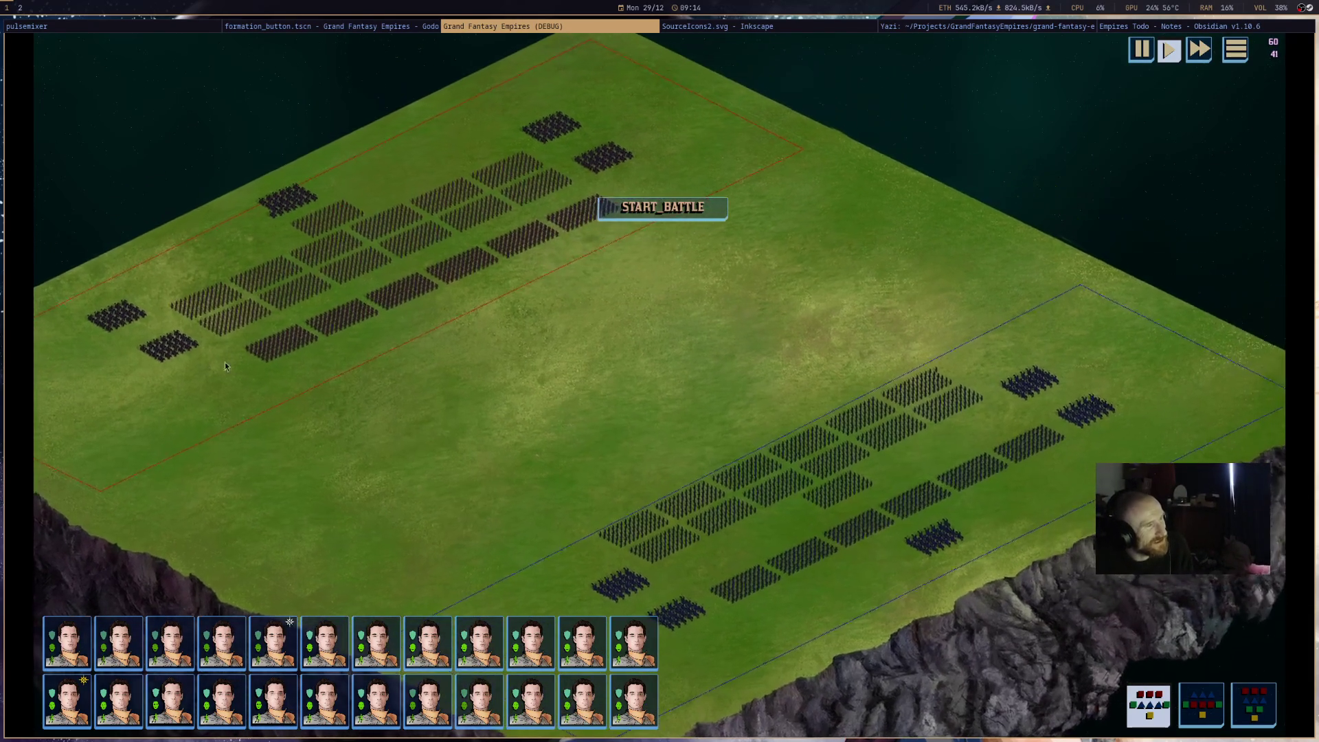
mouse_move(91, 427)
mouse_down()
mouse_move(421, 210)
mouse_move(694, 83)
mouse_up()
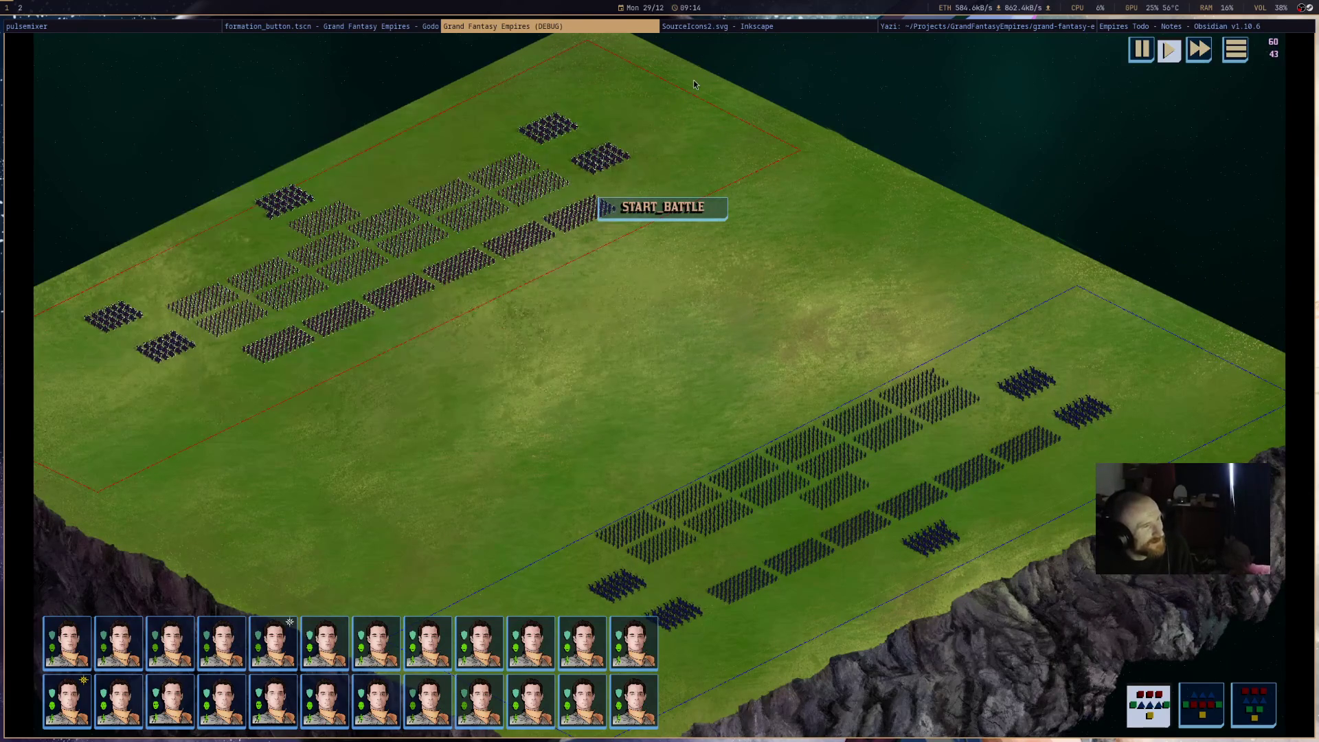
right_click(473, 307)
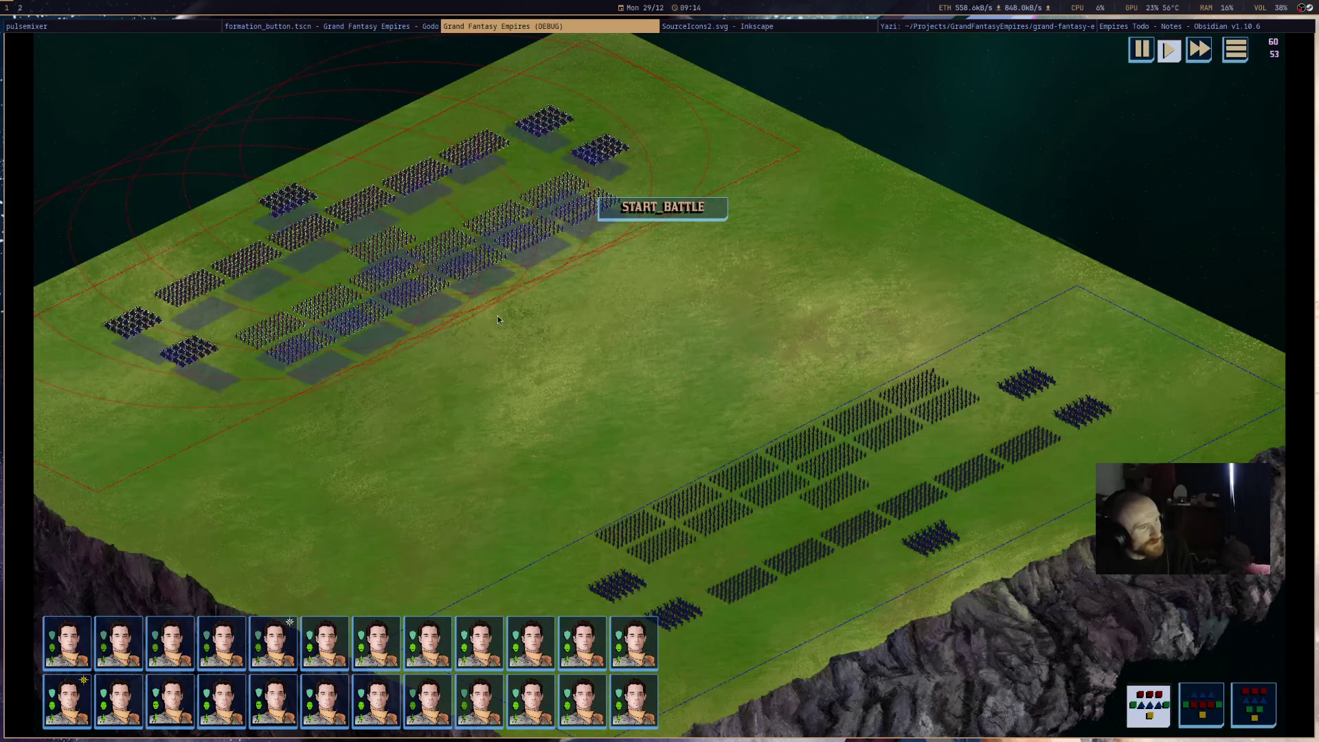
- Switch from the game to the Empires Todo note in Obsidian
mouse_move(791, 485)
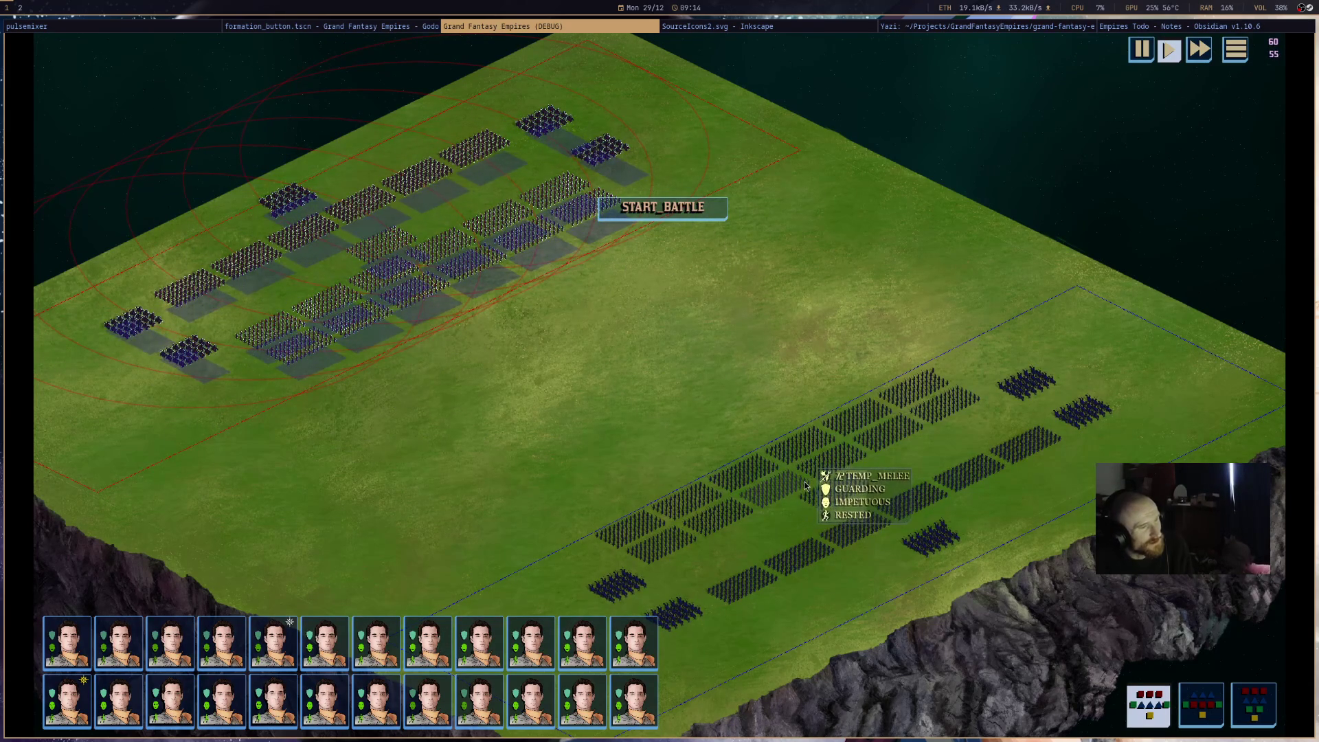
mouse_move(919, 539)
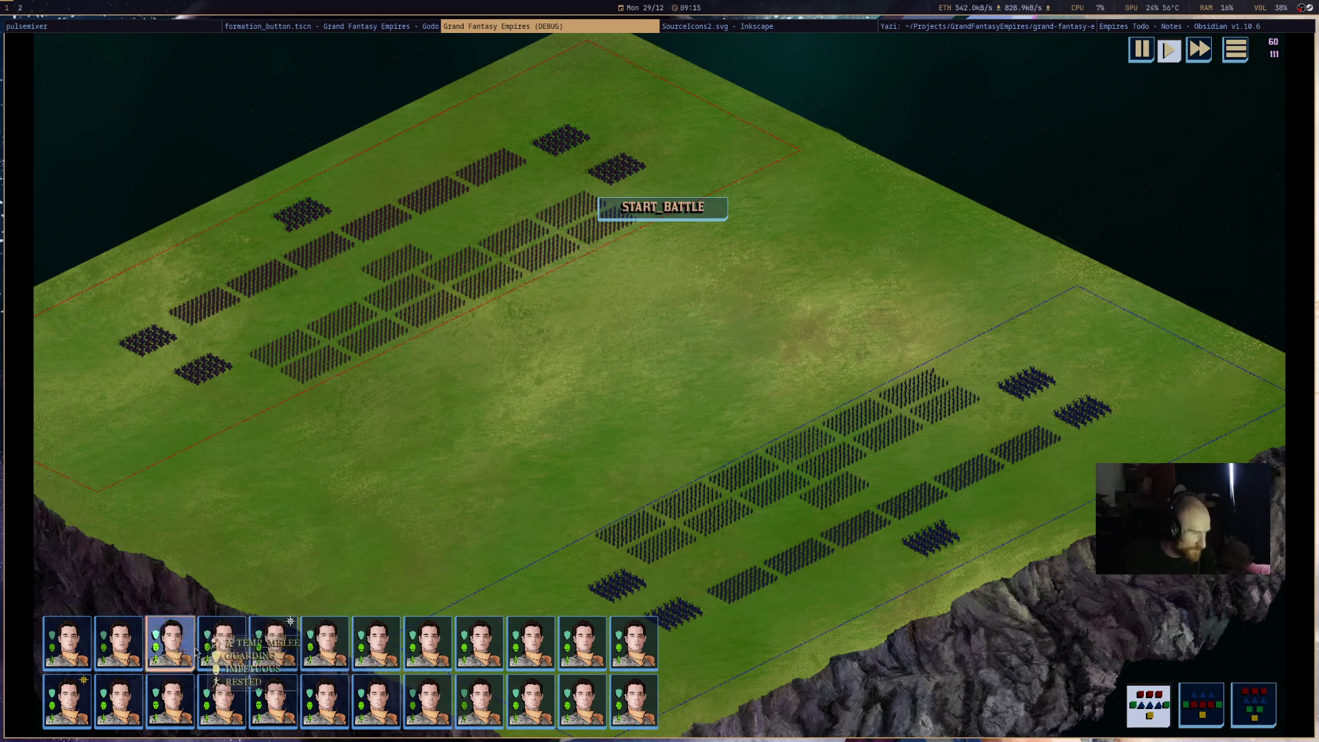
mouse_move(441, 654)
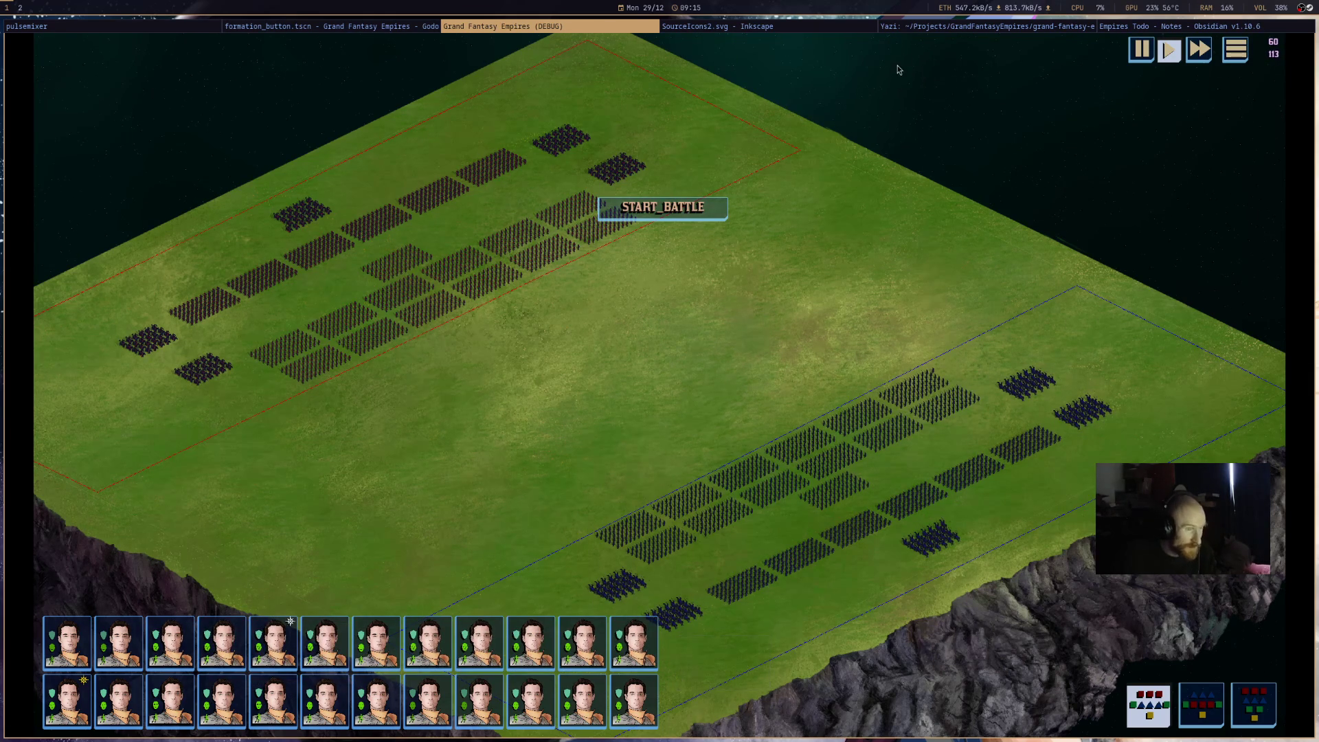
click(872, 26)
click(930, 26)
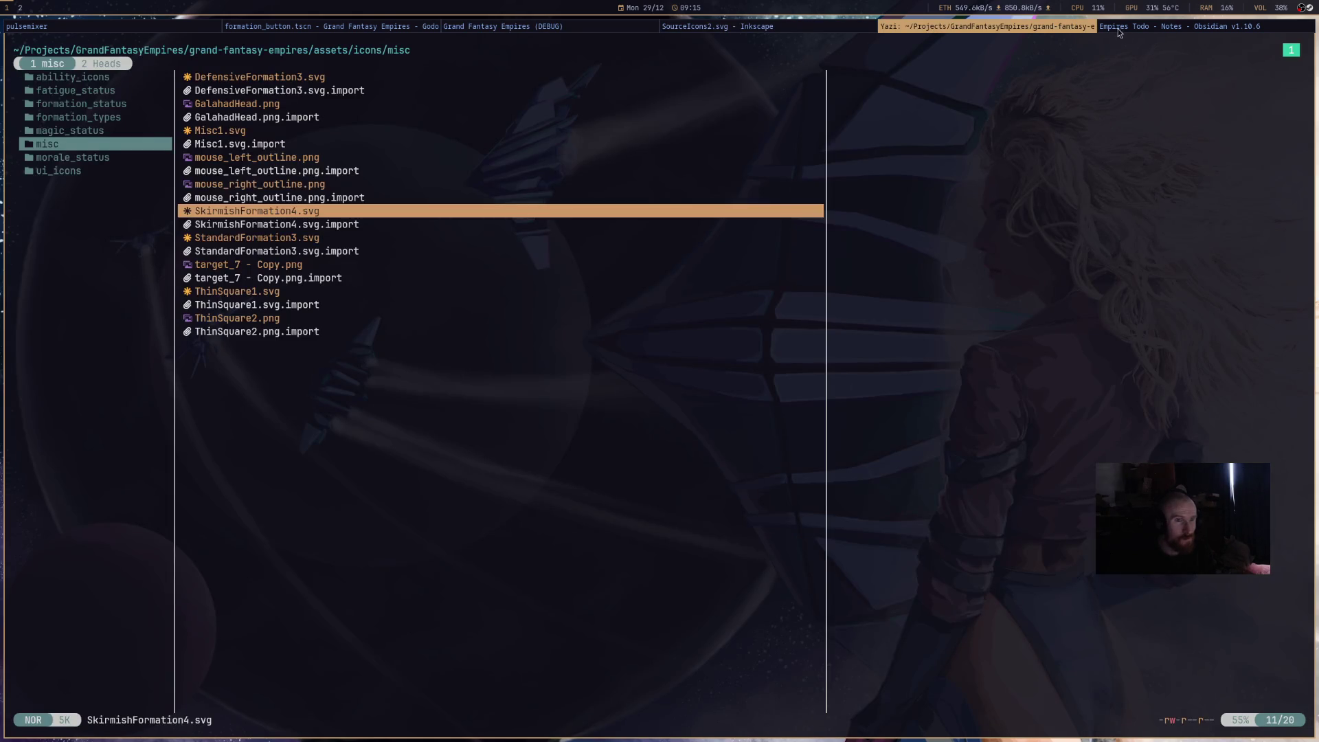
click(1115, 27)
click(736, 425)
click(736, 425)
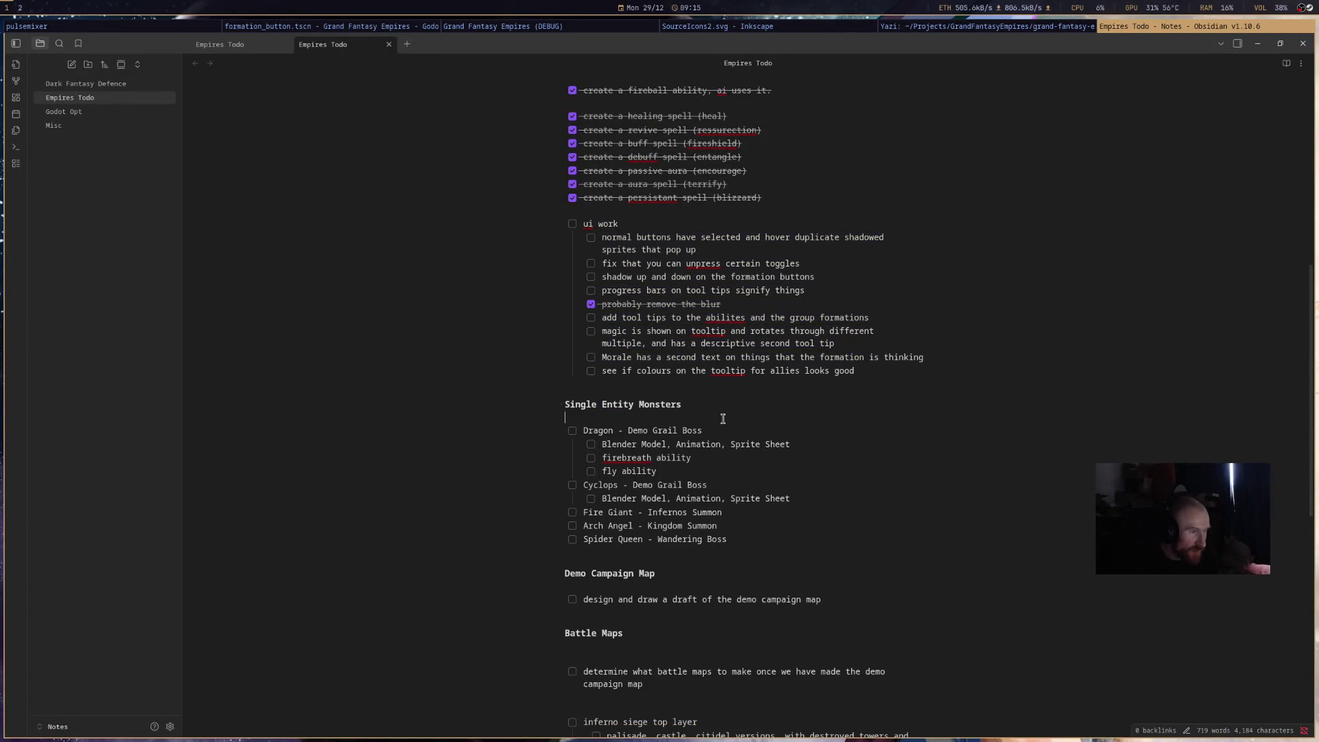
- Tick the hover sprites, unpress toggles fix and formation button shadow tasks as done
click(590, 237)
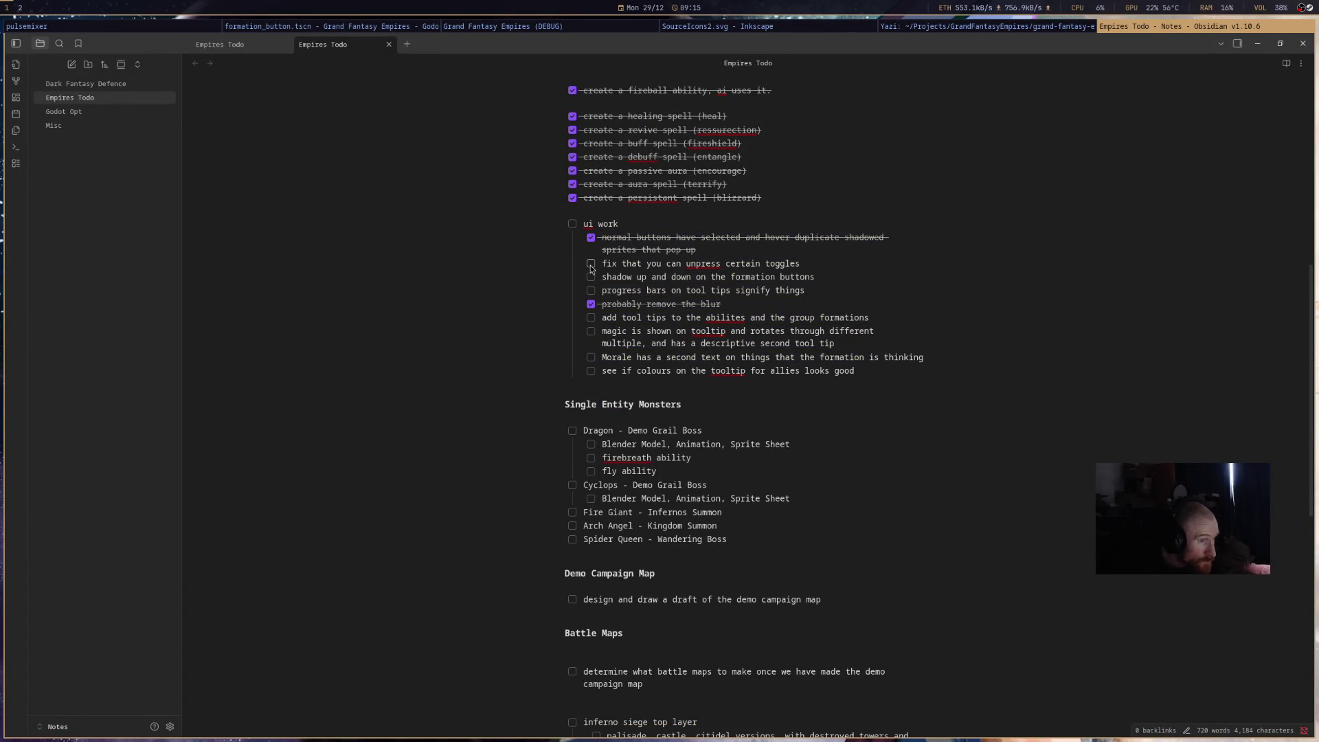
click(591, 265)
click(591, 278)
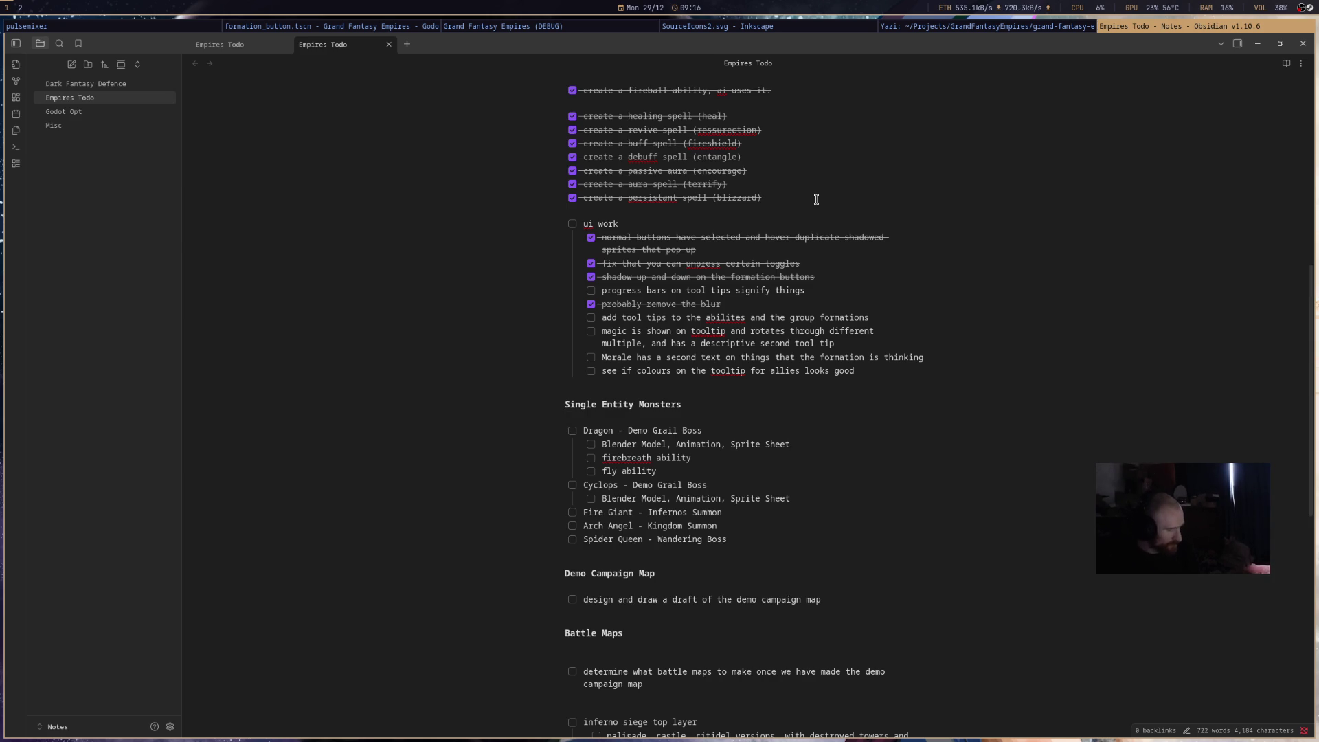
- Launch Blender from the application launcher by searching 'blen'
key(super+d)
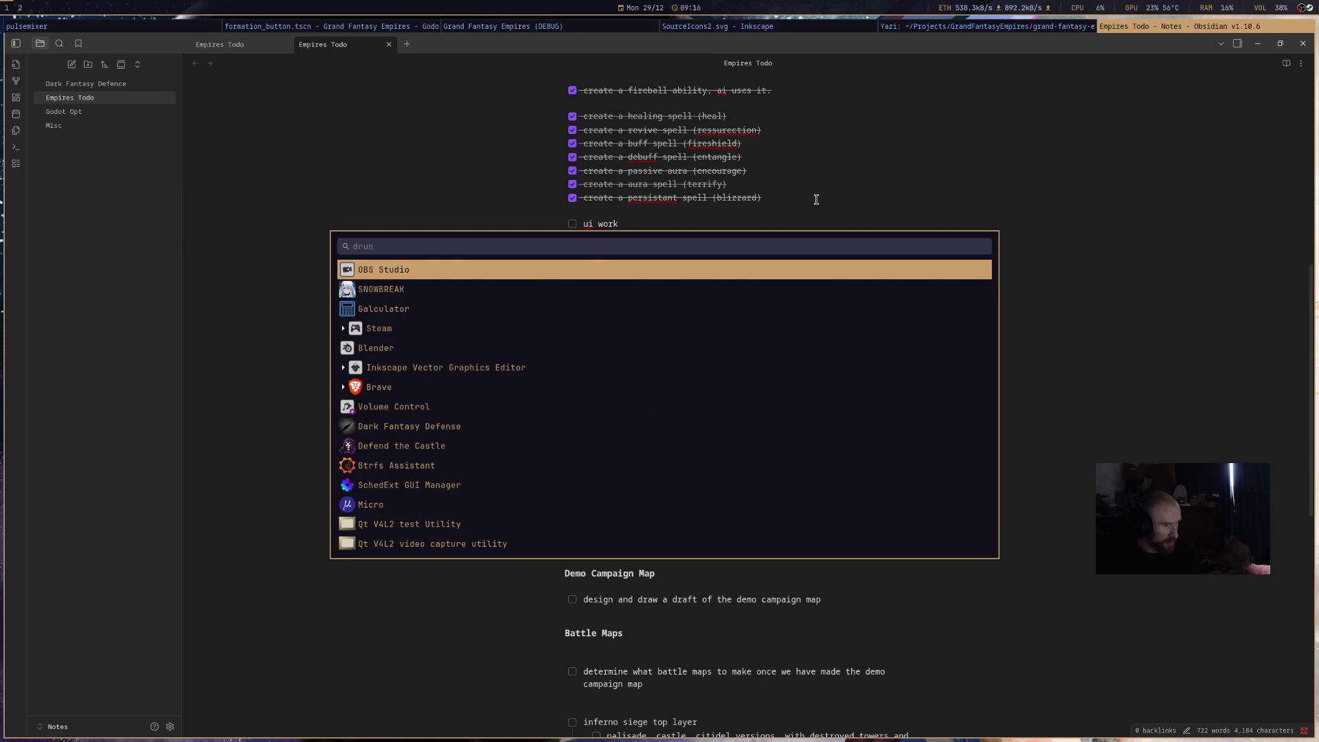
text(blen)
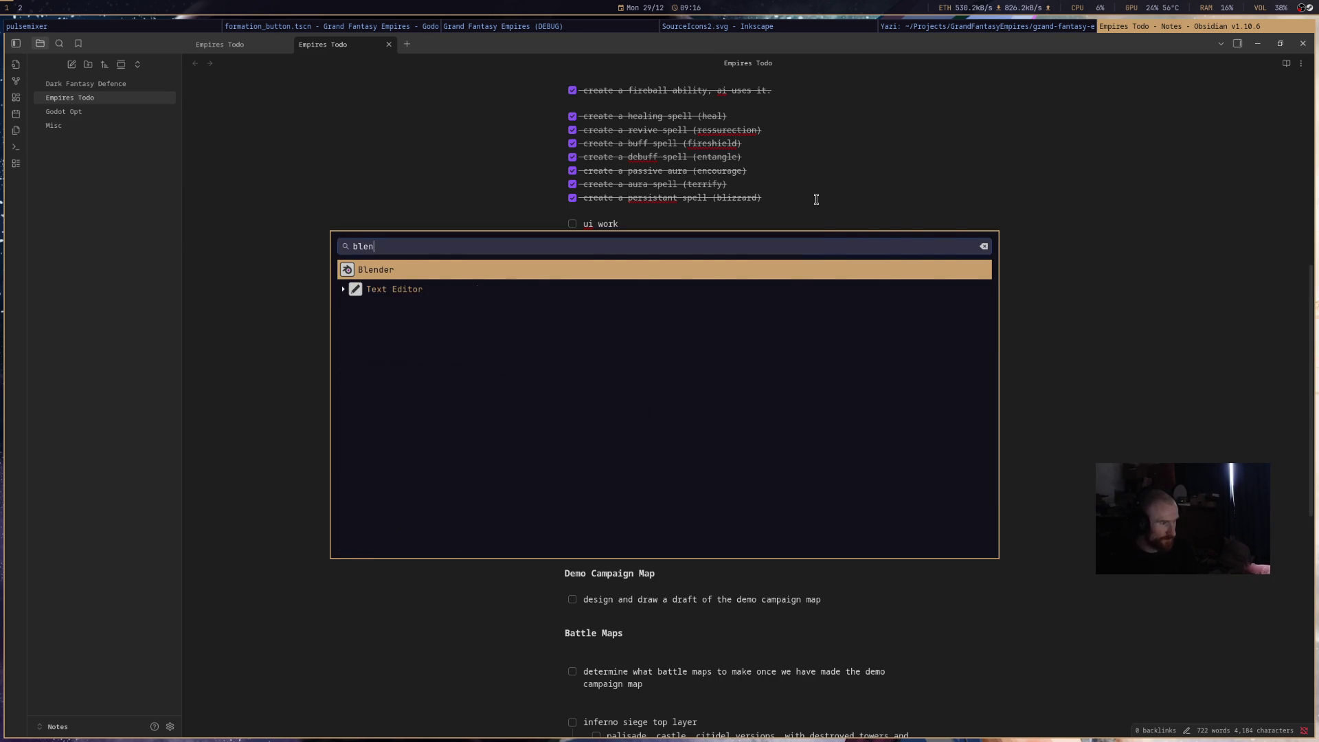
key(Return)
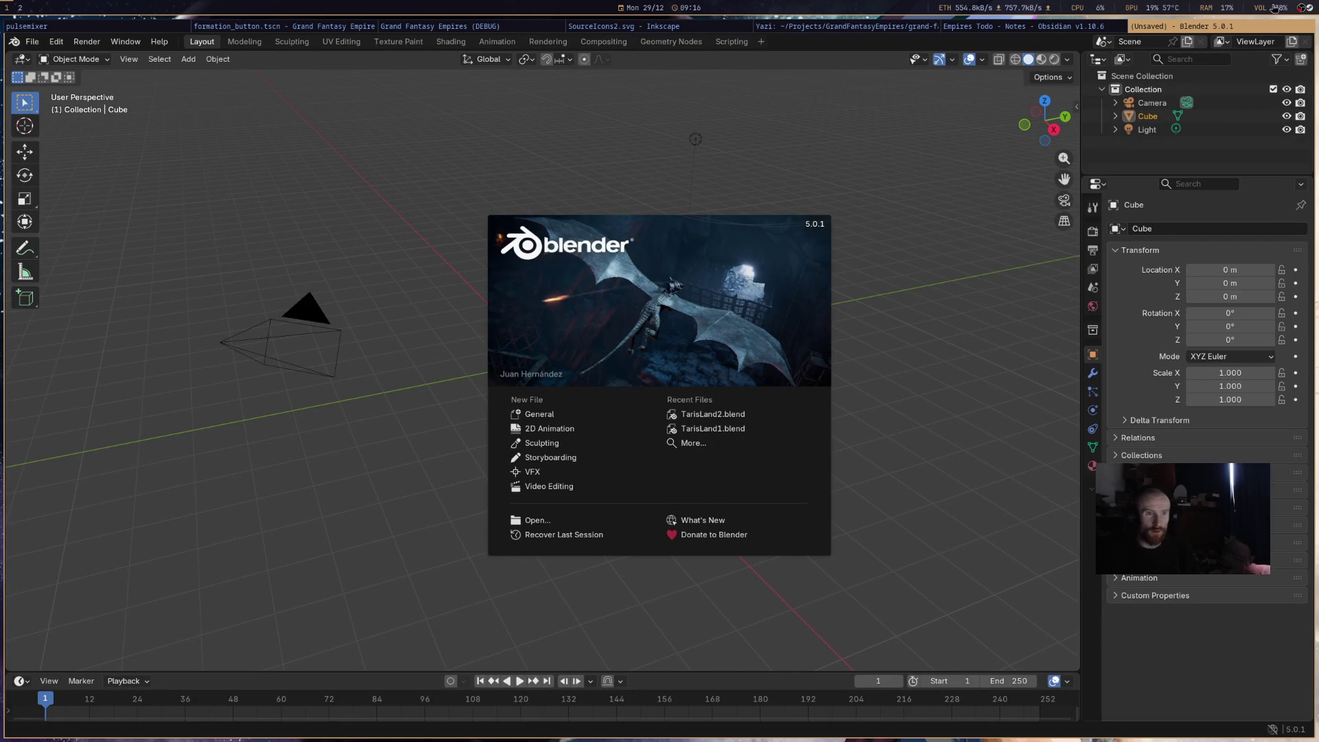
right_click(1312, 8)
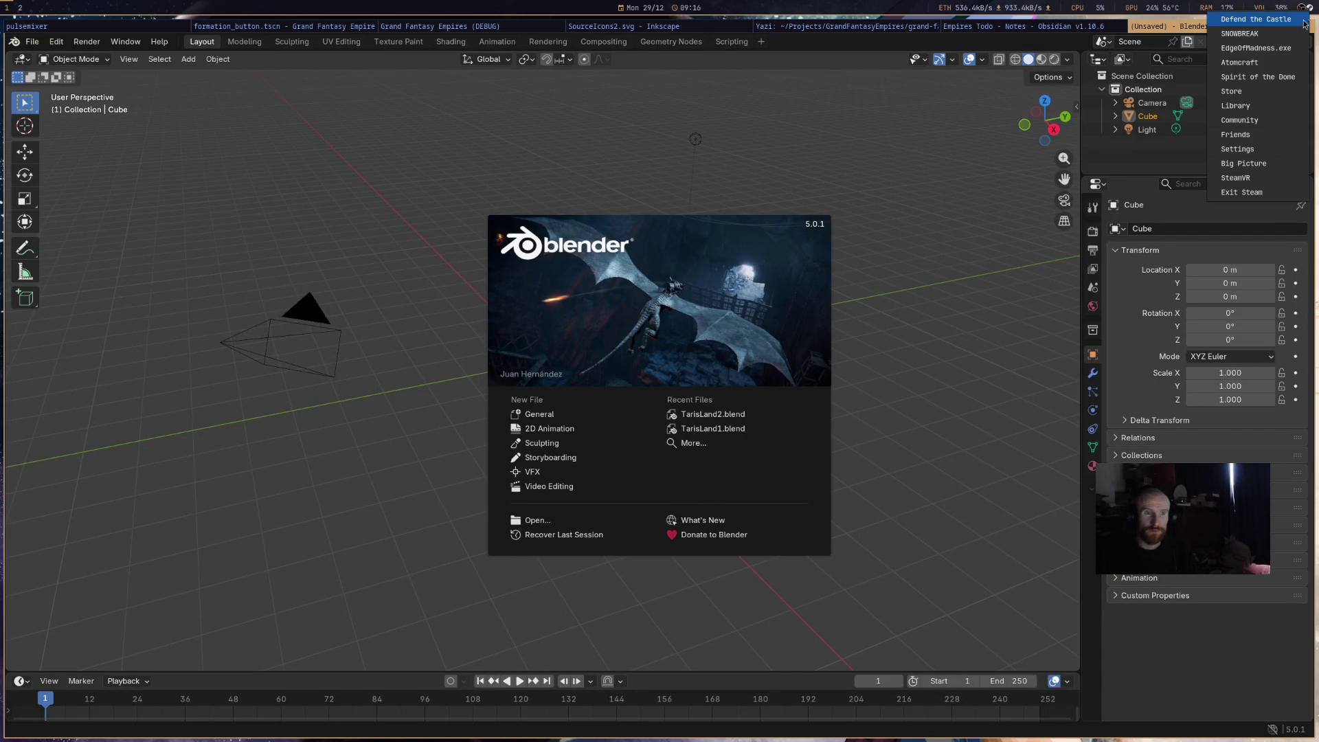
- Accept the pending Steam friend request from the notifications
click(1255, 137)
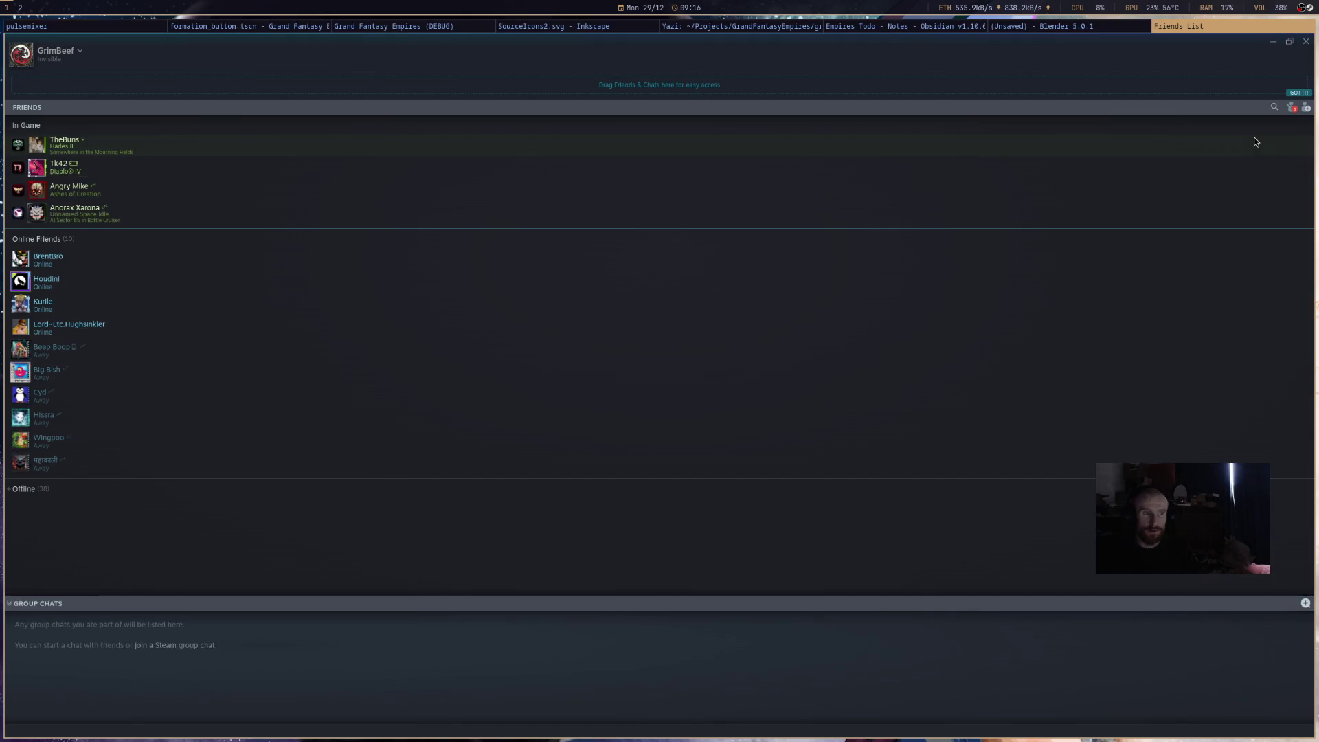
right_click(1309, 7)
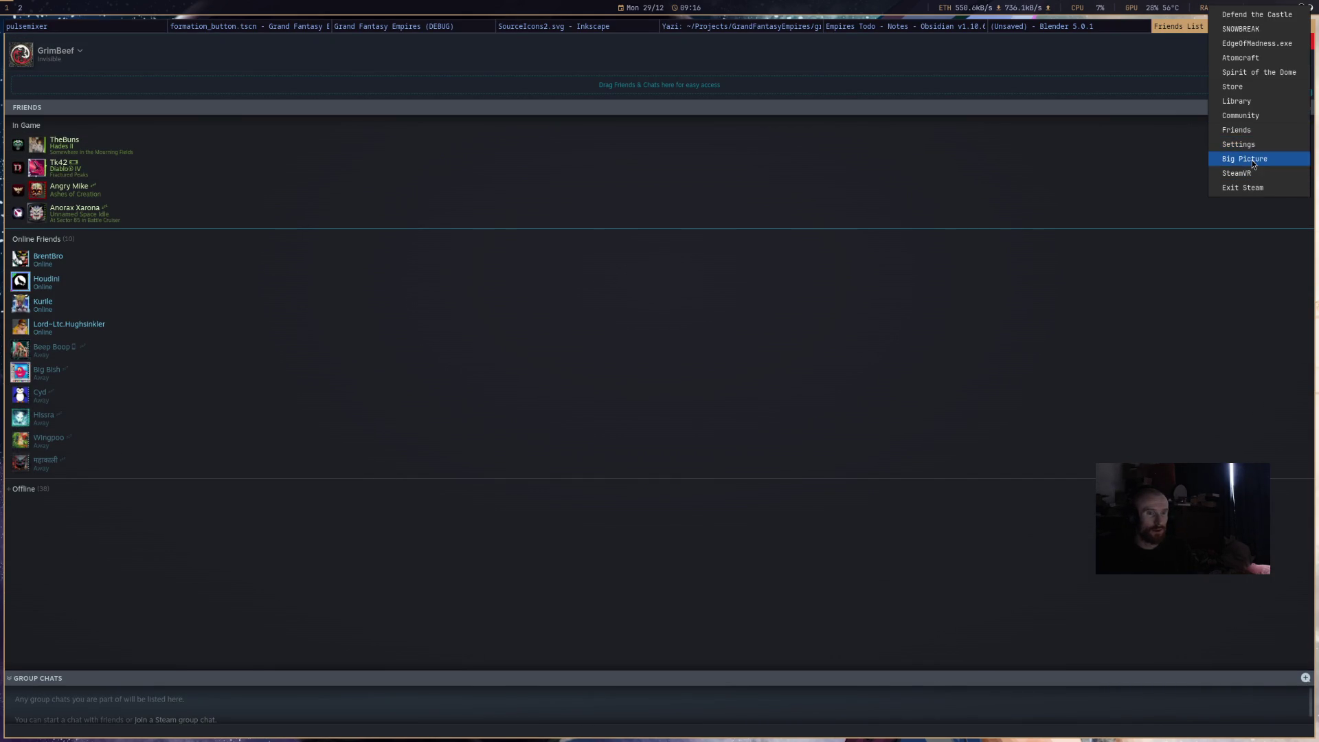
click(1240, 102)
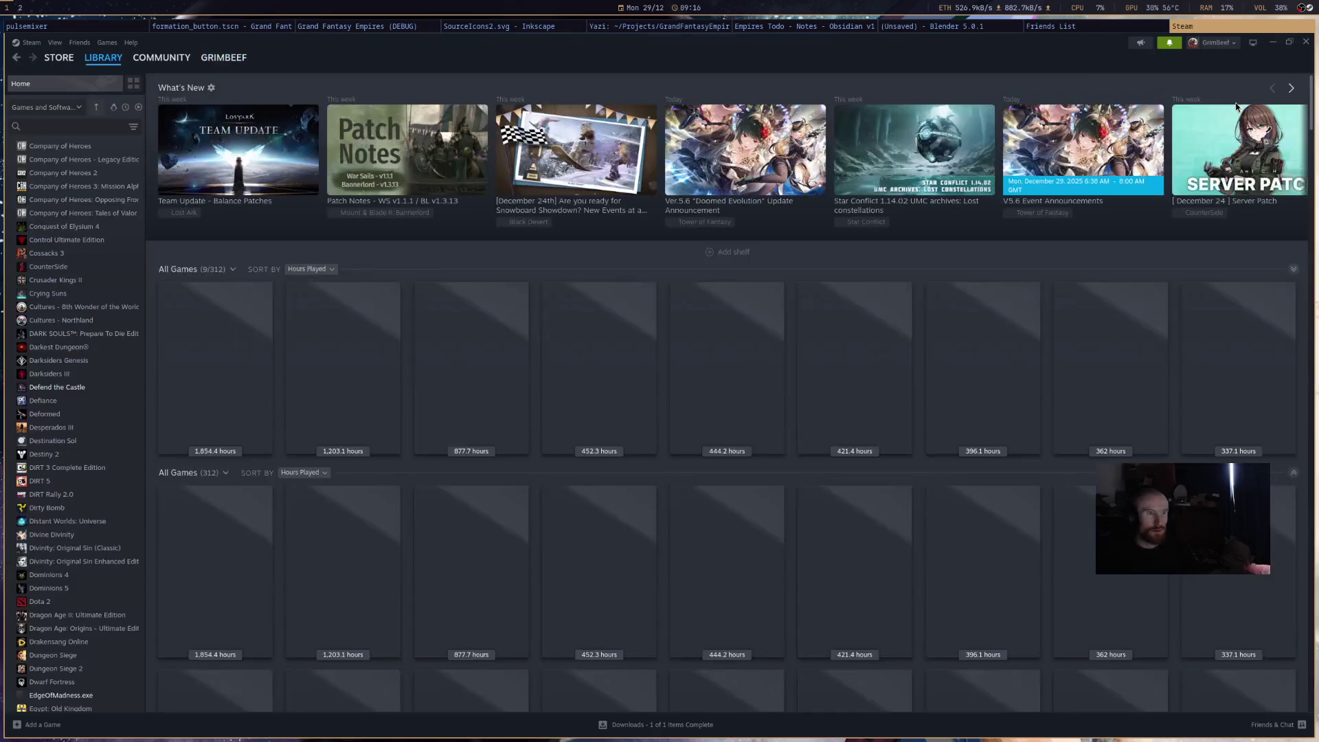
click(1169, 43)
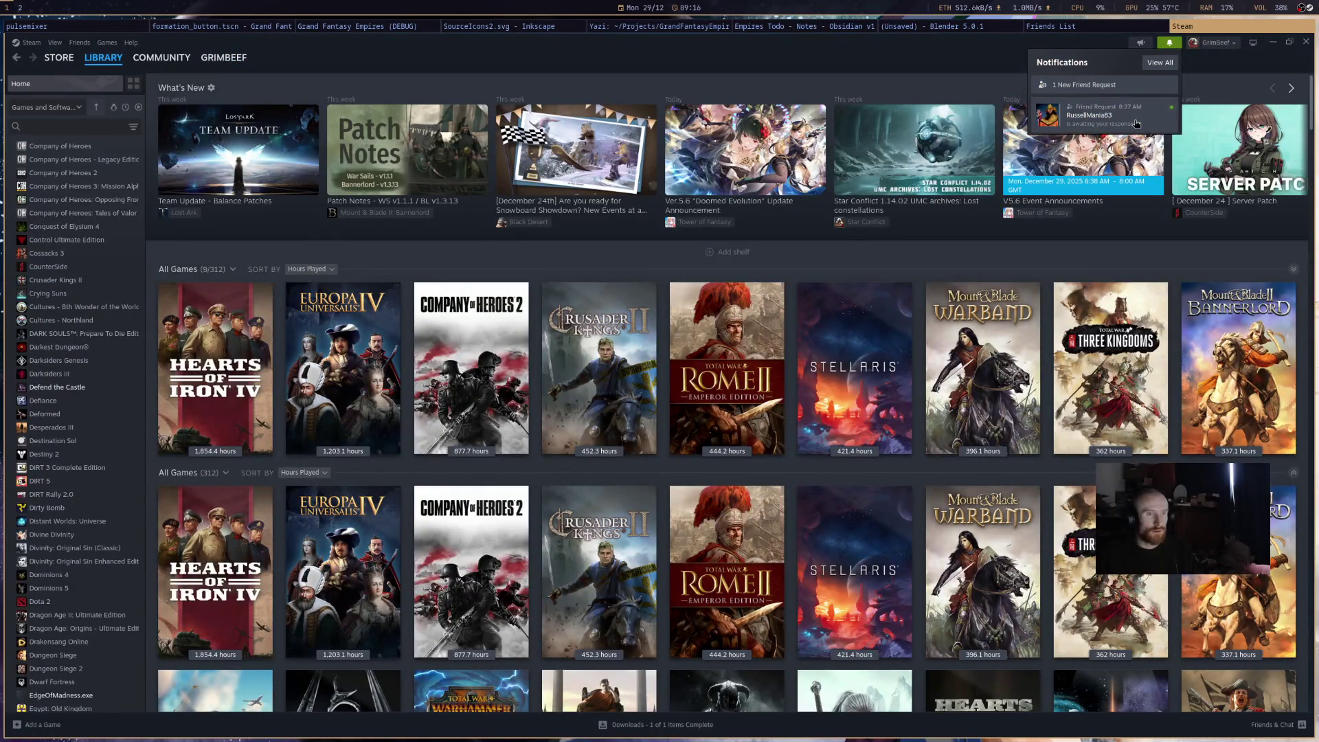
click(1134, 123)
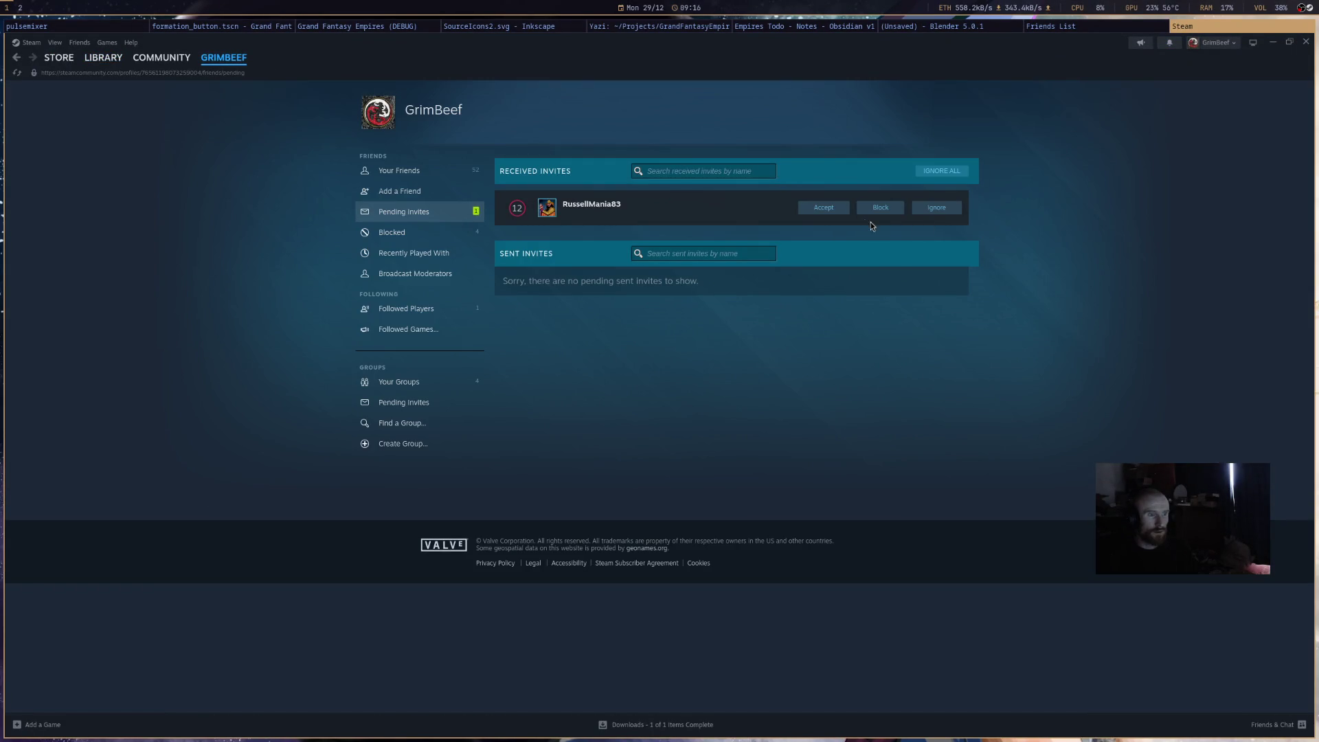
click(830, 207)
scroll(1210, 30, up, 1)
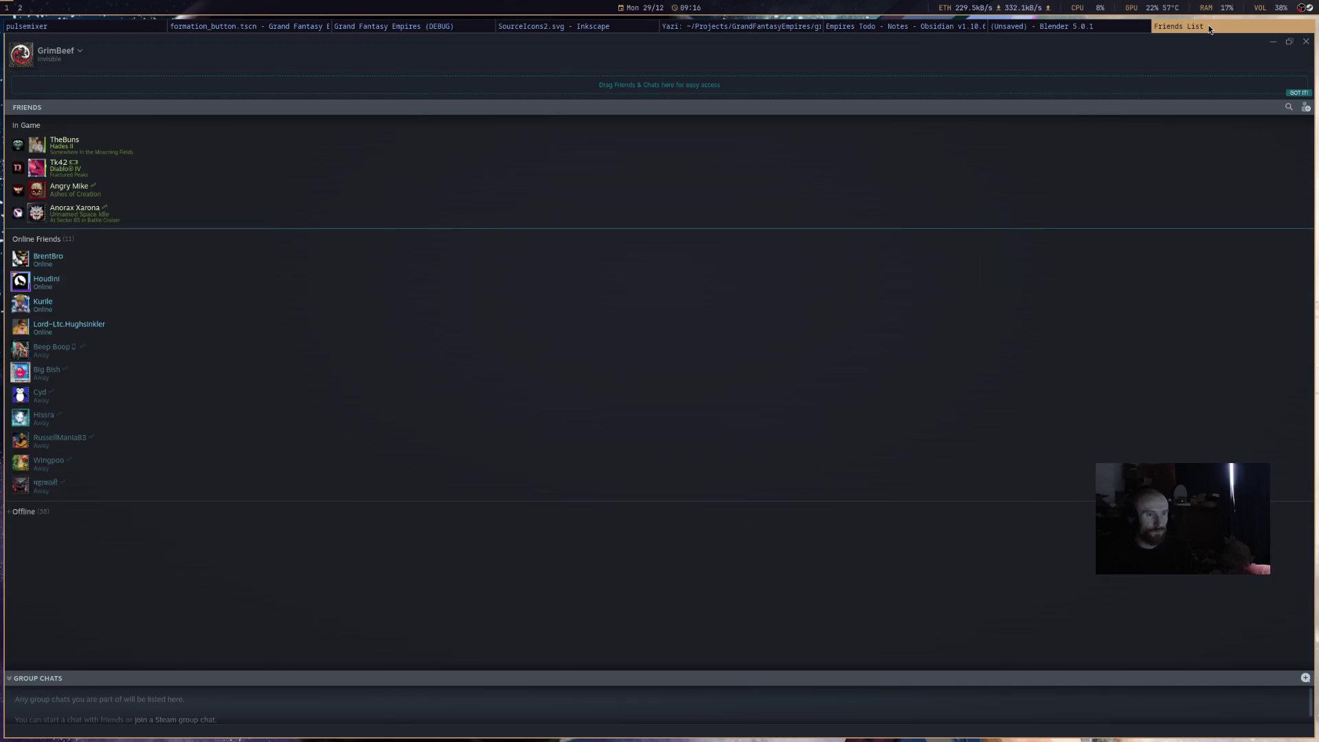
scroll(1202, 31, up, 1)
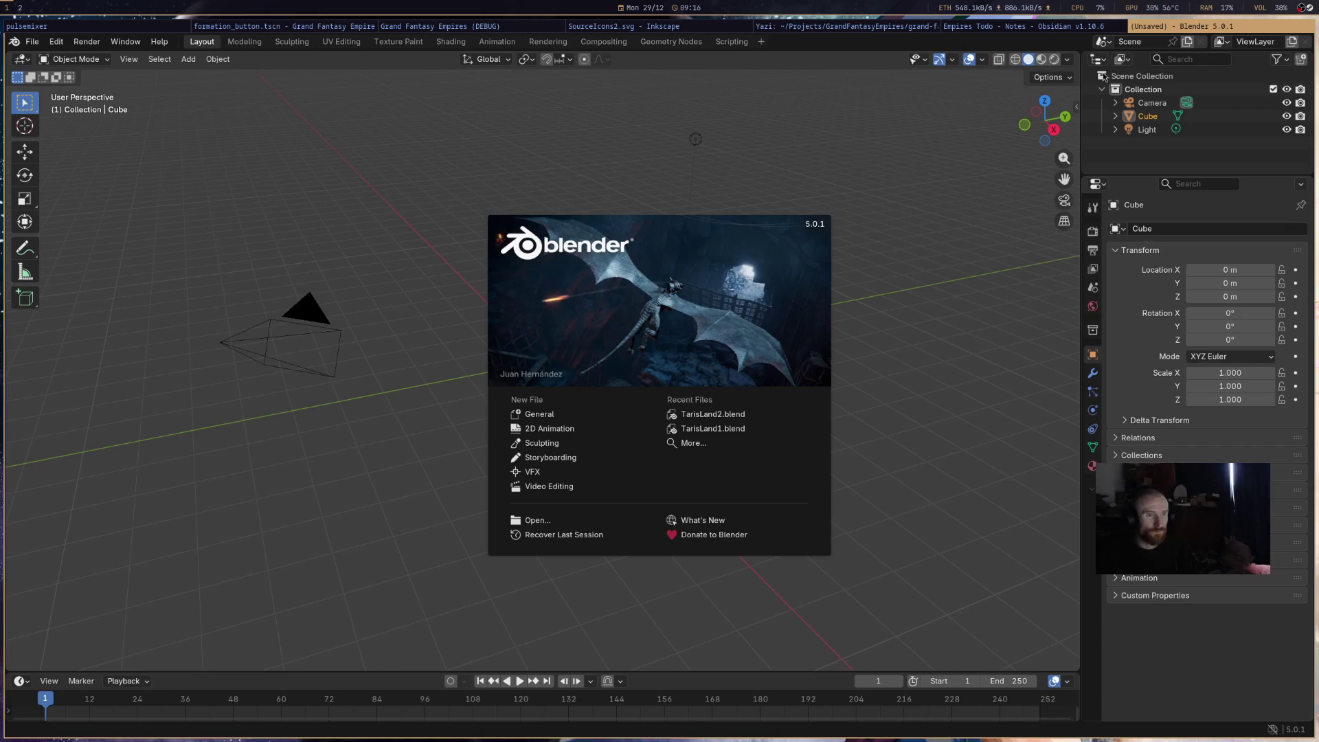
- Dismiss the splash, open recent TarisLand2.blend, and select the dragon mesh
click(886, 208)
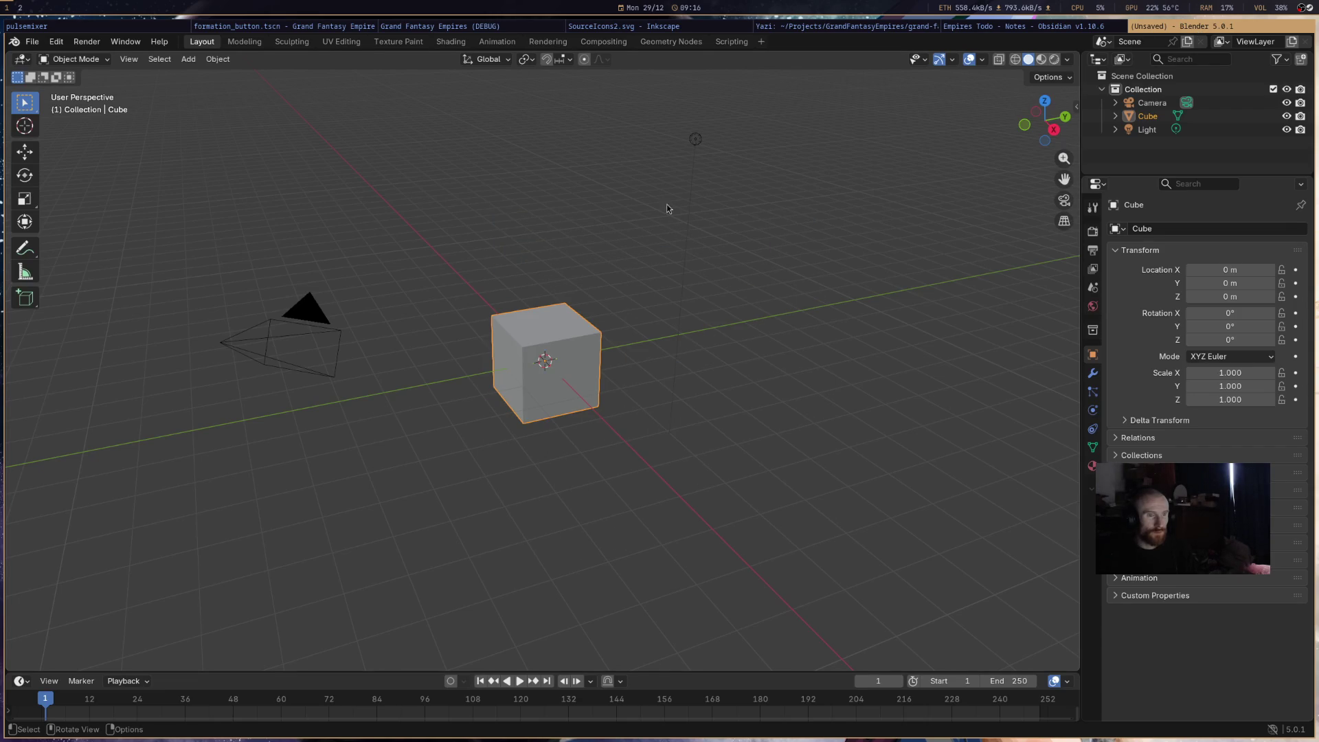
click(32, 41)
mouse_move(79, 87)
click(216, 84)
mouse_move(646, 260)
middle_down()
mouse_move(615, 239)
mouse_move(482, 289)
mouse_move(597, 289)
mouse_move(603, 267)
mouse_move(613, 278)
middle_up()
click(485, 292)
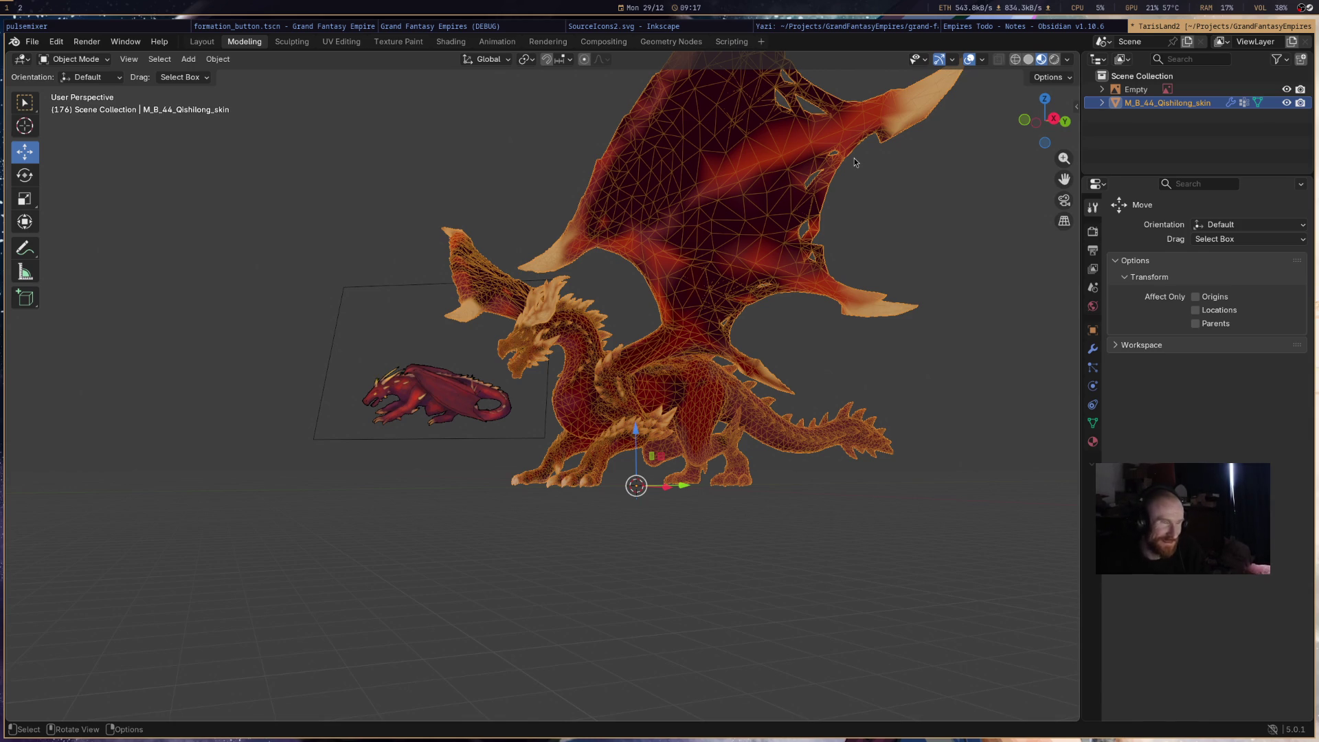
- Reselect the dragon mesh from a slightly orbited view
click(247, 195)
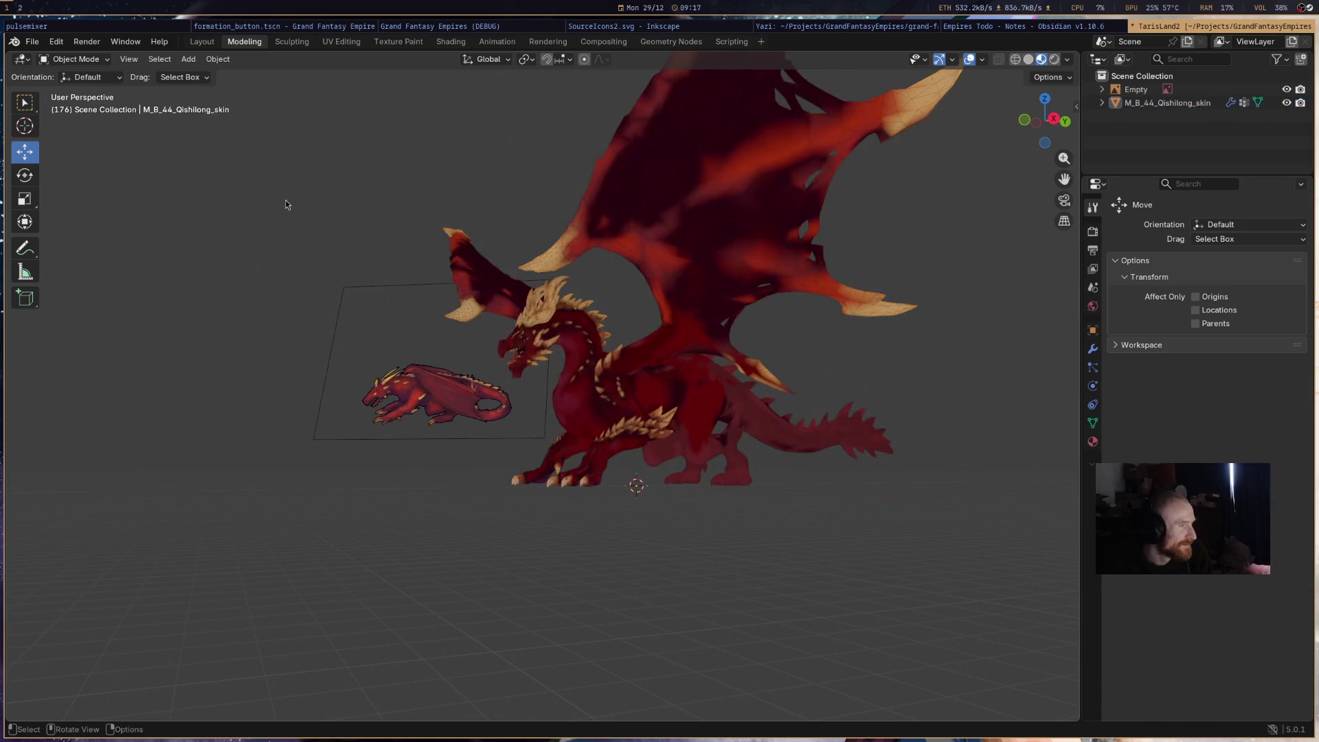
scroll(651, 337, up, 6)
scroll(652, 337, down, 6)
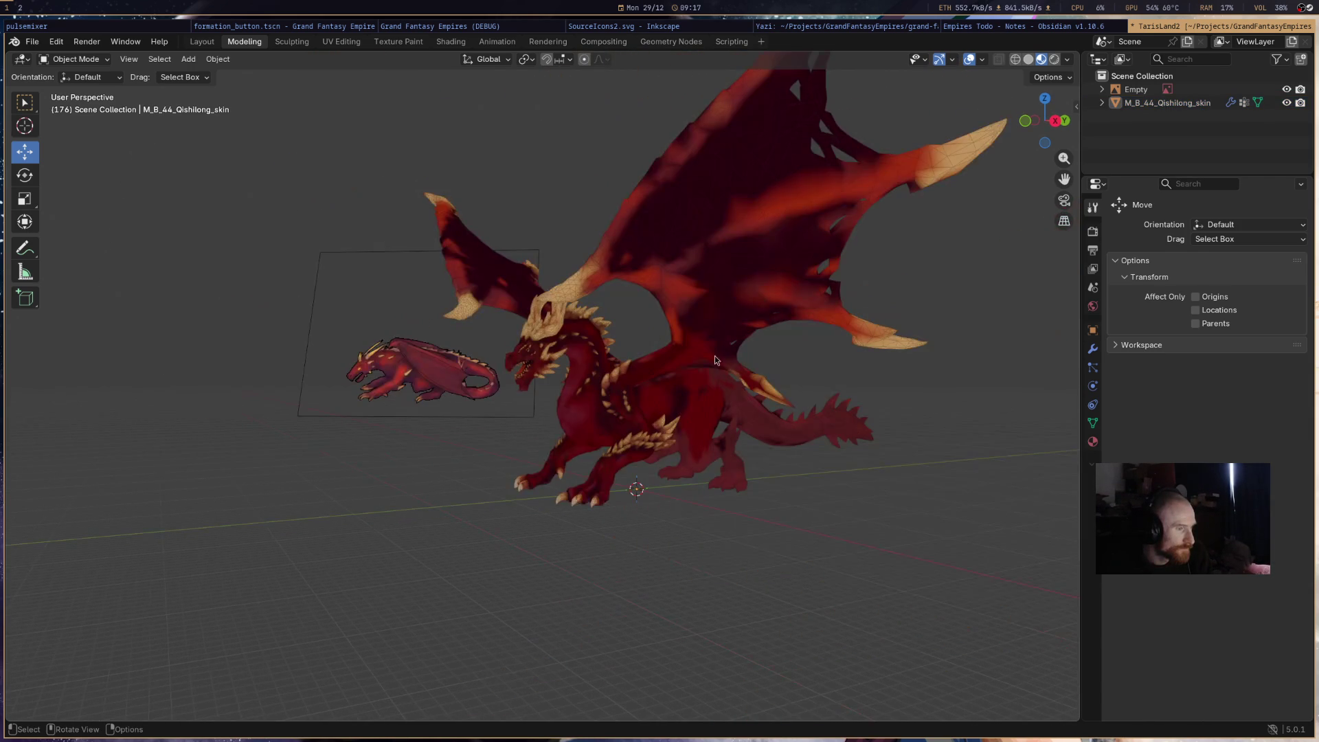
mouse_move(720, 410)
middle_down()
mouse_move(619, 387)
mouse_move(493, 442)
mouse_move(775, 365)
mouse_move(759, 369)
middle_up()
click(620, 386)
scroll(492, 442, up, 6)
scroll(493, 443, down, 5)
scroll(784, 367, up, 2)
scroll(785, 370, down, 2)
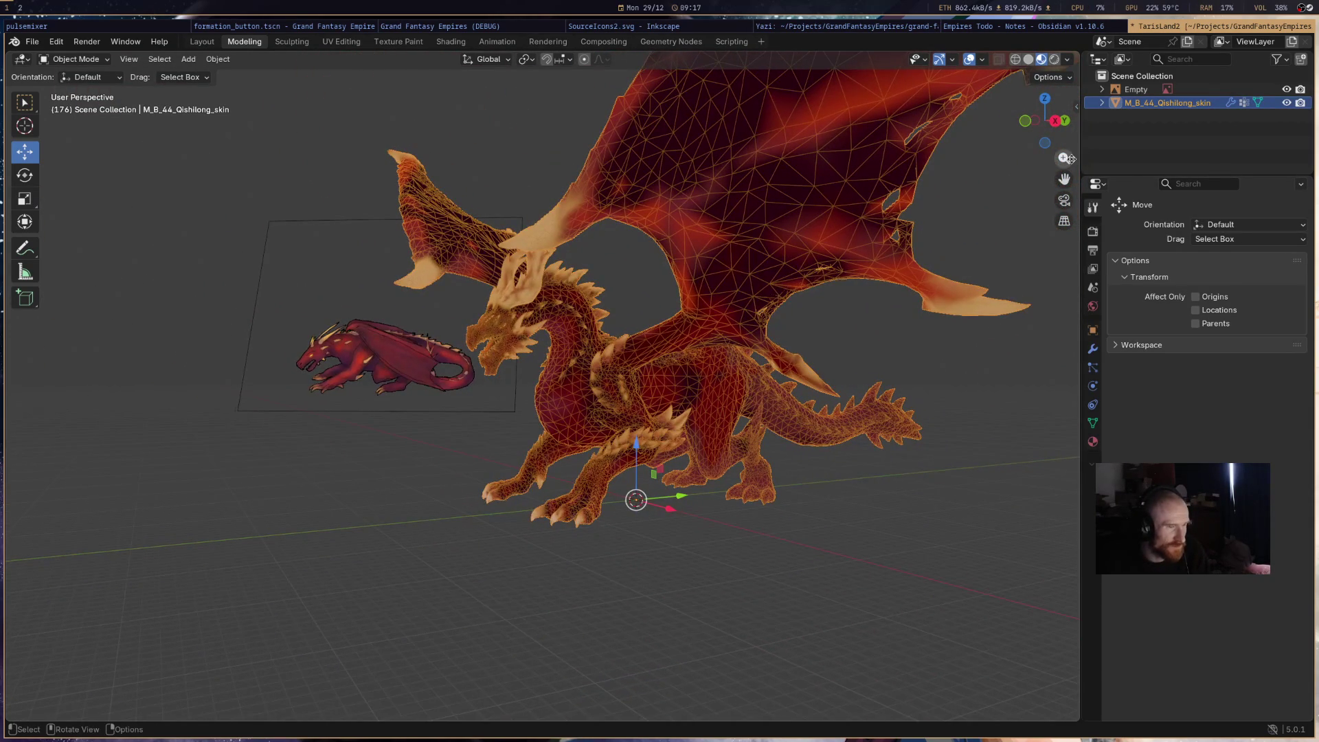
- Check the dragon's Item transform: 0.025 scale and 119 m × 72.7 m × 53.2 m dimensions
click(1076, 103)
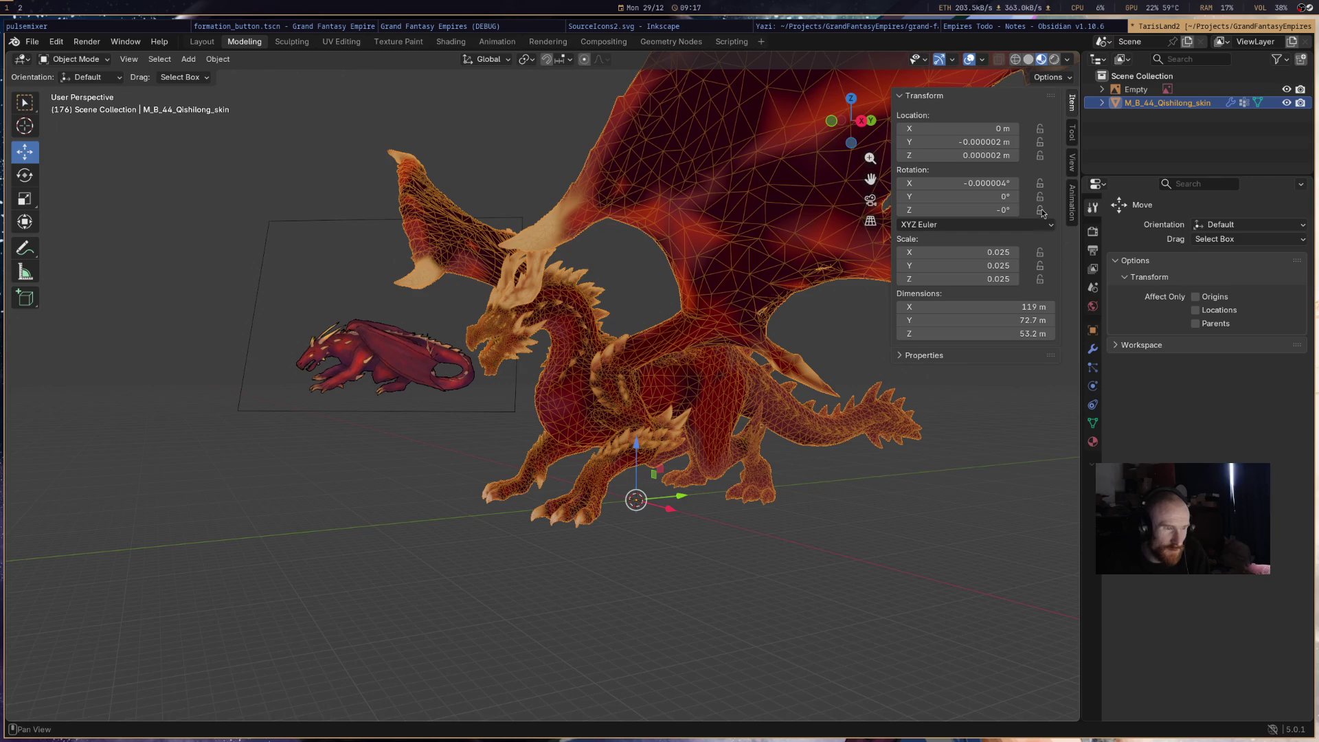
click(1071, 167)
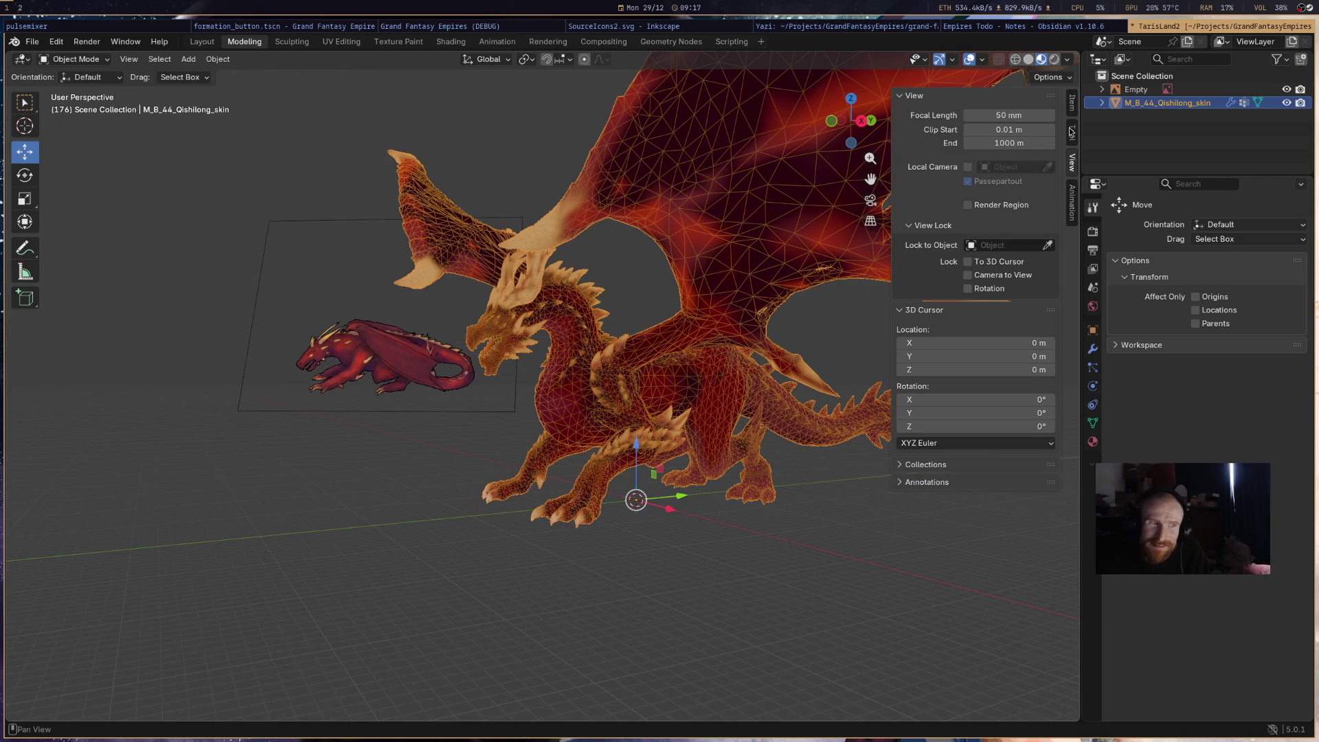
click(1072, 131)
click(1071, 112)
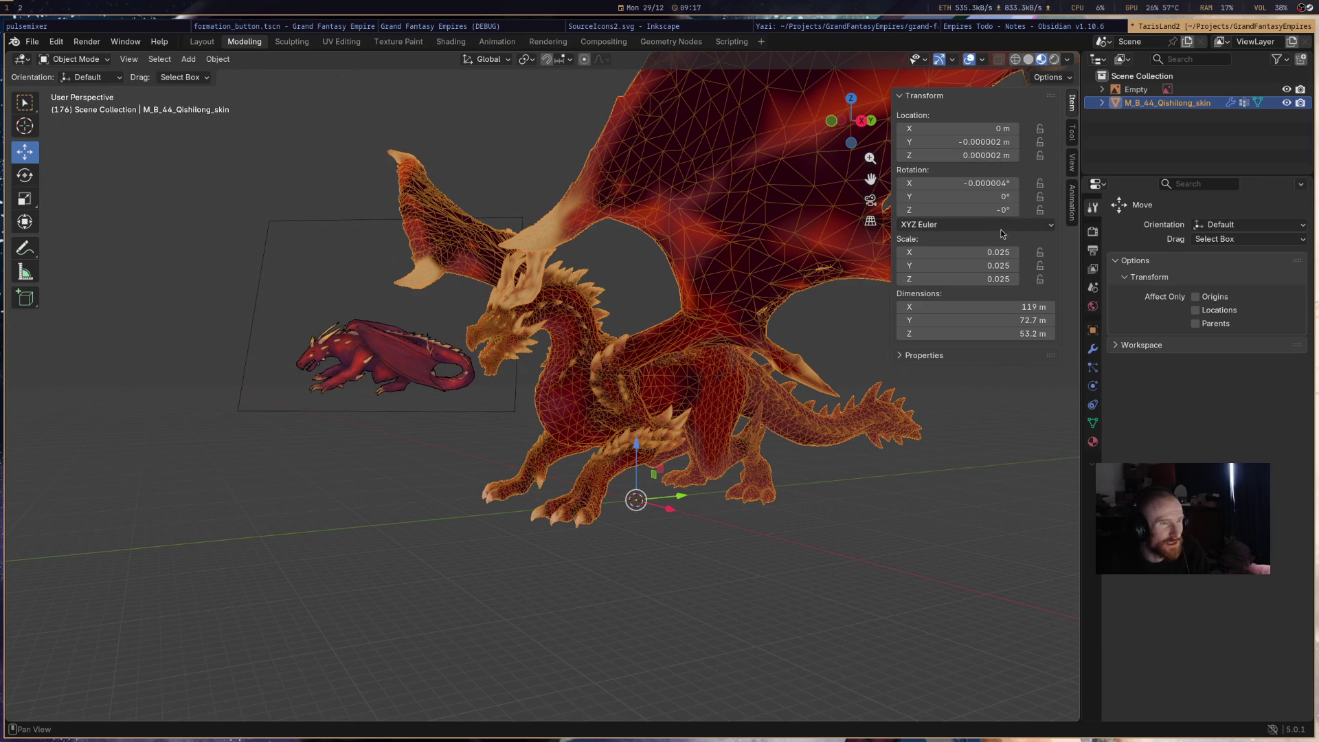
- Reselect the dragon and bring up the Ctrl+A apply-transform options
click(652, 268)
click(745, 359)
key(ctrl+a)
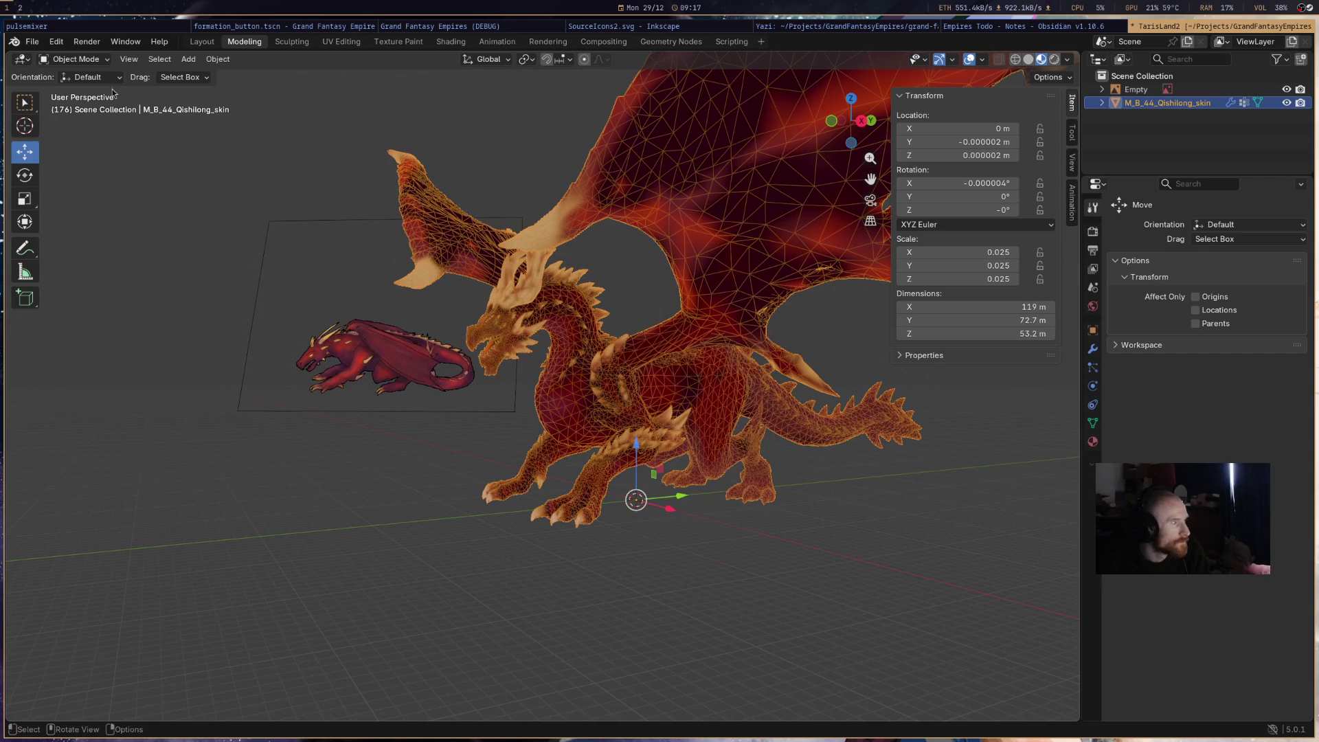
- Apply all transforms to the dragon so its scale becomes 1.000
click(183, 62)
mouse_move(218, 60)
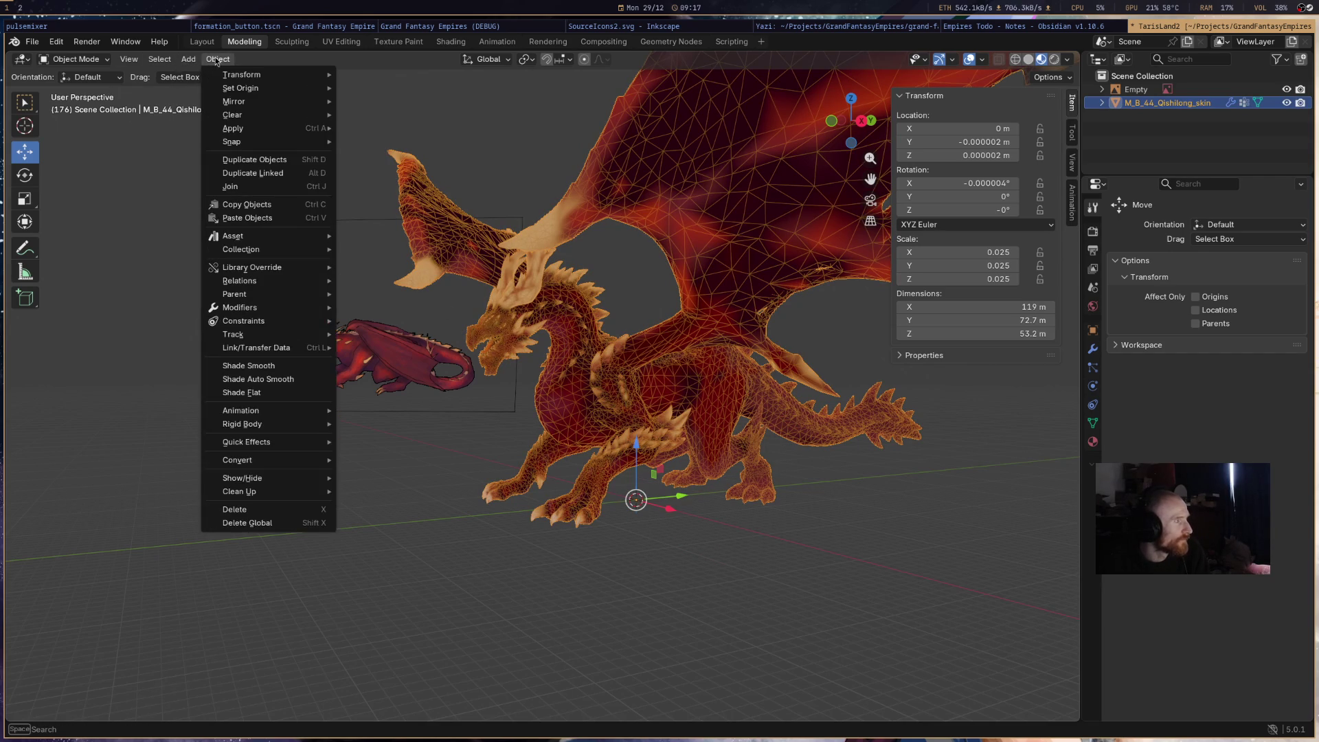
mouse_move(233, 130)
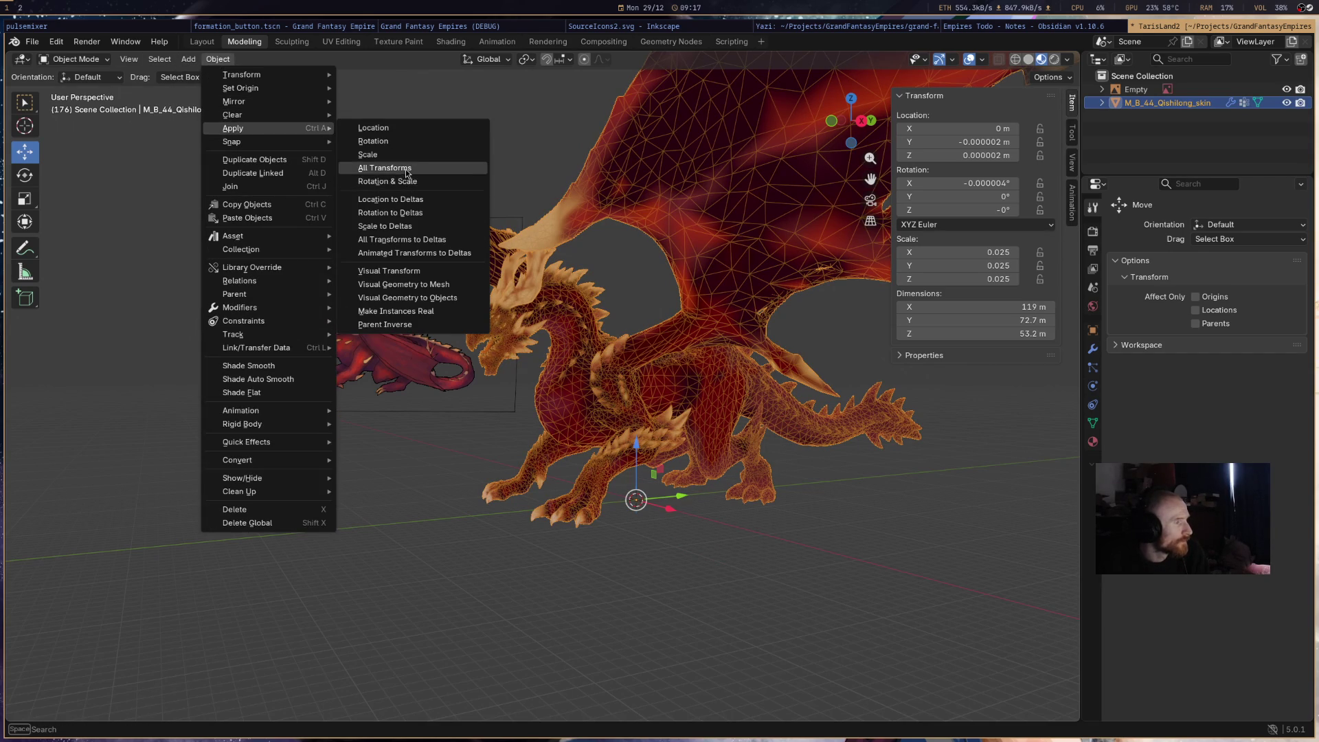
click(388, 167)
- Reselect the dragon mesh and switch it into Vertex Paint mode, viewed from below
click(394, 387)
mouse_move(543, 378)
middle_down()
mouse_move(511, 378)
mouse_move(615, 379)
mouse_move(730, 443)
middle_up()
click(614, 378)
click(96, 59)
click(98, 117)
mouse_move(720, 355)
middle_down()
mouse_move(613, 437)
mouse_move(735, 373)
mouse_move(972, 544)
mouse_move(907, 529)
mouse_move(1065, 515)
mouse_move(589, 389)
mouse_move(649, 445)
middle_up()
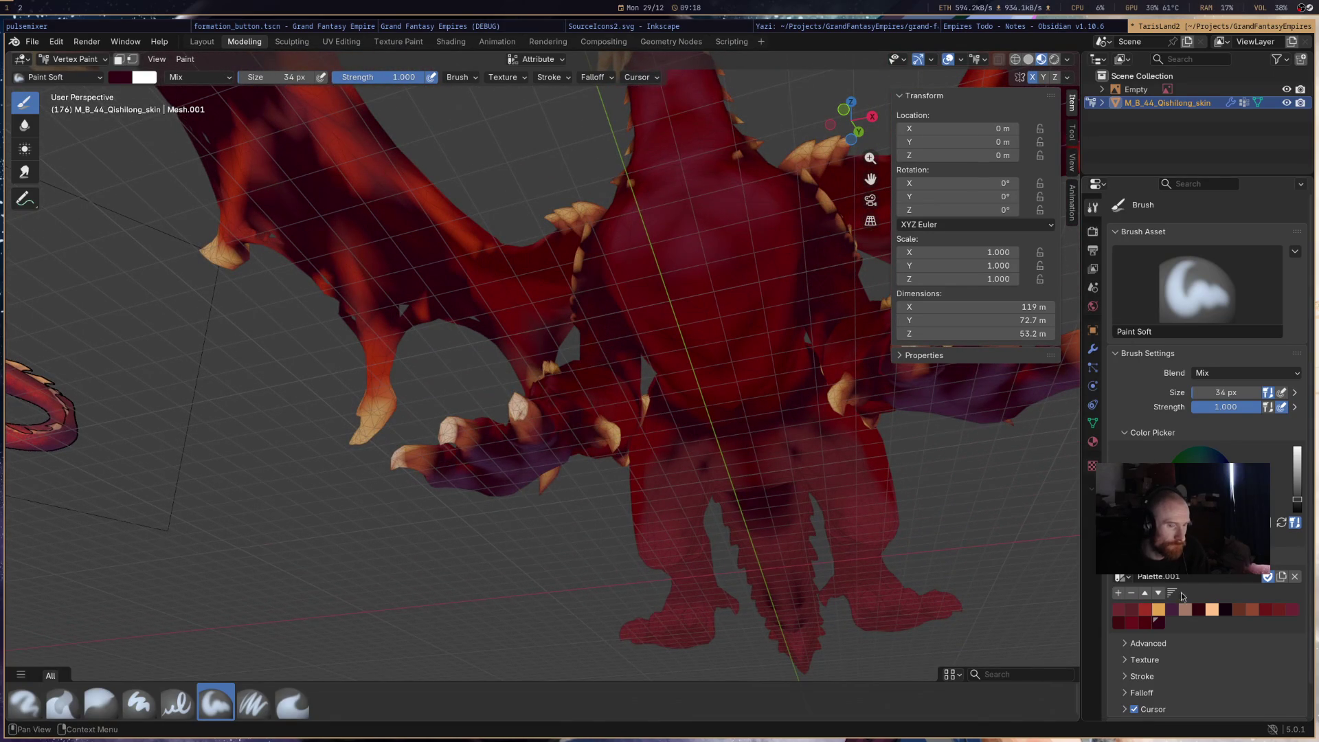
- Paint dark purple Paint Soft strokes across the dragon's chest, belly and neck underside
click(1171, 610)
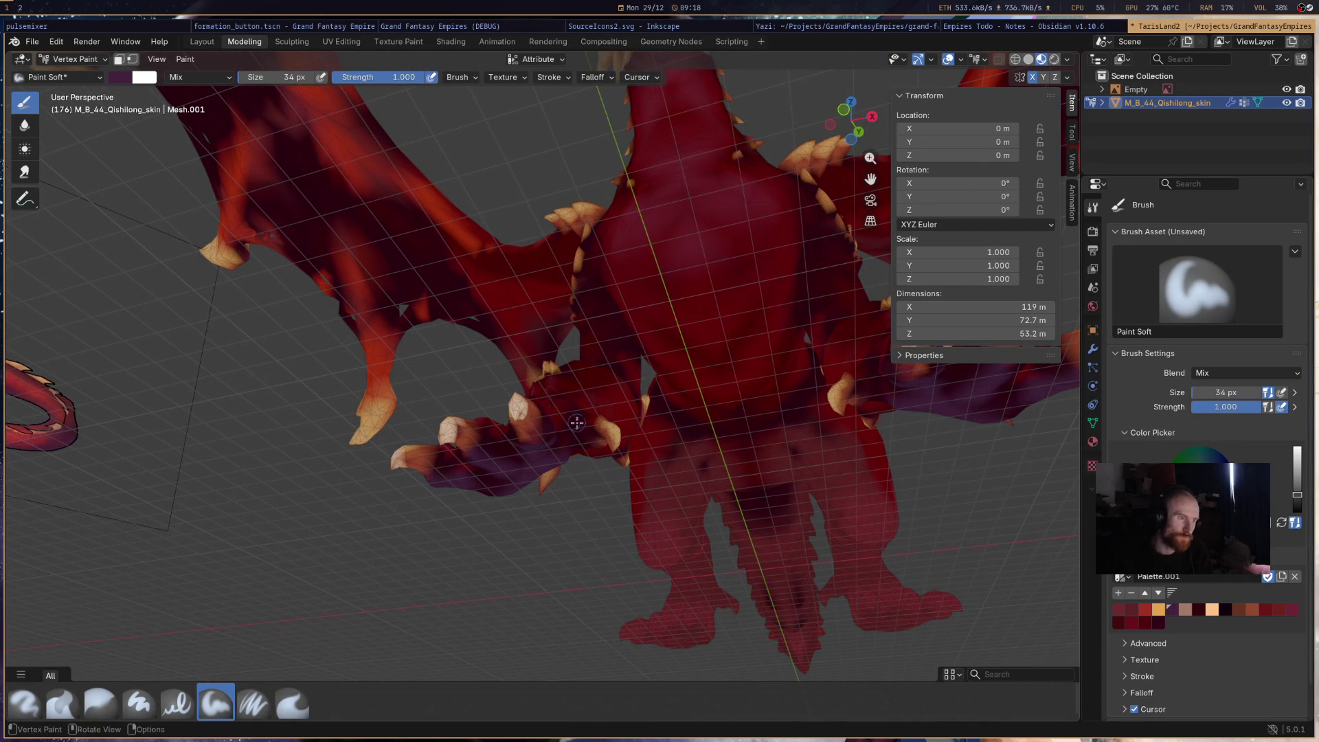
drag(651, 268, 683, 328)
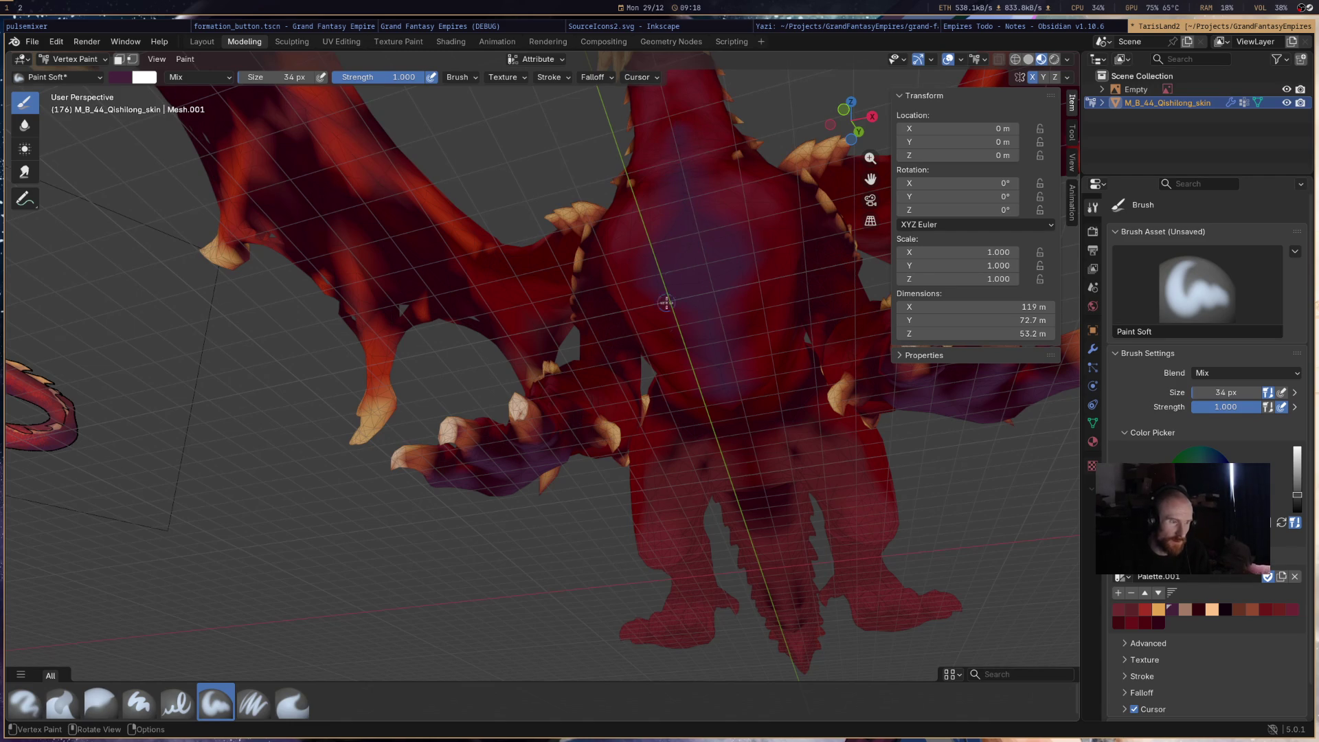
mouse_move(739, 433)
middle_down()
mouse_move(684, 353)
mouse_move(736, 328)
mouse_move(619, 385)
mouse_move(673, 393)
mouse_move(792, 342)
mouse_move(693, 257)
middle_up()
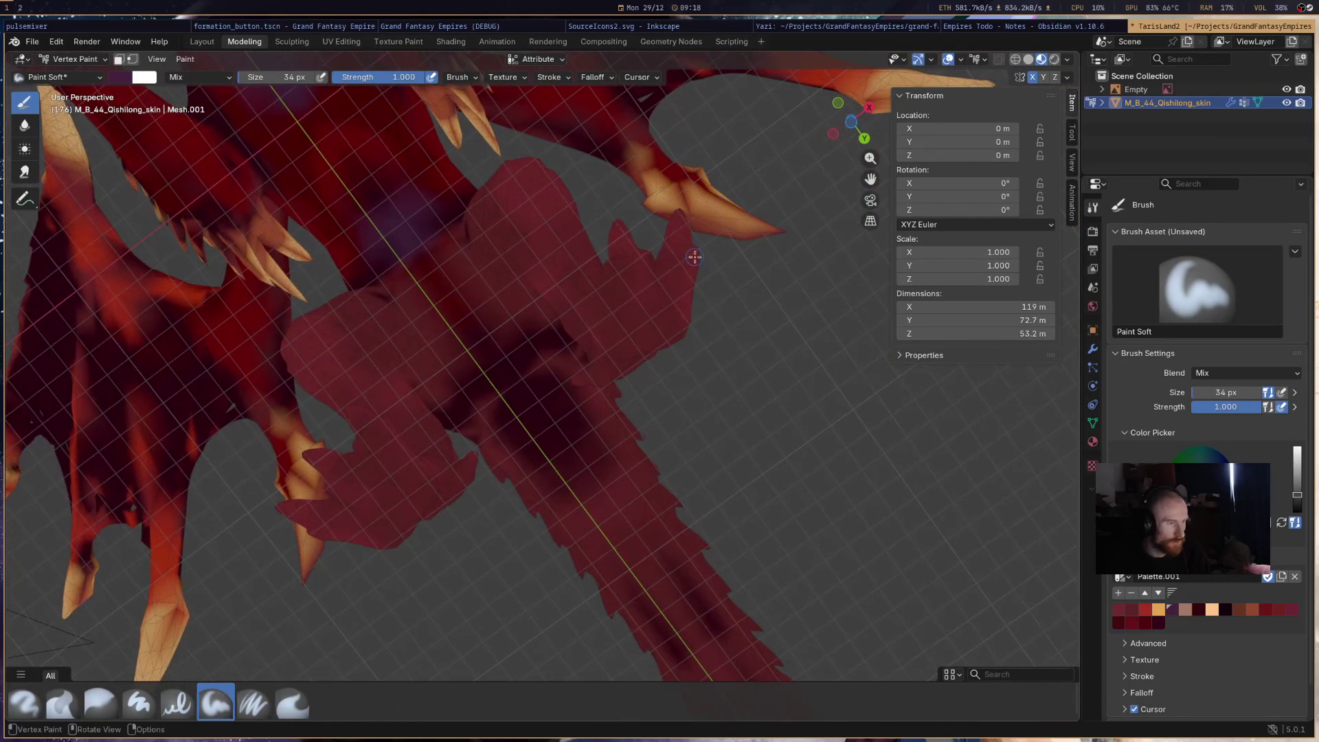
mouse_move(433, 479)
mouse_down()
mouse_move(436, 332)
mouse_move(485, 332)
mouse_move(634, 522)
mouse_up()
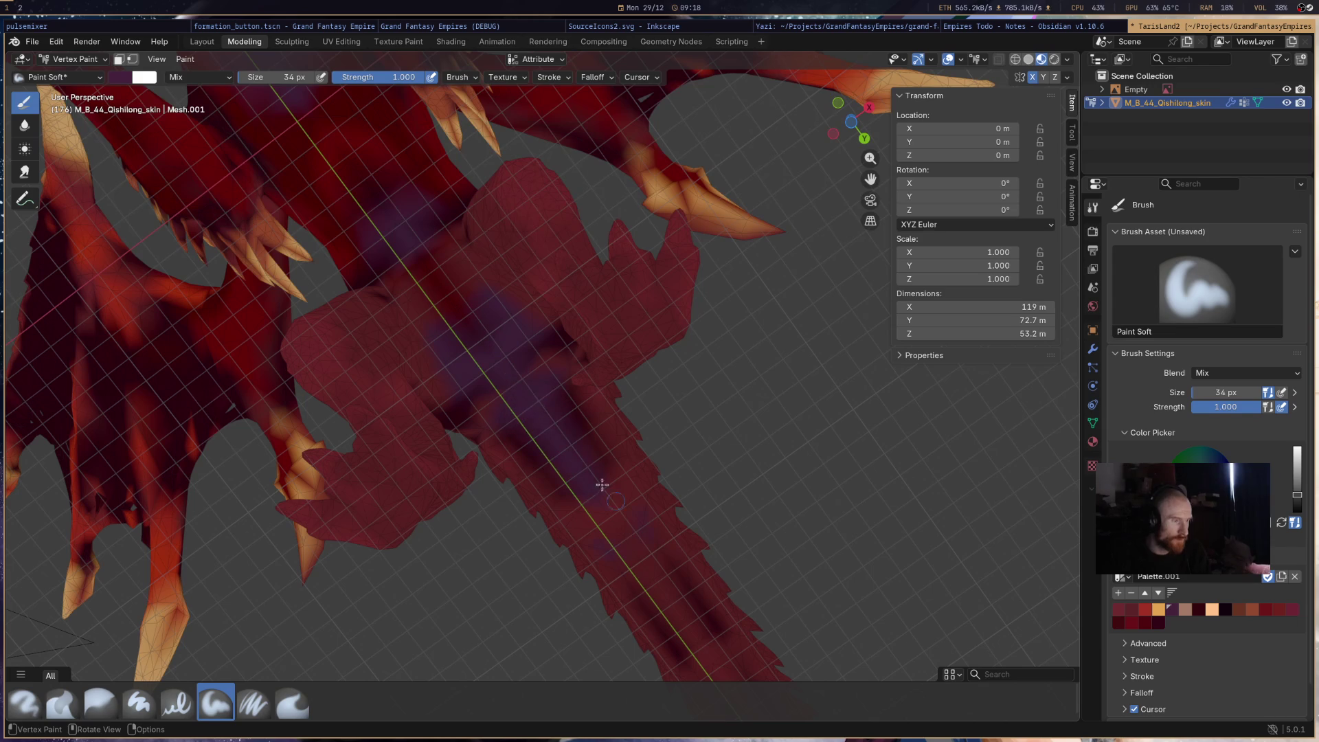
drag(474, 372, 668, 585)
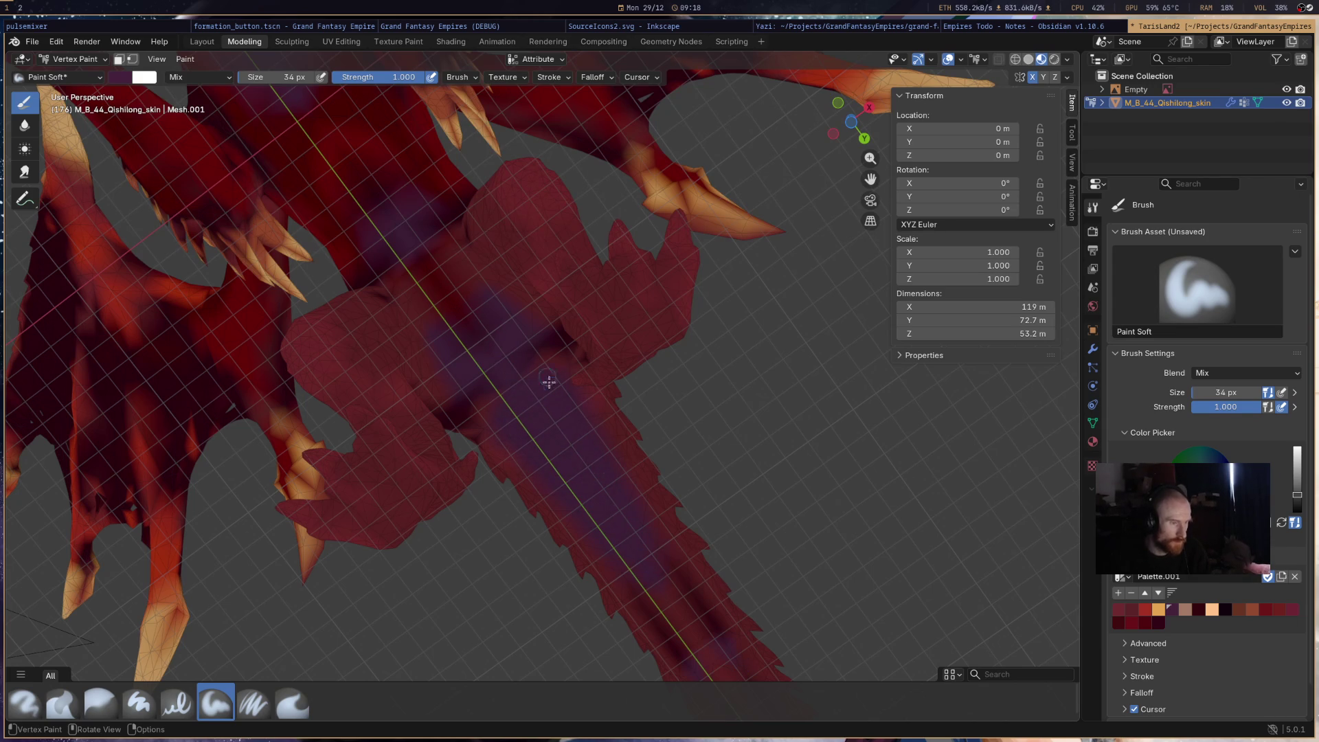
drag(548, 375, 619, 499)
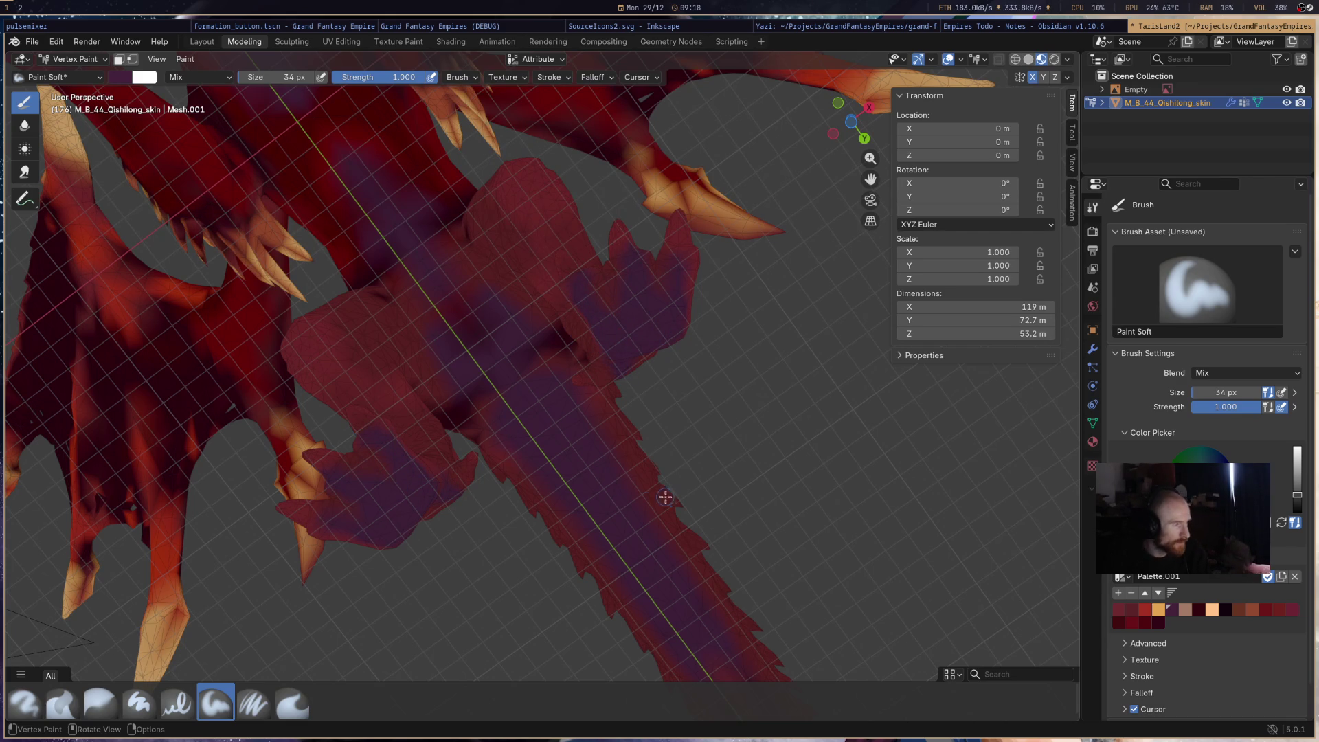
scroll(665, 498, down, 5)
mouse_move(682, 497)
middle_down()
mouse_move(695, 491)
mouse_move(709, 515)
mouse_move(712, 501)
middle_up()
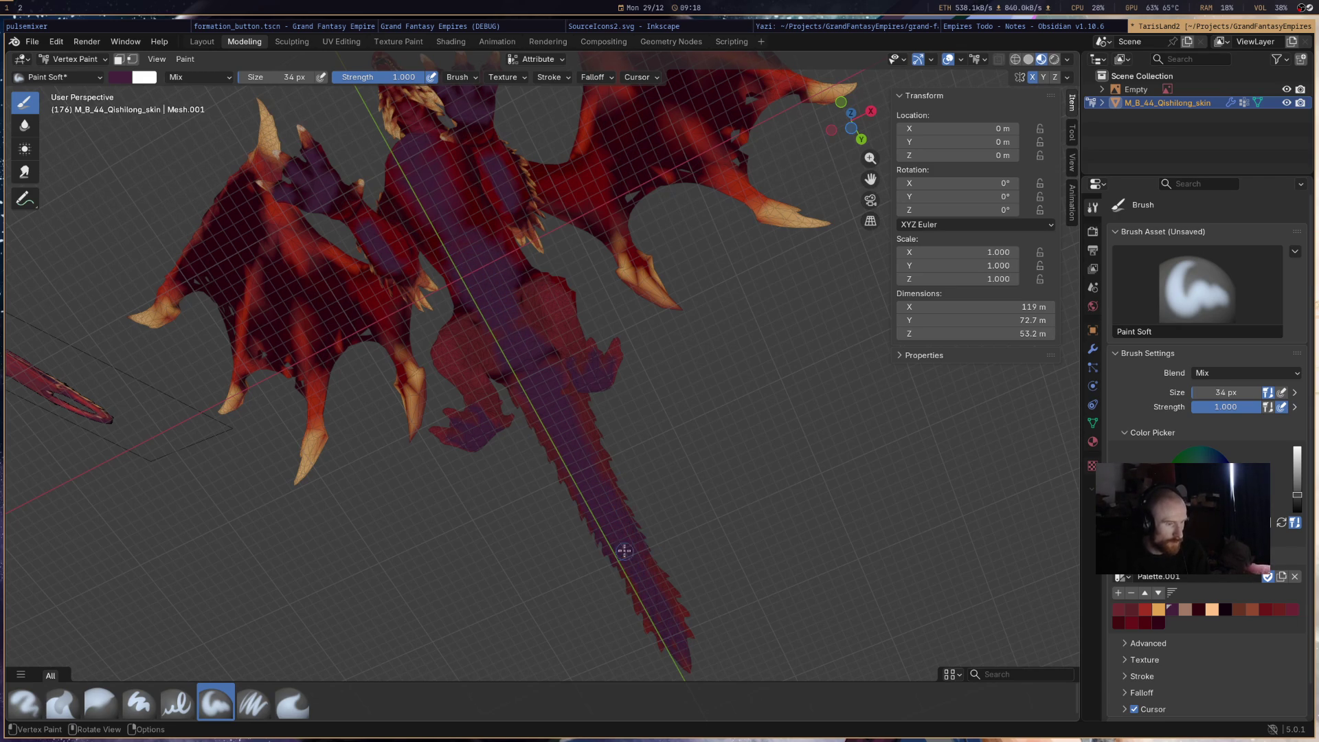
mouse_move(799, 334)
middle_down()
mouse_move(759, 383)
mouse_move(702, 382)
mouse_move(686, 435)
mouse_move(701, 406)
middle_up()
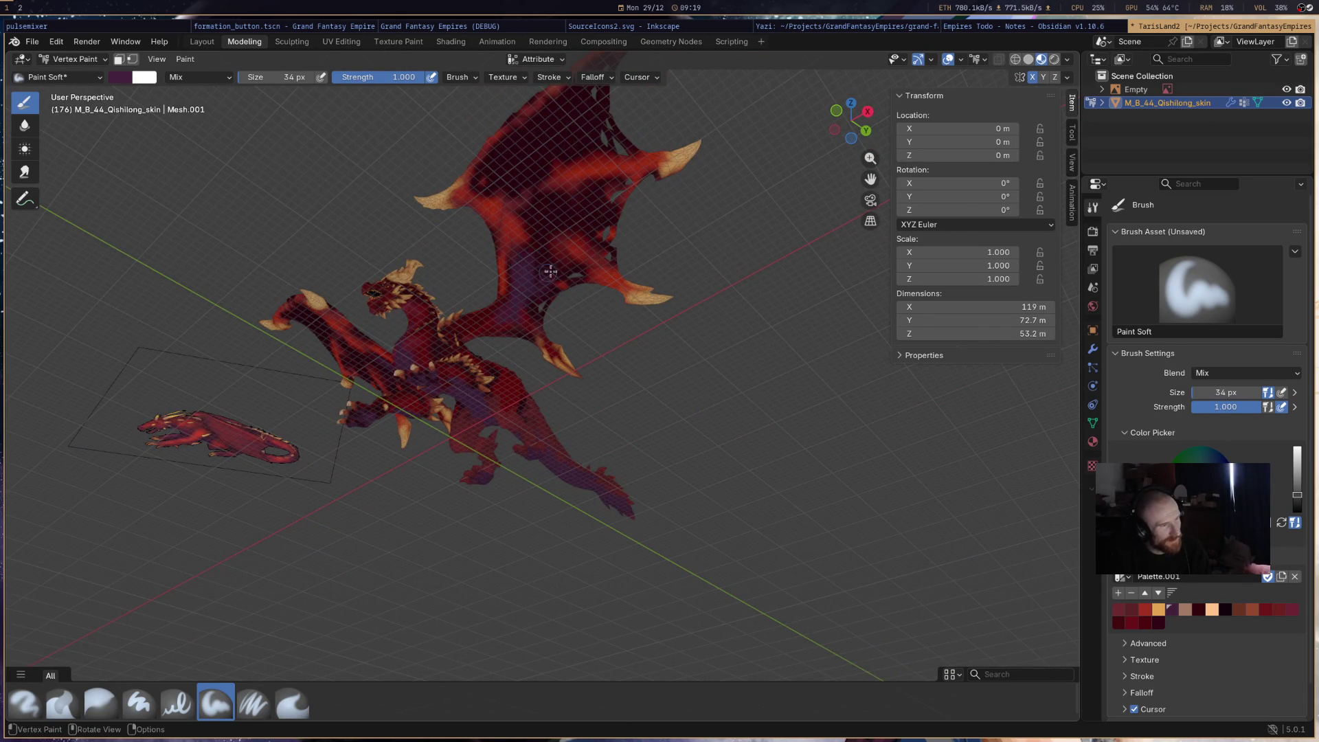
- Streak dark purple along the dragon's upper wing
mouse_move(553, 220)
mouse_down()
mouse_move(522, 147)
mouse_move(563, 115)
mouse_up()
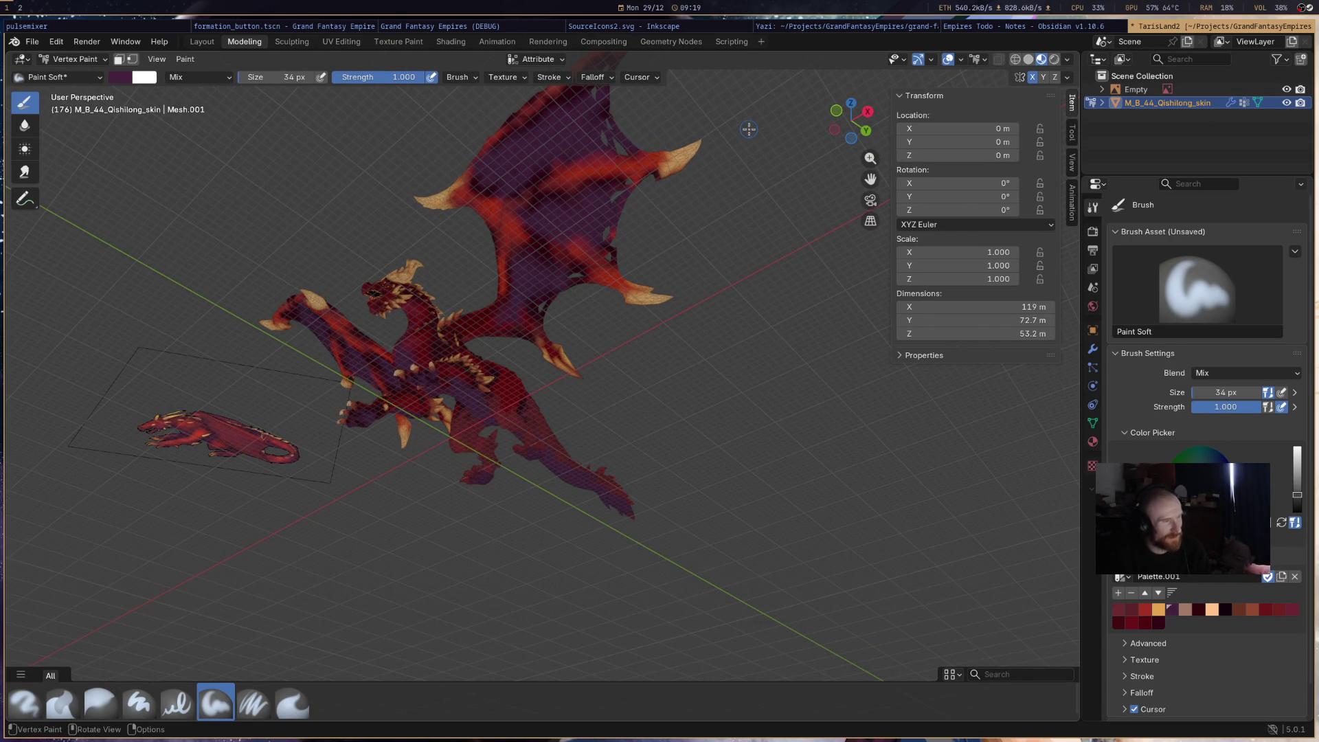
mouse_move(633, 259)
middle_down()
mouse_move(559, 393)
mouse_move(638, 297)
mouse_move(623, 334)
mouse_move(522, 340)
middle_up()
scroll(638, 298, up, 3)
scroll(639, 299, up, 2)
- Brush the red palette colour over the dragon's body and save TarisLand2.blend
click(1136, 625)
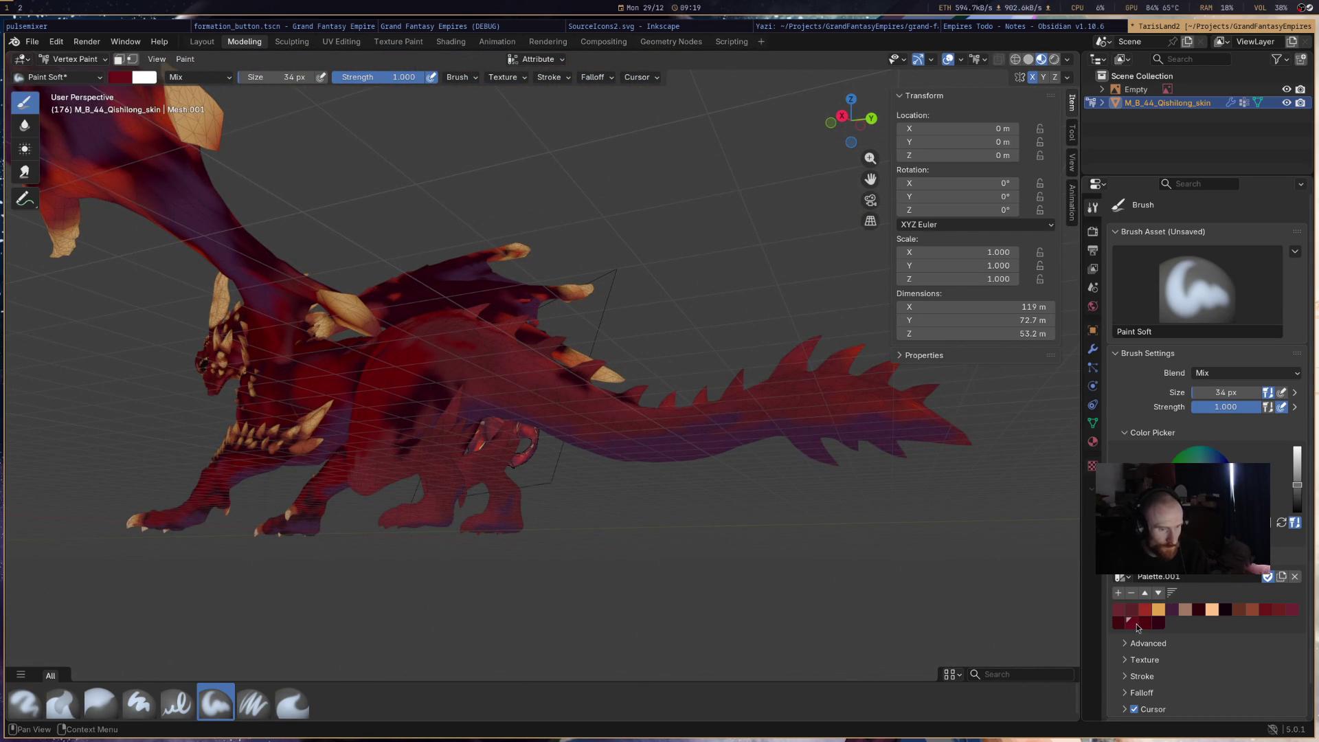
mouse_move(348, 335)
mouse_down()
mouse_move(474, 347)
mouse_move(474, 361)
mouse_move(539, 397)
mouse_move(413, 337)
mouse_move(519, 344)
mouse_move(597, 406)
mouse_move(570, 423)
mouse_move(797, 410)
mouse_up()
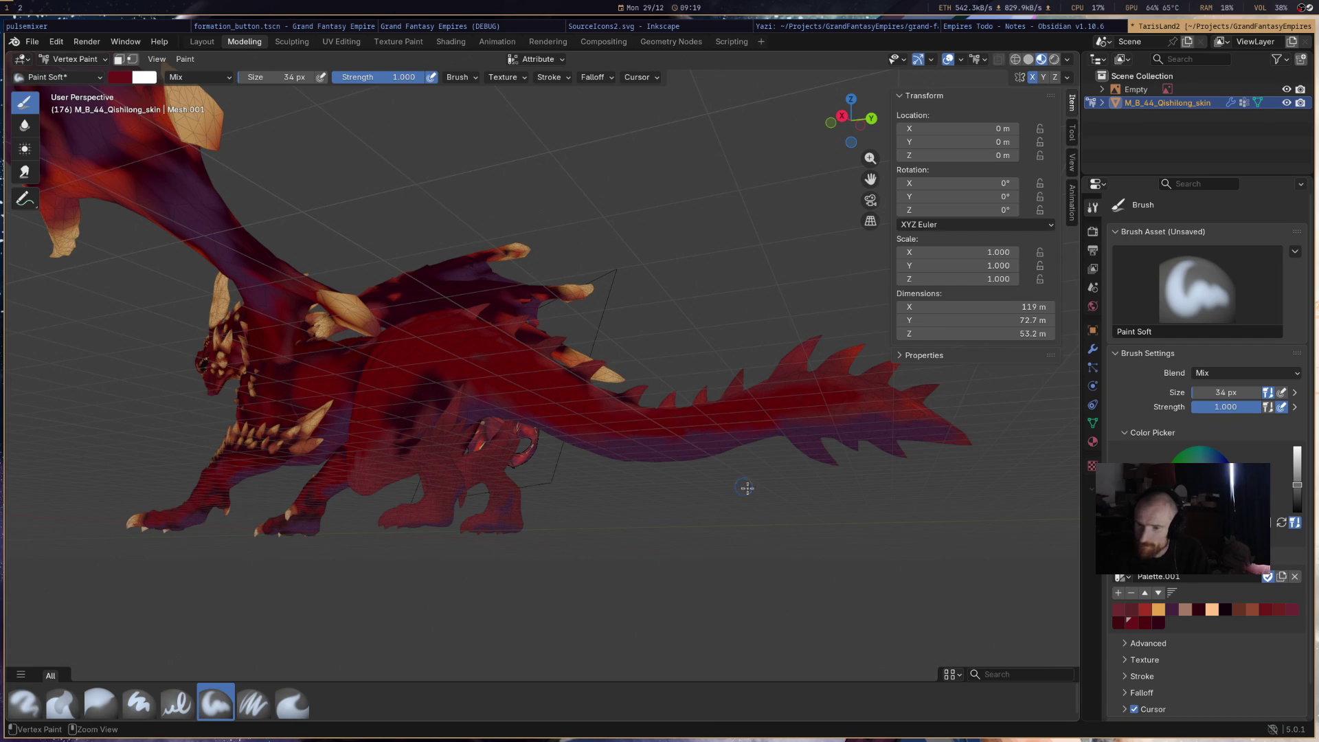
key(ctrl+s)
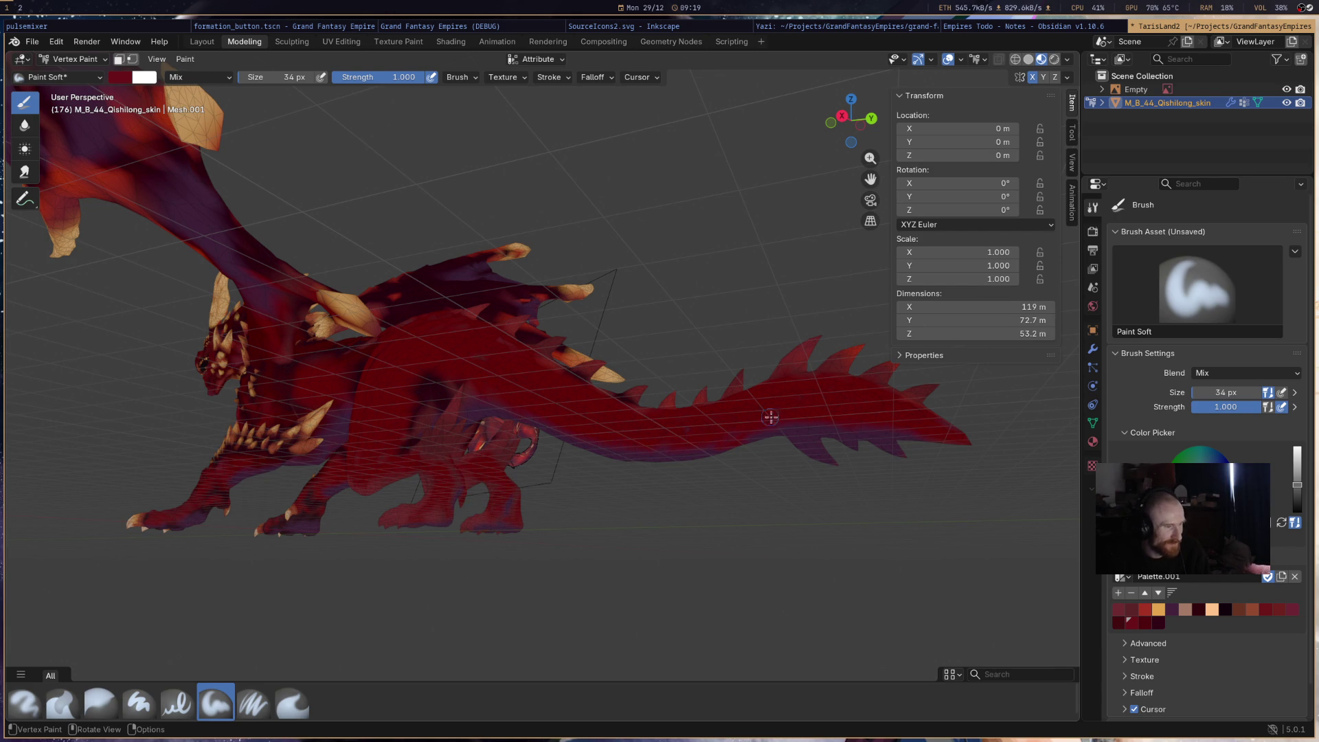
mouse_move(838, 376)
middle_down()
mouse_move(546, 301)
mouse_move(562, 271)
mouse_move(638, 415)
mouse_move(674, 434)
mouse_move(780, 447)
middle_up()
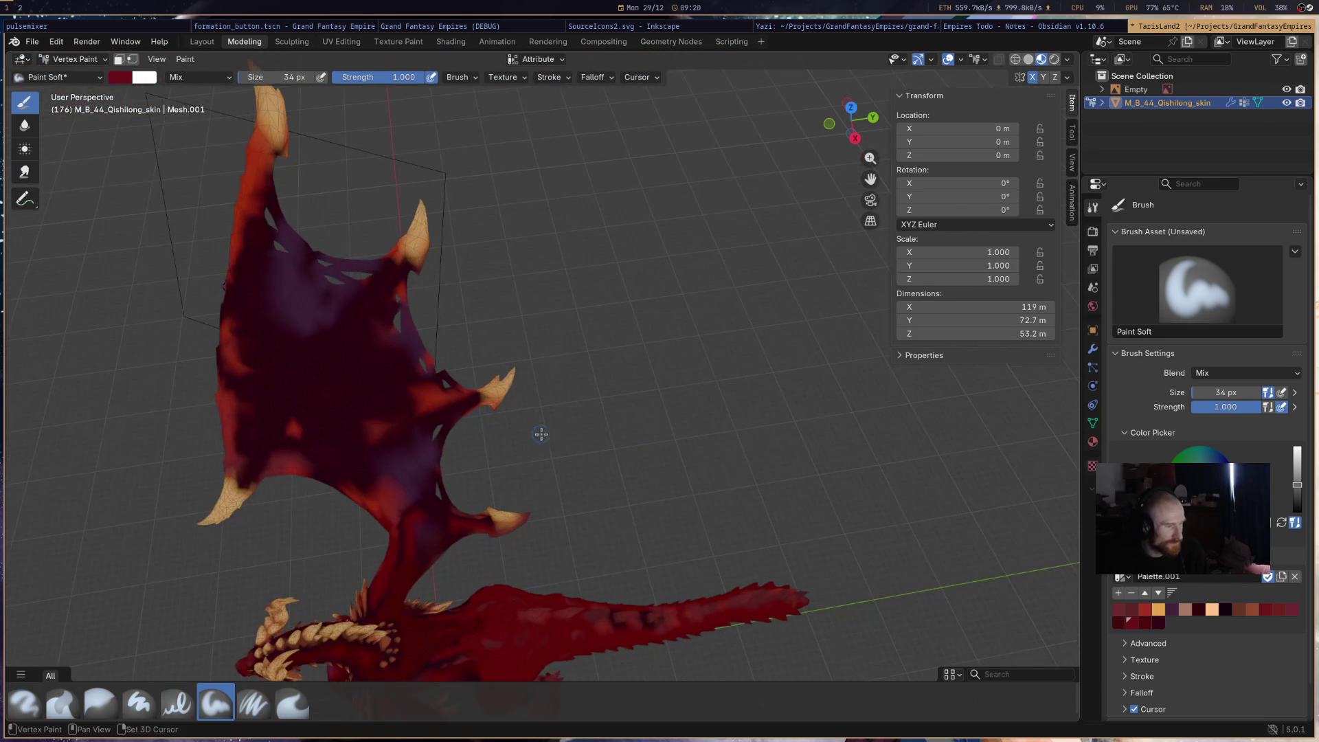
- Repaint the wing's purple areas with brighter red strokes
middle_drag(684, 454, 669, 420)
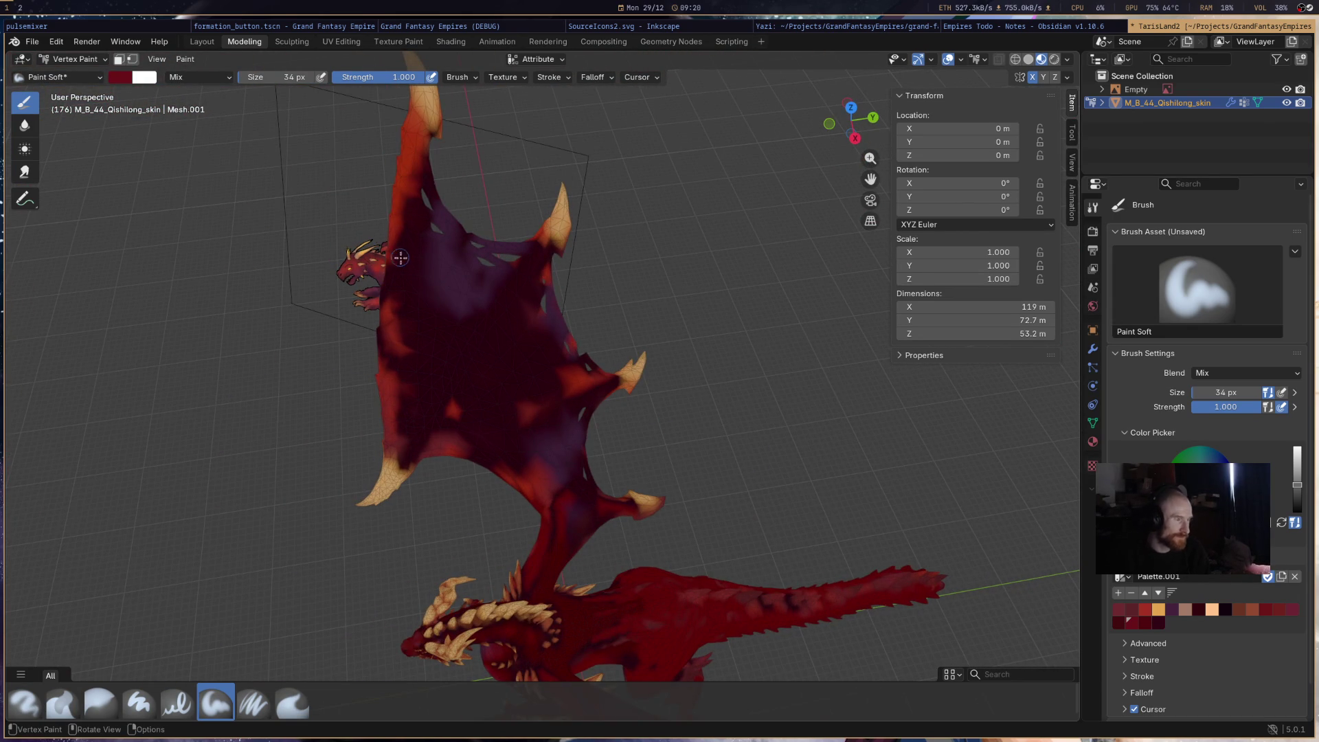
mouse_move(421, 245)
mouse_down()
mouse_move(412, 334)
mouse_move(442, 332)
mouse_move(415, 391)
mouse_move(436, 385)
mouse_move(383, 310)
mouse_up()
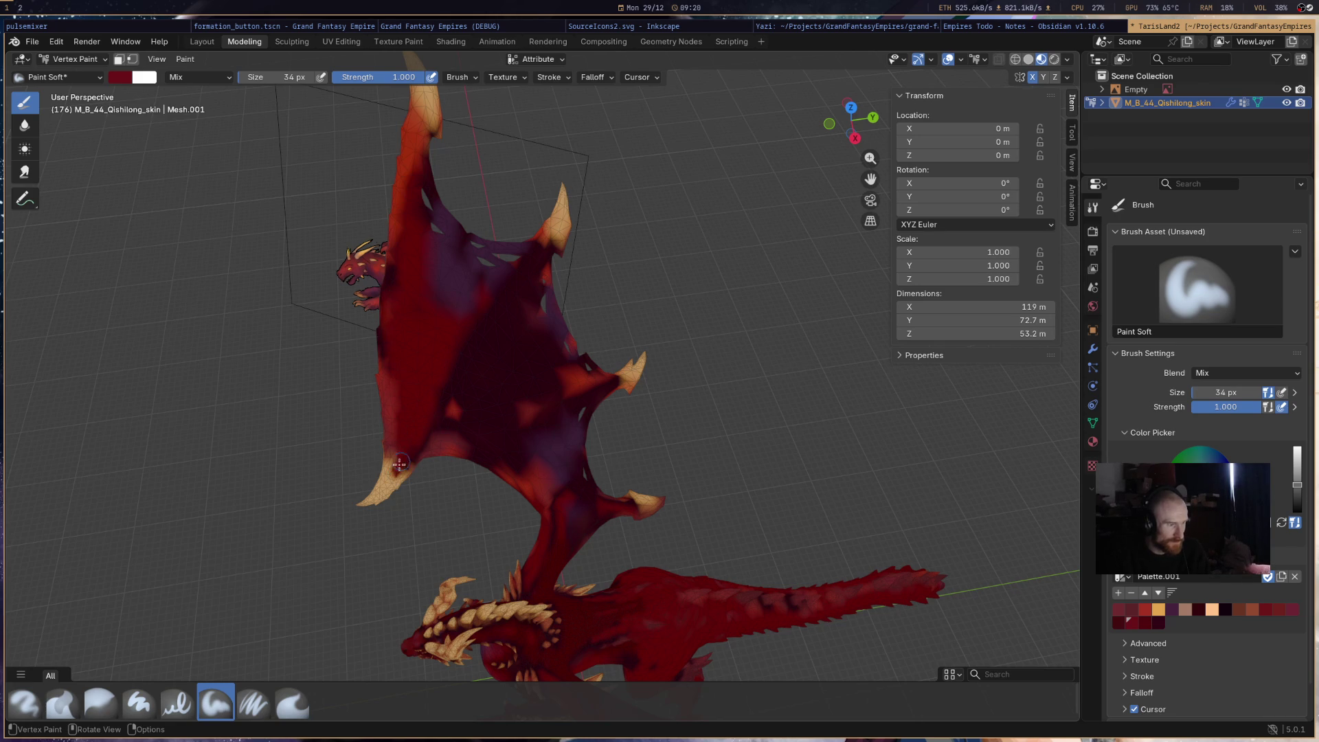
mouse_move(435, 395)
mouse_down()
mouse_move(492, 291)
mouse_move(484, 336)
mouse_move(422, 434)
mouse_move(488, 368)
mouse_move(525, 378)
mouse_move(549, 357)
mouse_up()
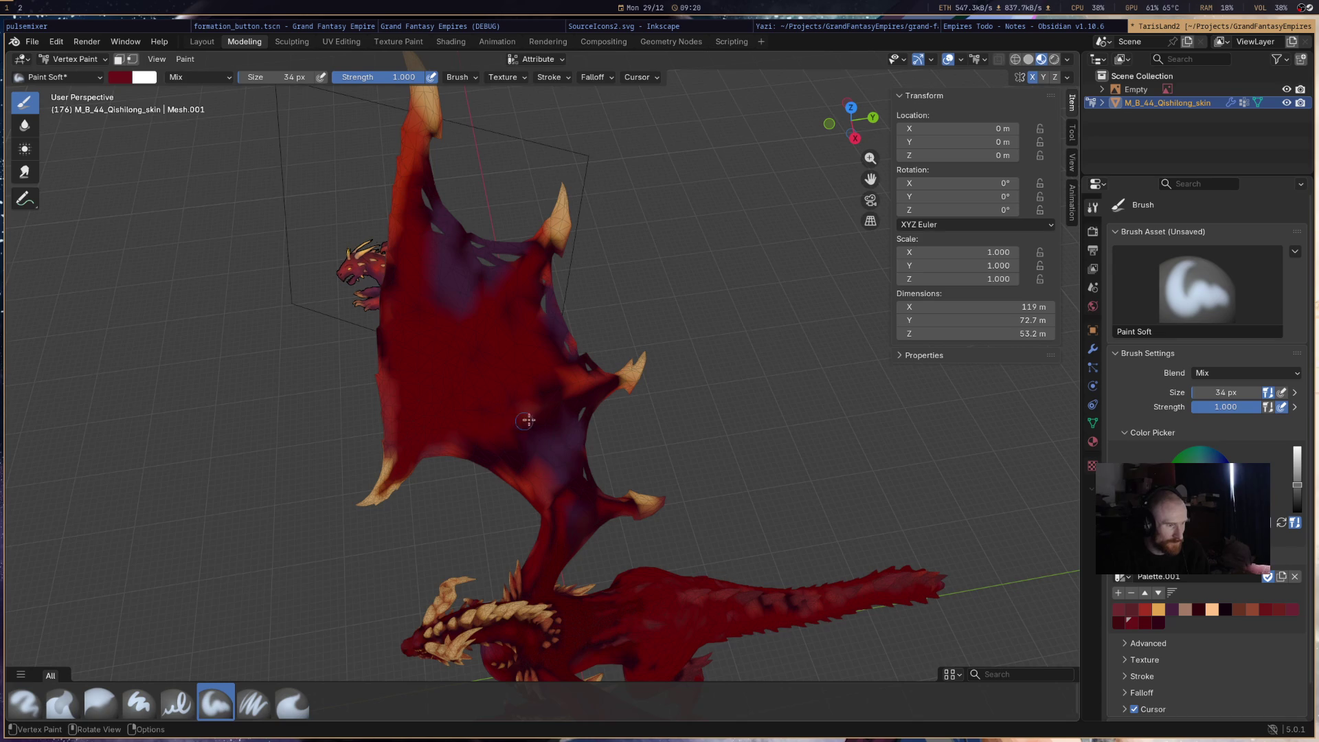
mouse_move(539, 478)
mouse_down()
mouse_move(542, 388)
mouse_move(574, 400)
mouse_up()
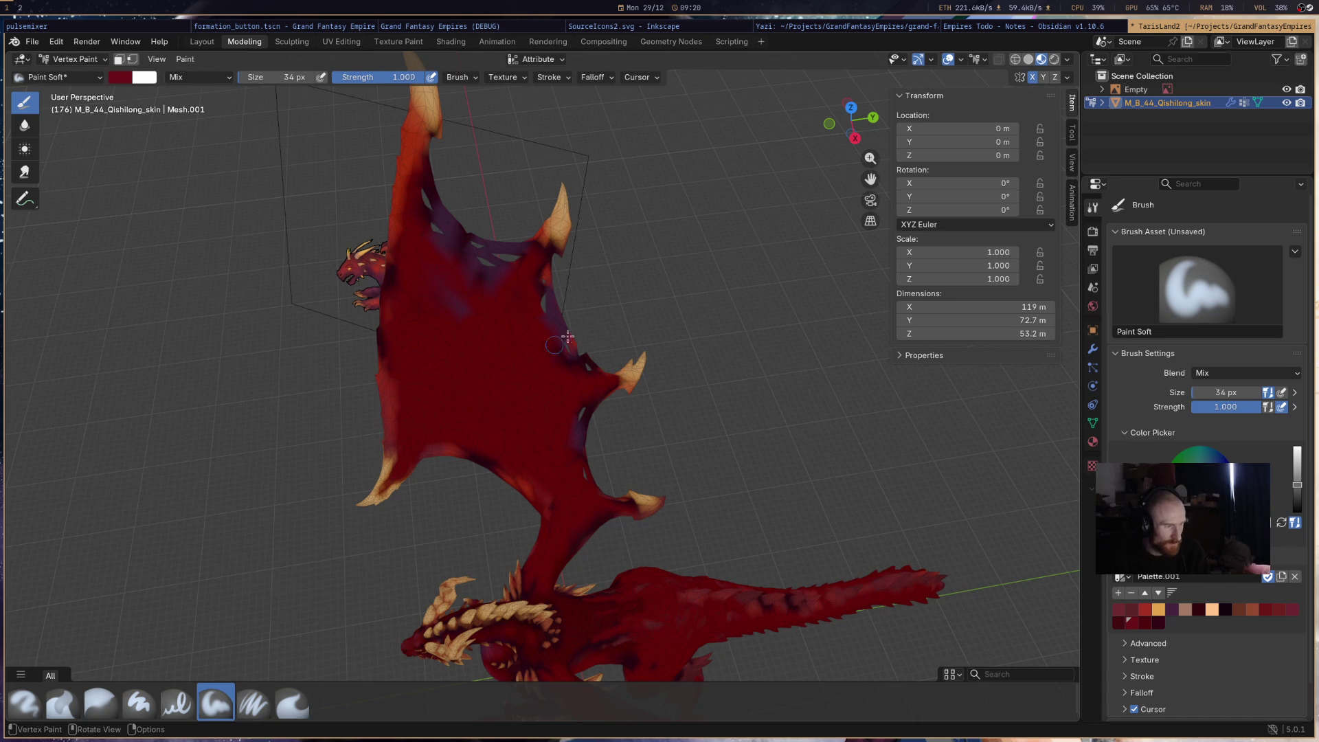
scroll(650, 405, down, 5)
mouse_move(650, 405)
middle_down()
mouse_move(705, 396)
mouse_move(583, 355)
mouse_move(485, 441)
mouse_move(582, 495)
middle_up()
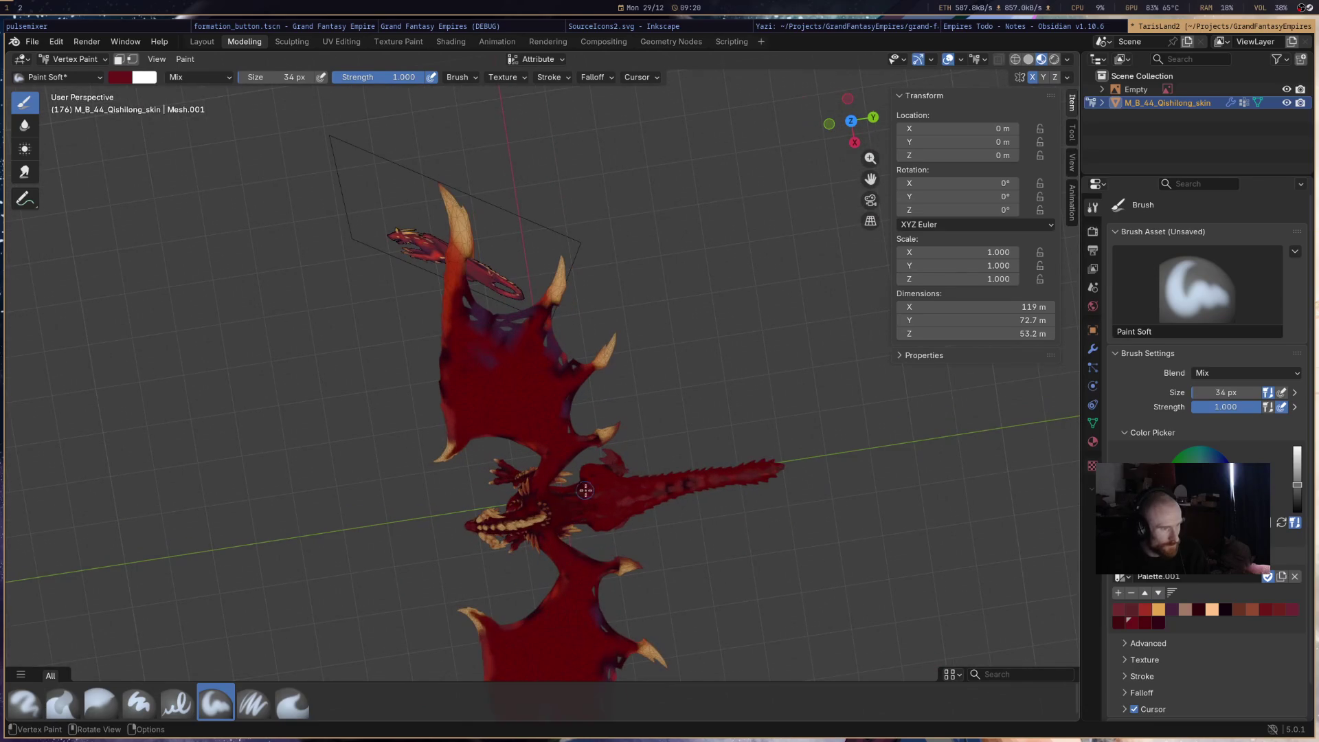
- Darken the wing's left edge and paint the horn tip in brown-red
click(1293, 612)
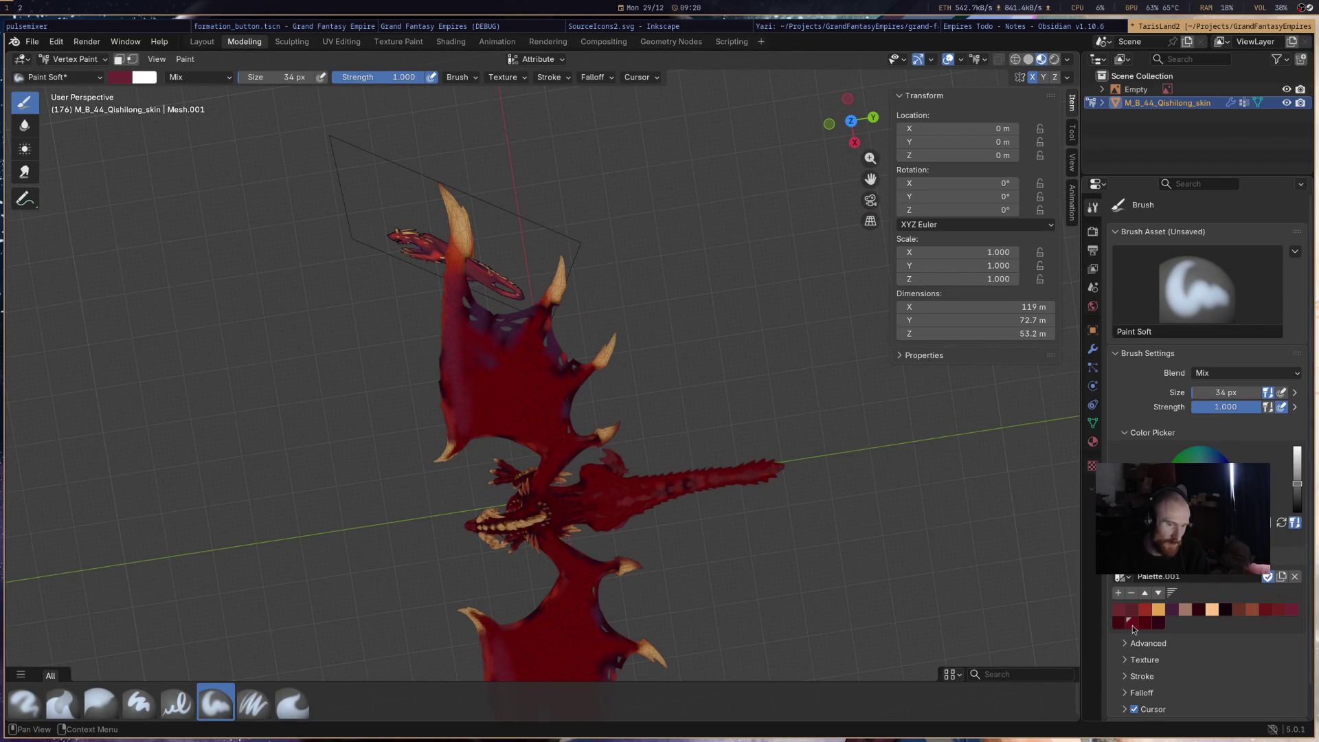
drag(447, 297, 447, 381)
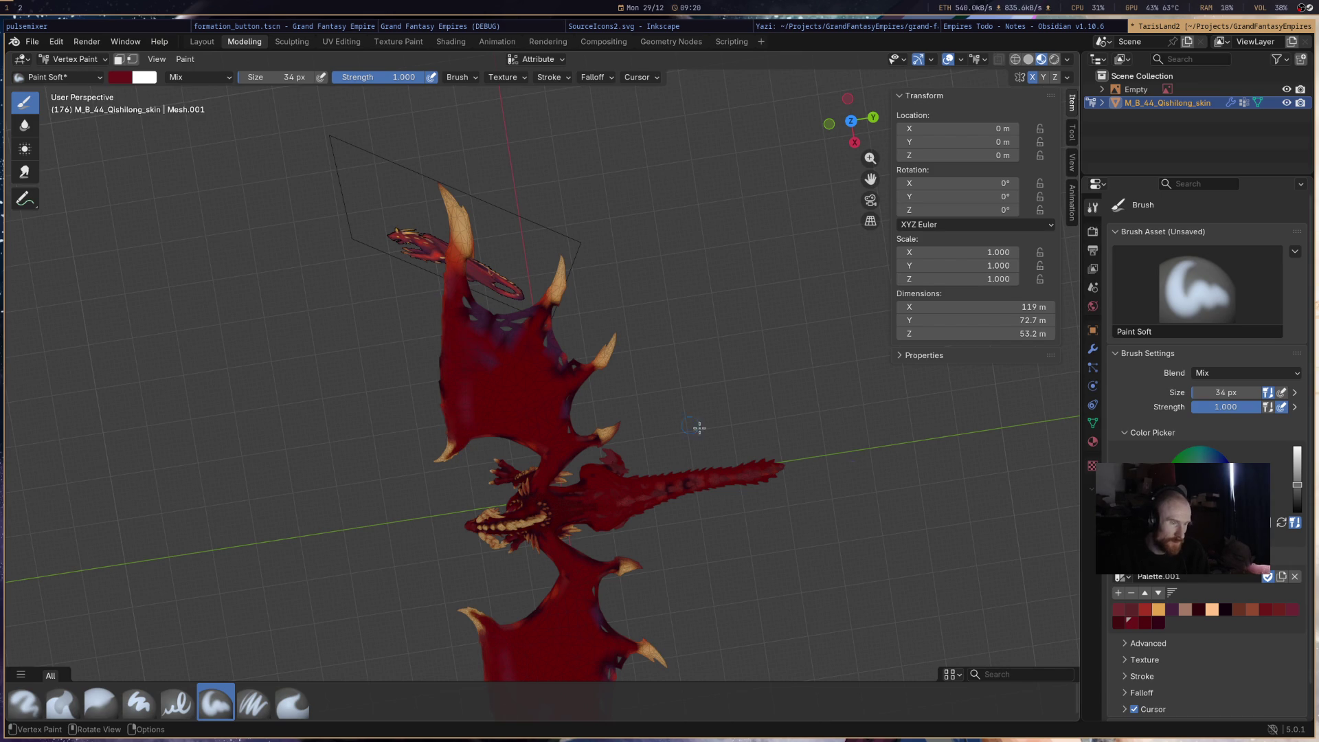
click(1144, 622)
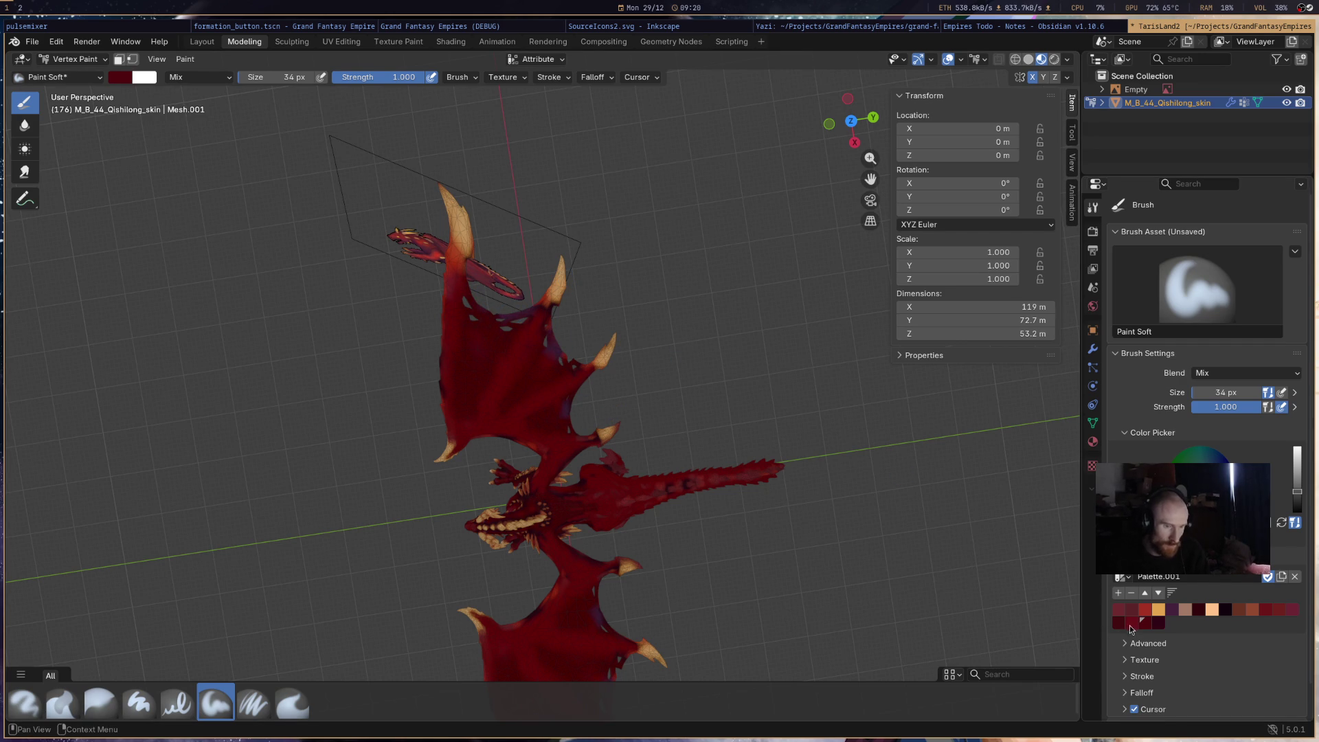
click(1289, 610)
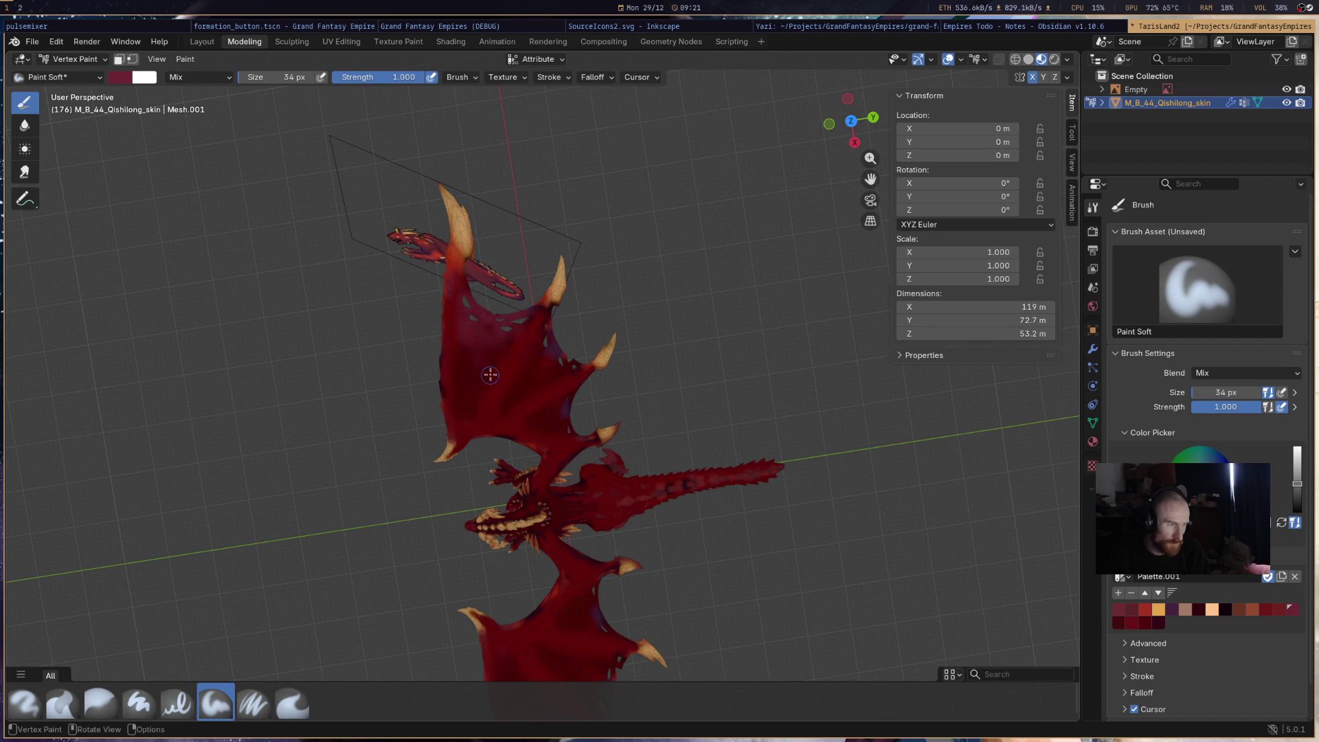
click(1132, 623)
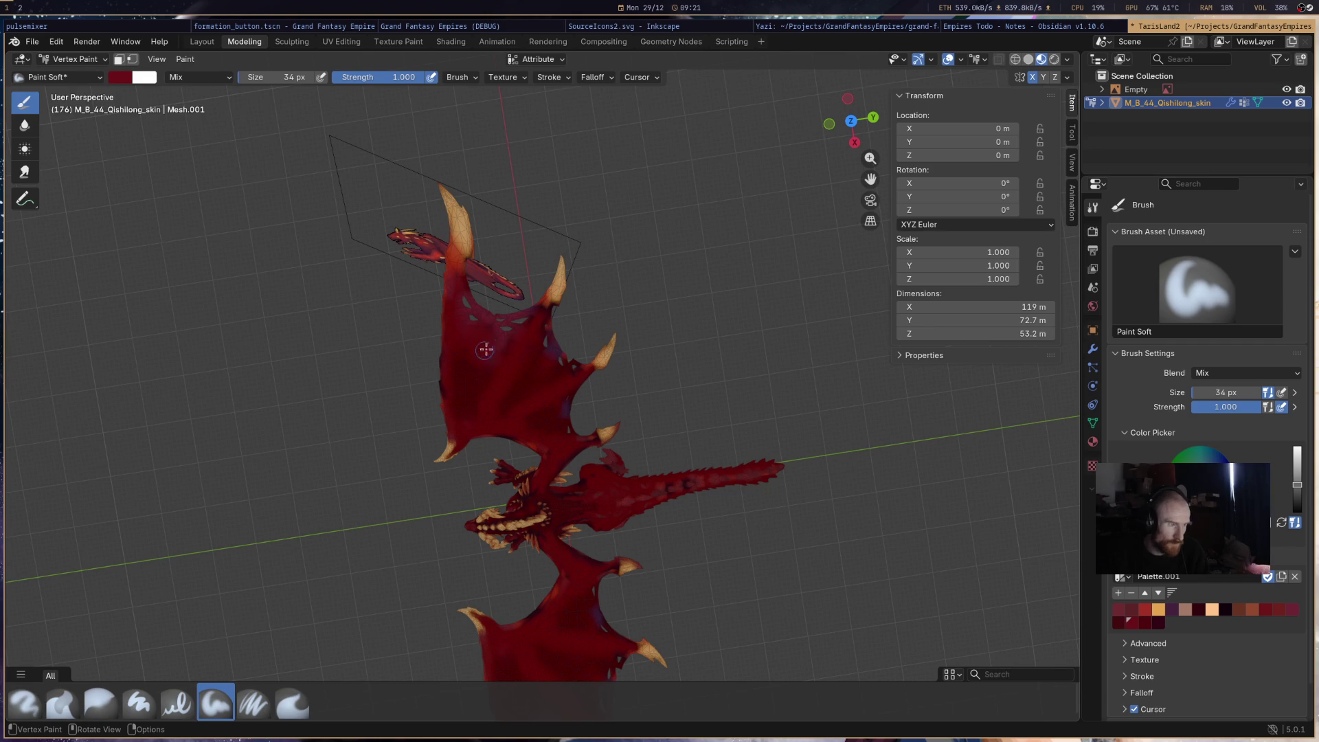
click(1145, 608)
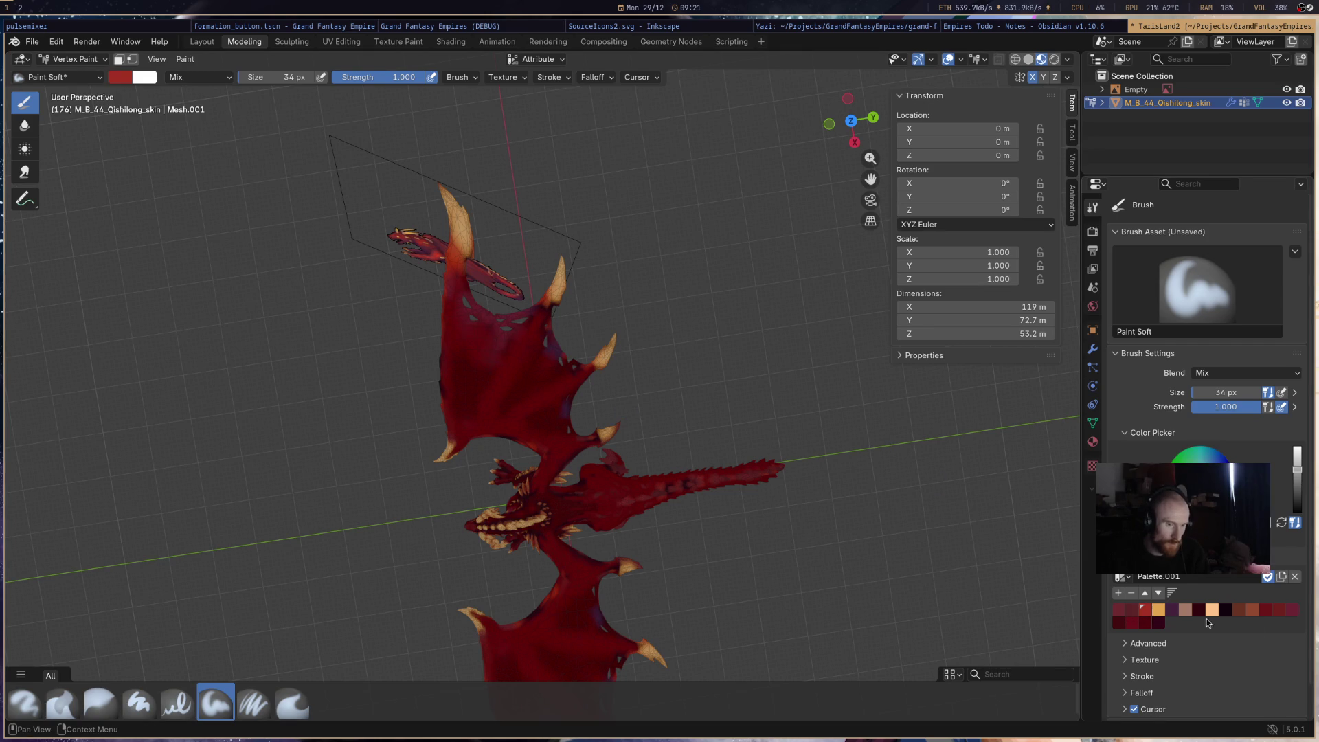
click(1264, 609)
click(1252, 609)
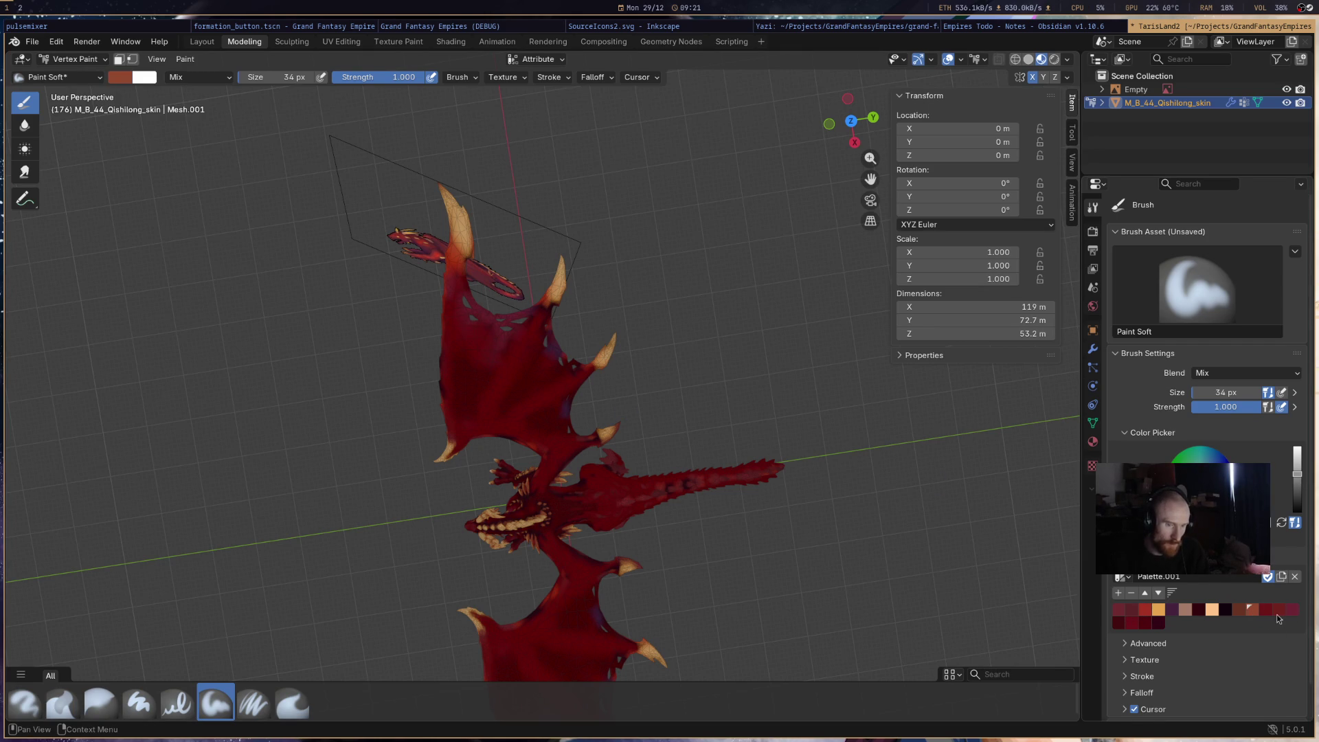
drag(464, 228, 464, 243)
- Resize the vertex-paint brush to 30 px
mouse_move(551, 296)
middle_down()
mouse_move(563, 306)
mouse_move(555, 323)
middle_up()
right_click(555, 323)
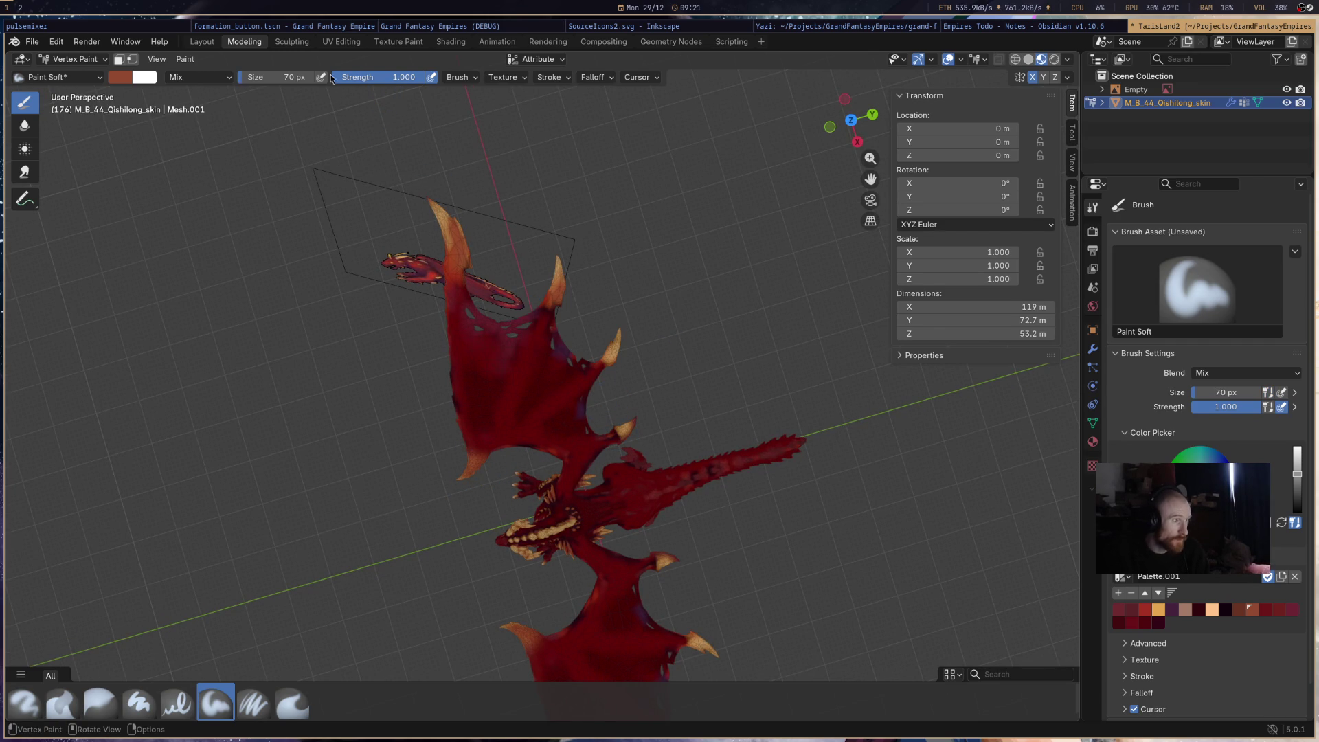
middle_drag(379, 415, 393, 411)
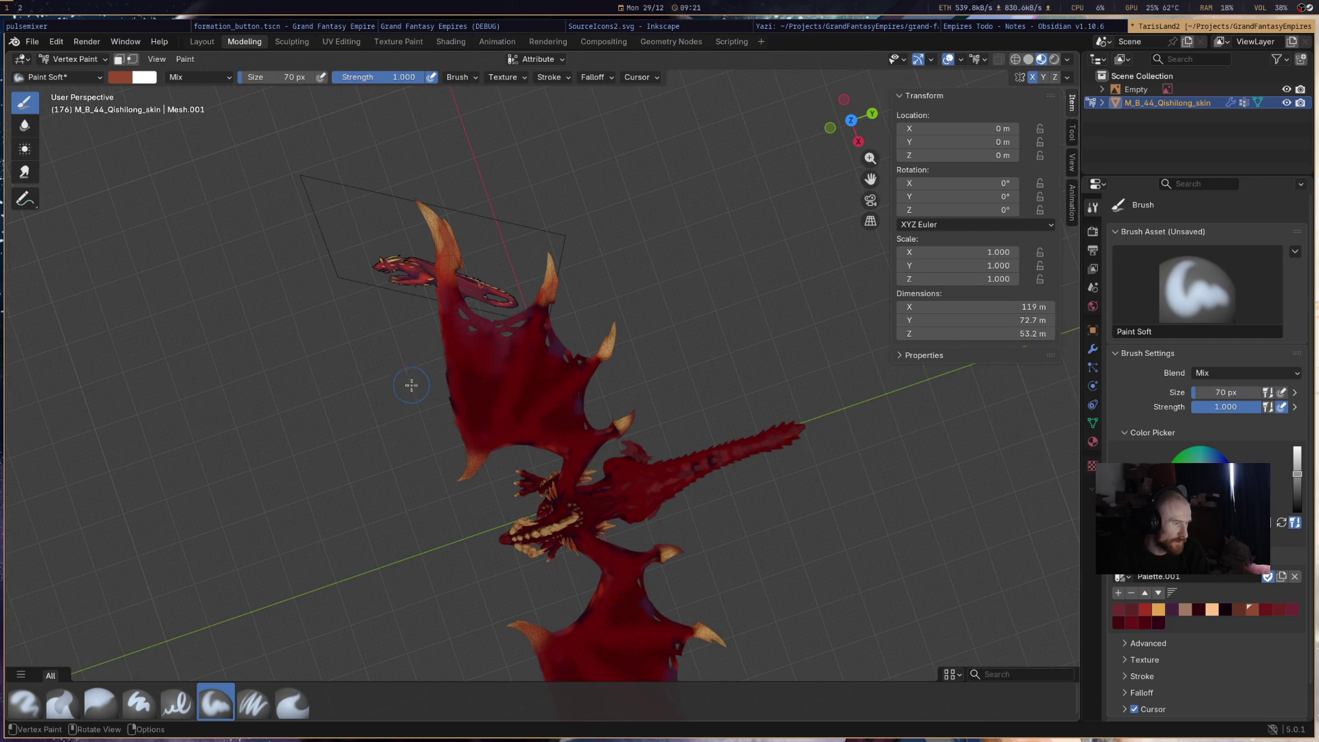
right_click(458, 453)
key(f)
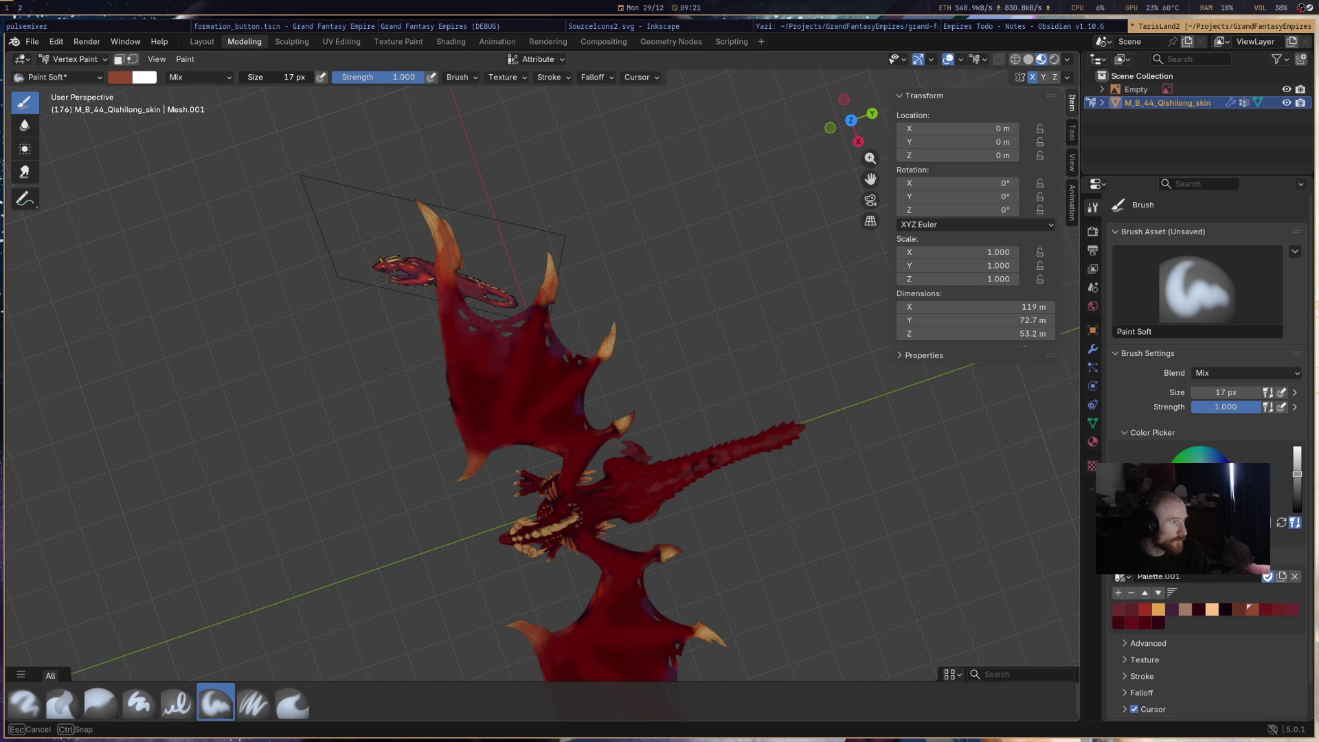
click(304, 165)
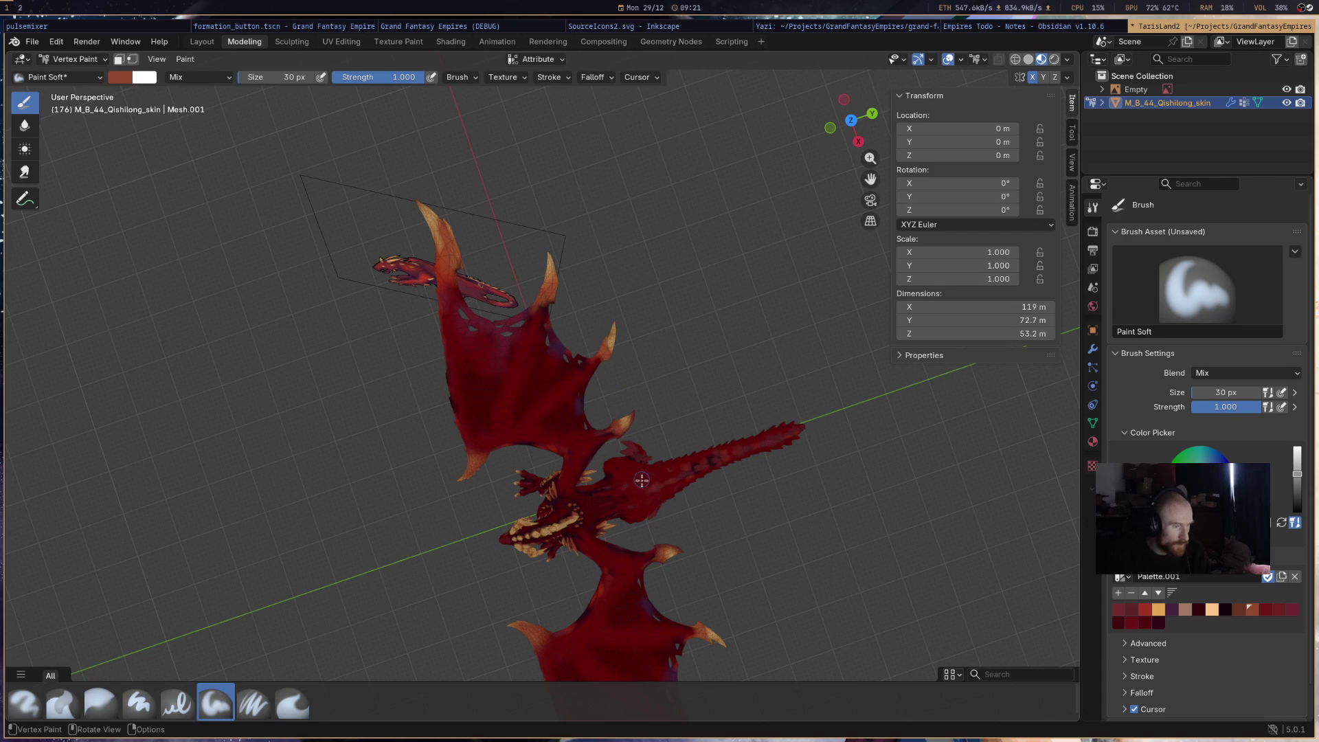
- From a side view, lay dark maroon strokes across the upper wing membrane
mouse_move(631, 483)
middle_down()
mouse_move(727, 436)
mouse_move(750, 320)
mouse_move(763, 315)
middle_up()
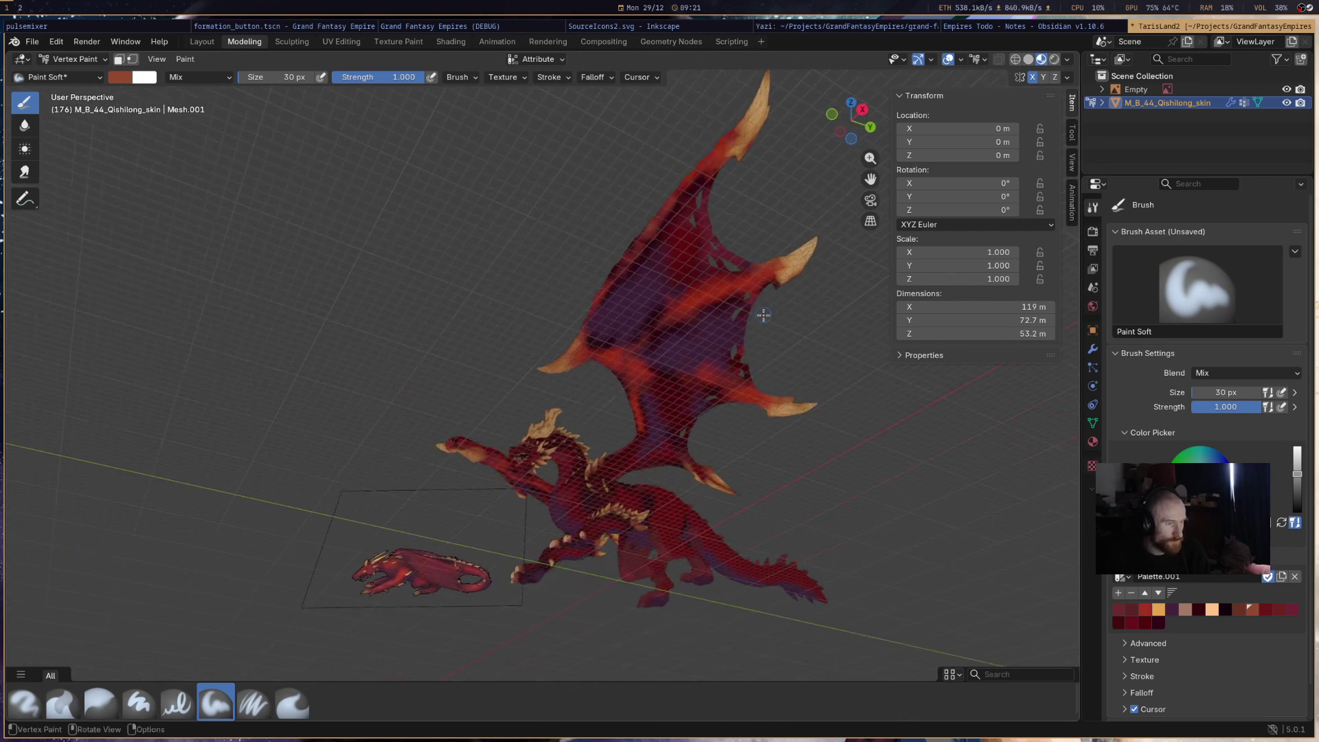
click(1172, 611)
click(1160, 622)
mouse_move(650, 314)
mouse_down()
mouse_move(668, 270)
mouse_move(655, 258)
mouse_move(698, 193)
mouse_move(672, 224)
mouse_up()
drag(606, 310, 699, 221)
drag(695, 323, 759, 301)
mouse_move(661, 346)
mouse_down()
mouse_move(722, 367)
mouse_move(689, 386)
mouse_move(682, 427)
mouse_move(639, 380)
mouse_up()
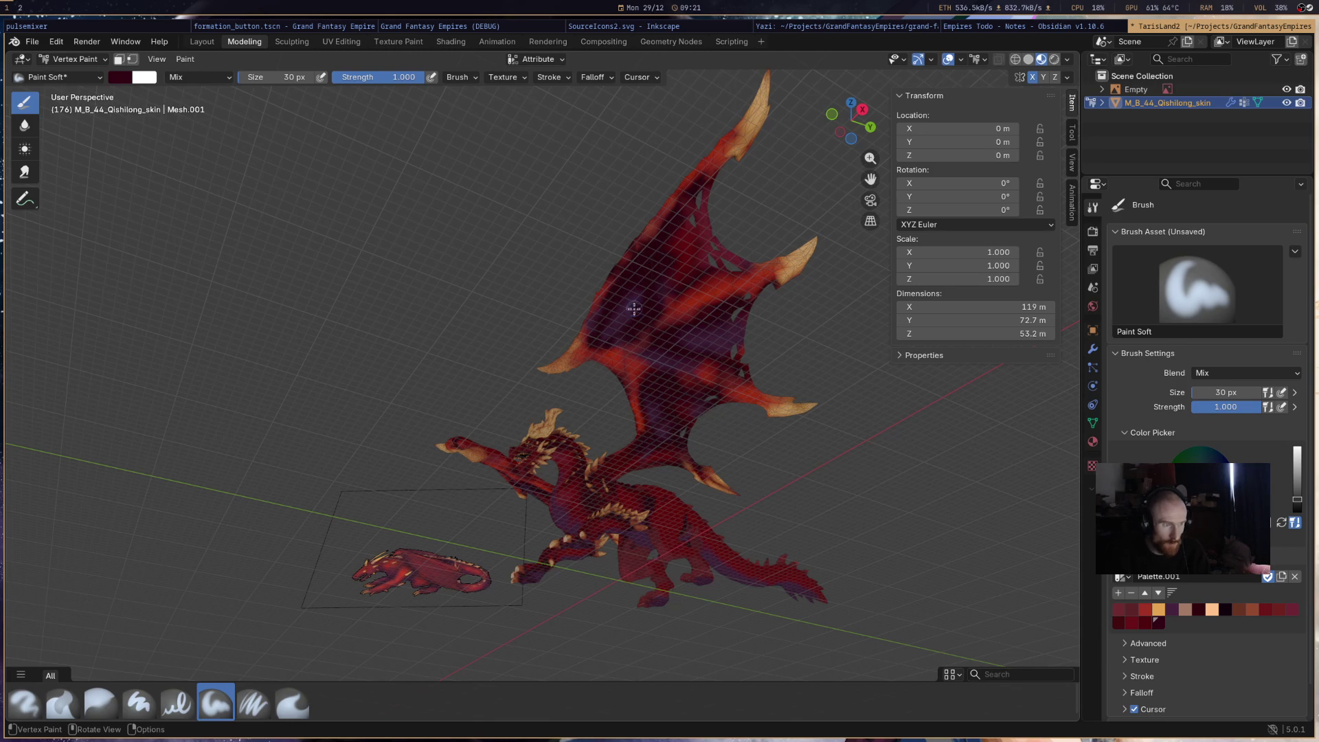
- Even out the wing centre with a crimson palette colour
click(1174, 610)
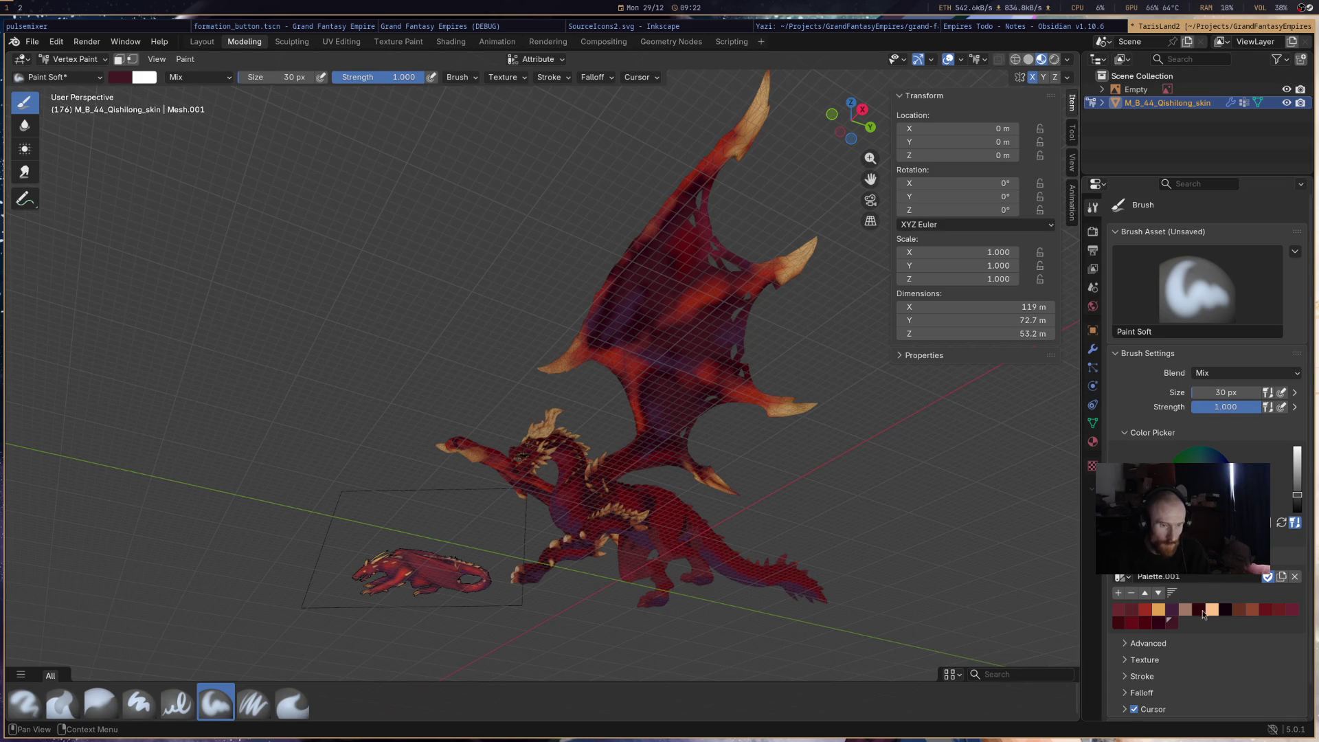
click(1289, 612)
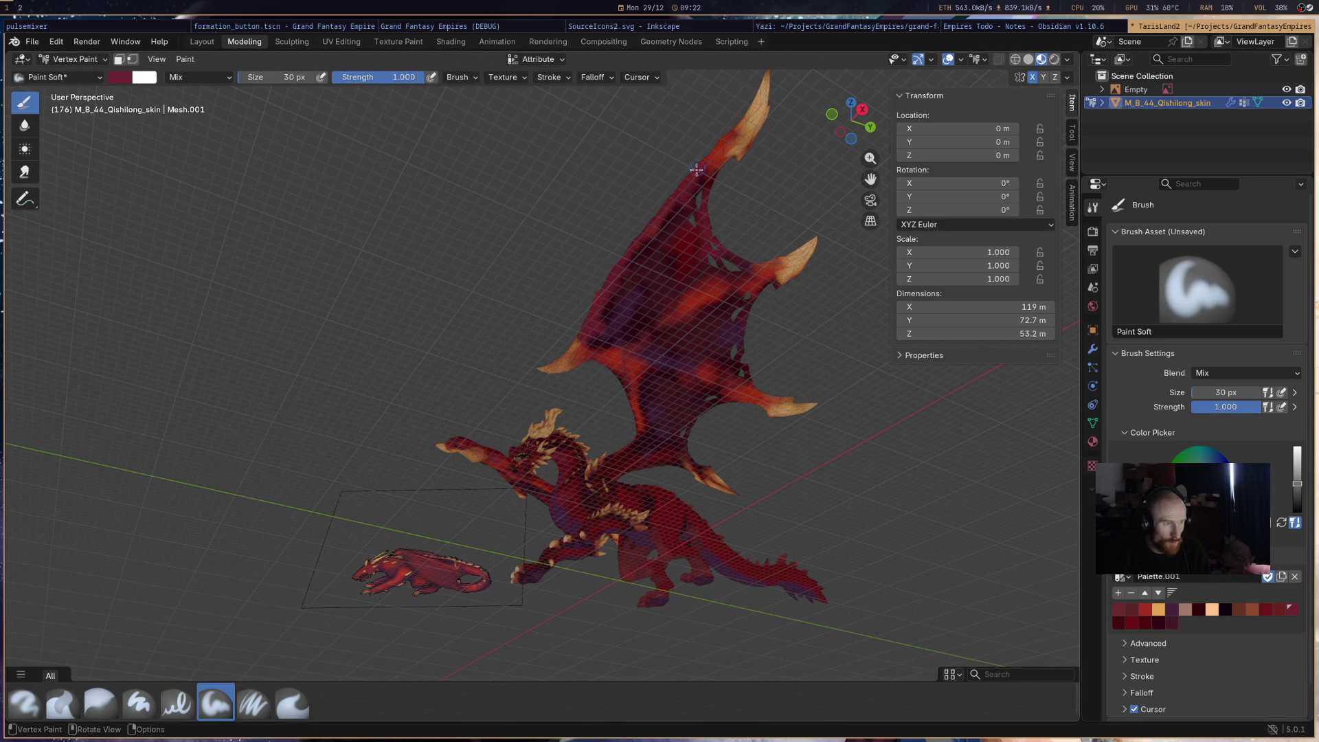
mouse_move(604, 357)
mouse_down()
mouse_move(754, 272)
mouse_move(615, 352)
mouse_up()
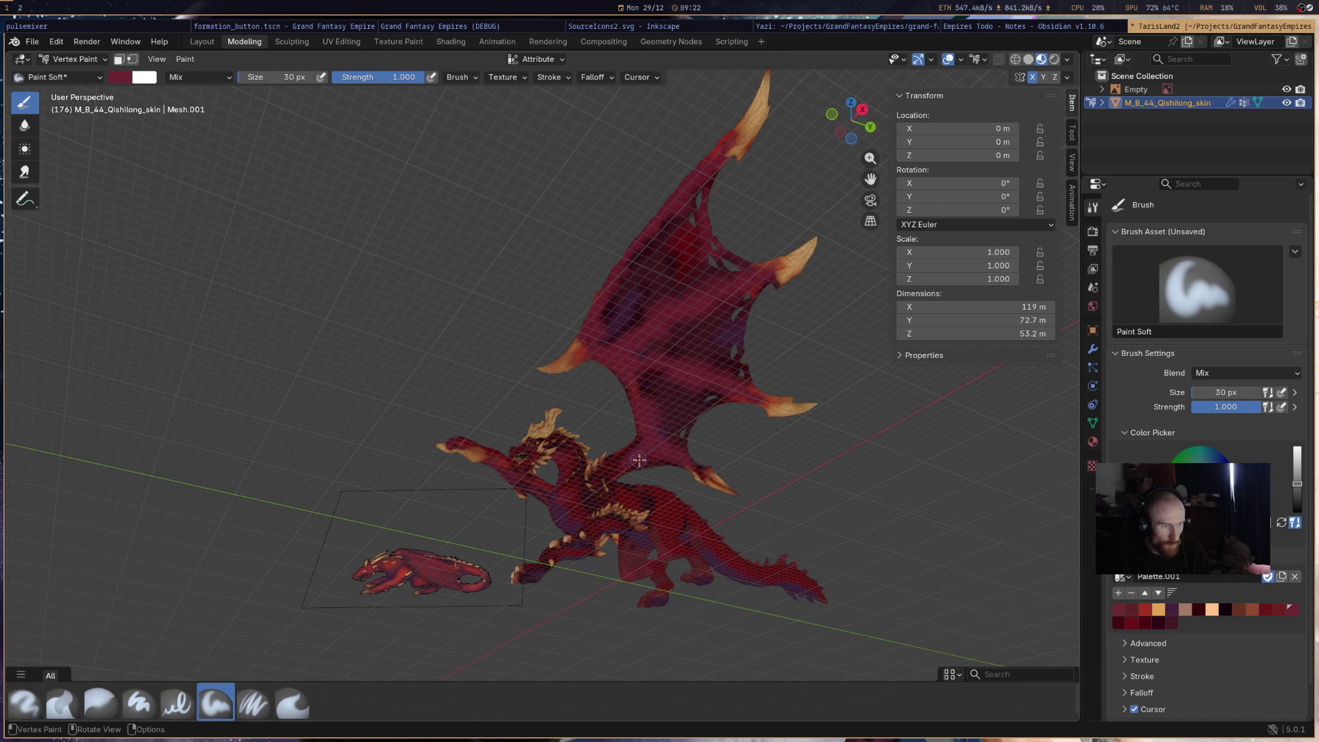
- Orbit to a front view of the dragon and pick a darker red swatch
mouse_move(680, 420)
middle_down()
mouse_move(647, 412)
mouse_move(567, 296)
mouse_move(762, 282)
mouse_move(683, 282)
mouse_move(703, 404)
mouse_move(691, 490)
middle_up()
scroll(691, 490, up, 8)
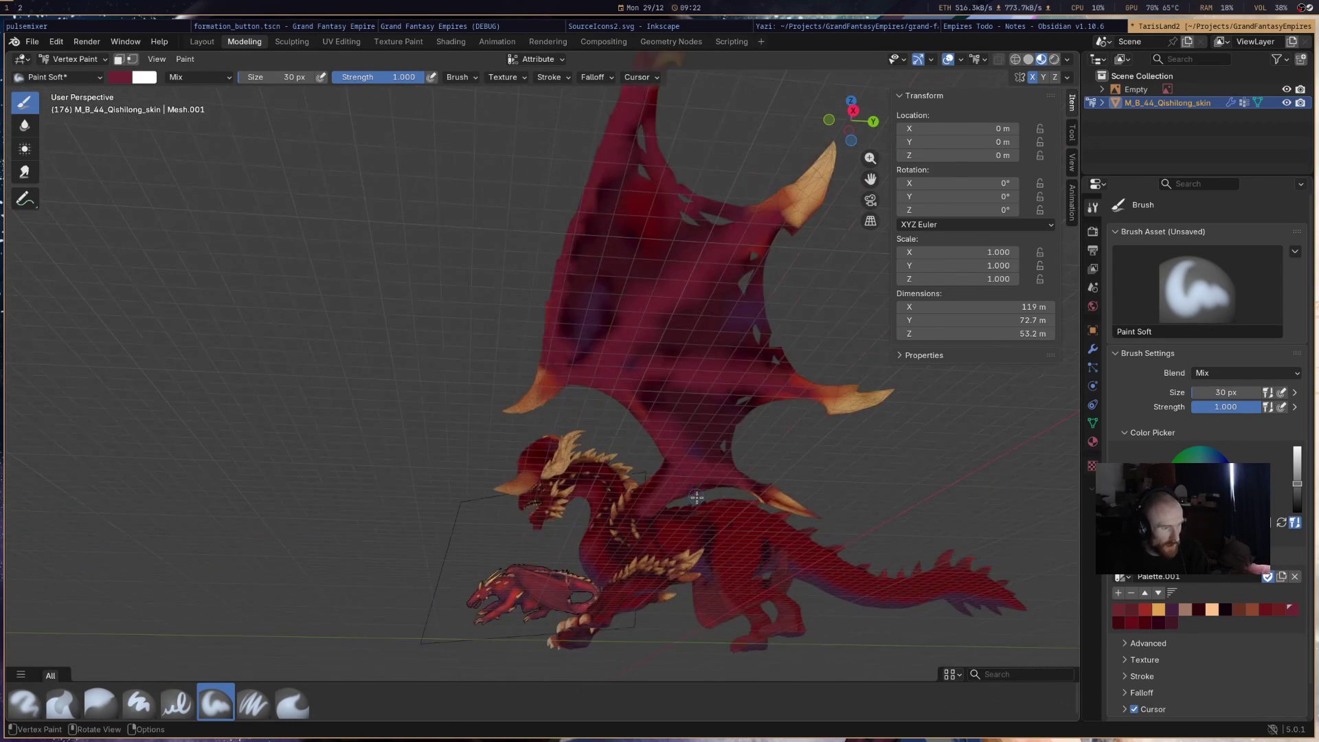
mouse_move(724, 531)
middle_down()
mouse_move(659, 511)
mouse_move(674, 509)
mouse_move(653, 531)
mouse_move(748, 398)
mouse_move(649, 376)
mouse_move(604, 388)
mouse_move(685, 374)
mouse_move(666, 381)
mouse_move(632, 357)
mouse_move(609, 368)
mouse_move(637, 389)
middle_up()
scroll(748, 398, up, 5)
scroll(605, 388, up, 3)
scroll(605, 387, down, 3)
scroll(692, 390, down, 2)
scroll(632, 357, up, 3)
scroll(615, 382, down, 2)
click(1151, 623)
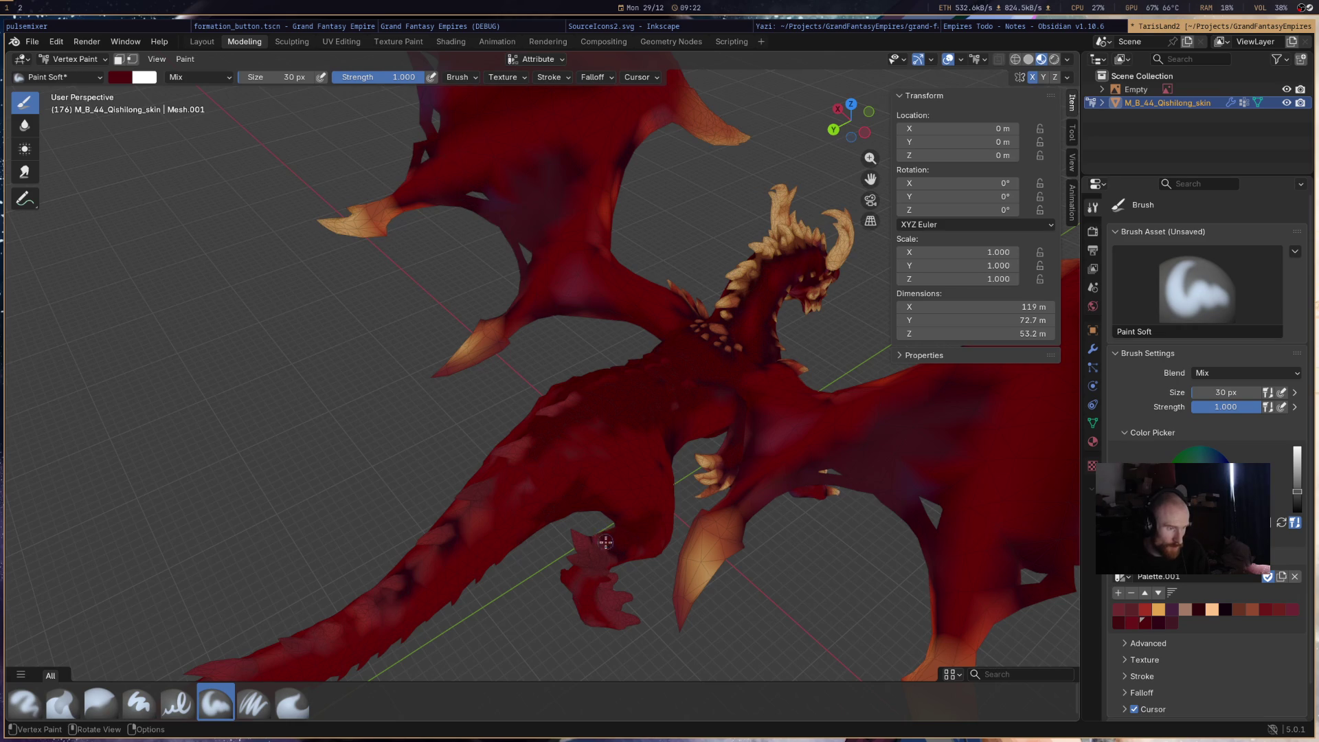
- Darken the claw and the tail's light patches and purple band with red
mouse_move(614, 552)
mouse_down()
mouse_move(577, 587)
mouse_move(477, 562)
mouse_move(457, 544)
mouse_move(504, 488)
mouse_up()
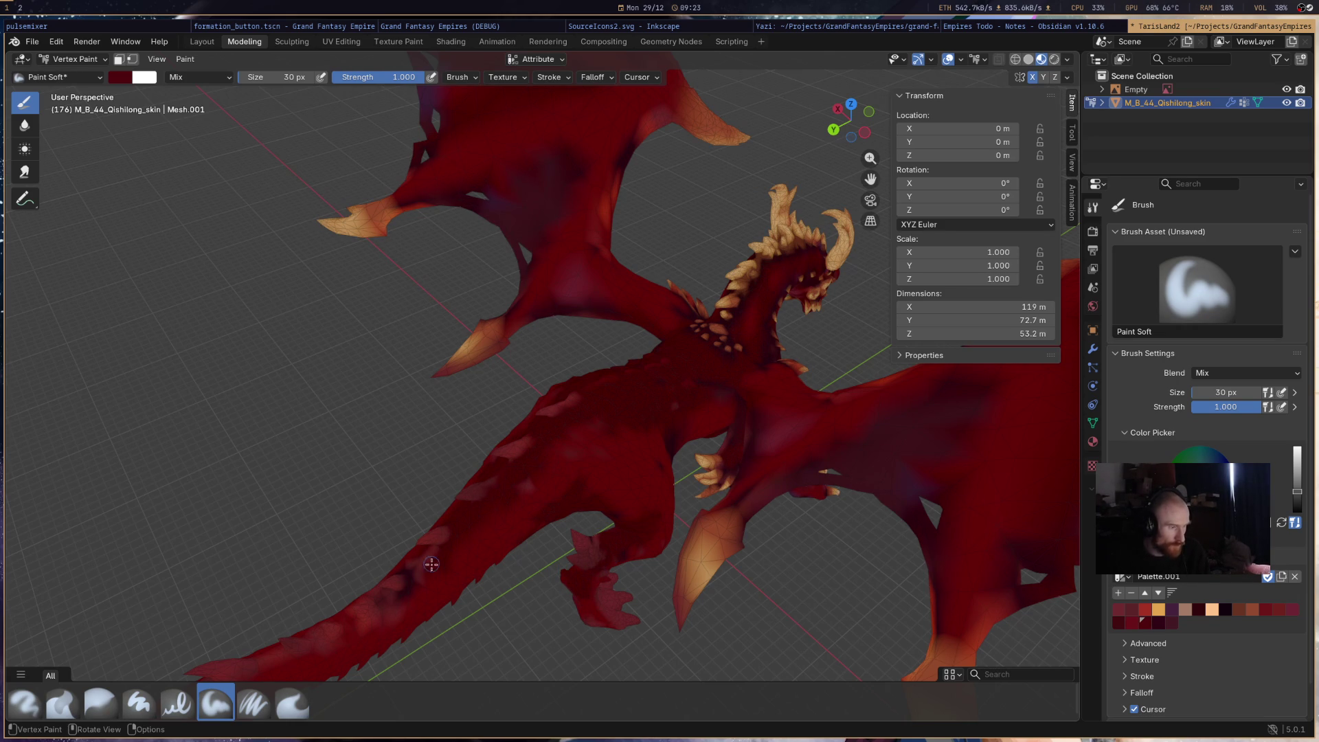
mouse_move(384, 602)
mouse_down()
mouse_move(331, 643)
mouse_move(257, 664)
mouse_up()
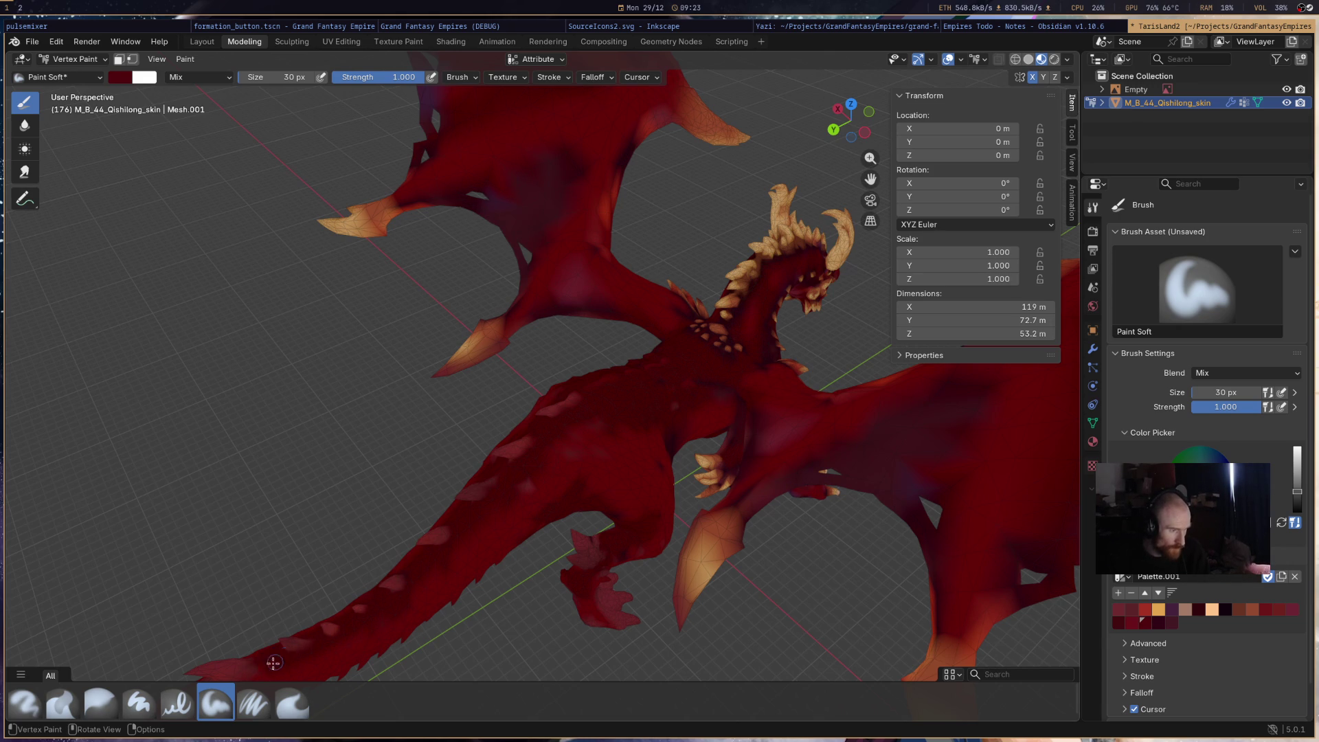
mouse_move(668, 449)
middle_down()
mouse_move(603, 434)
mouse_move(581, 464)
middle_up()
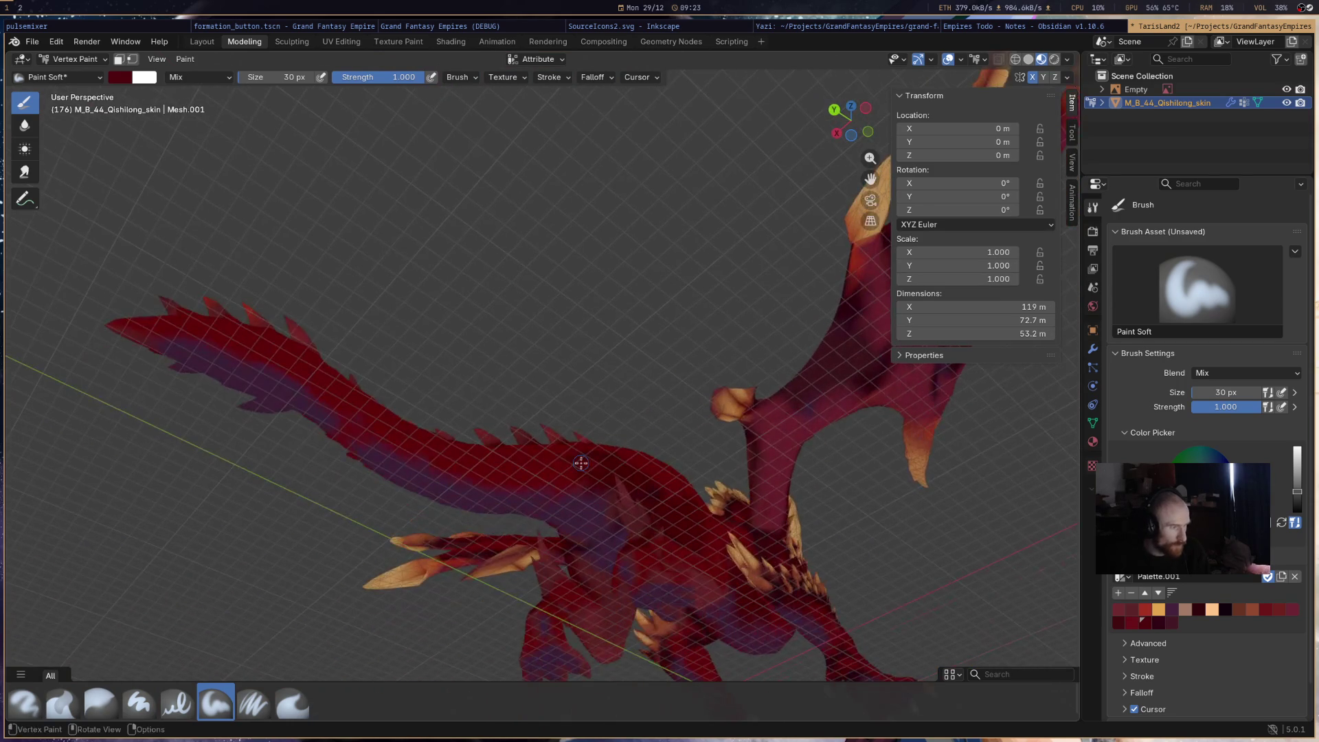
mouse_move(211, 368)
mouse_down()
mouse_move(167, 347)
mouse_move(247, 364)
mouse_move(203, 362)
mouse_move(275, 385)
mouse_up()
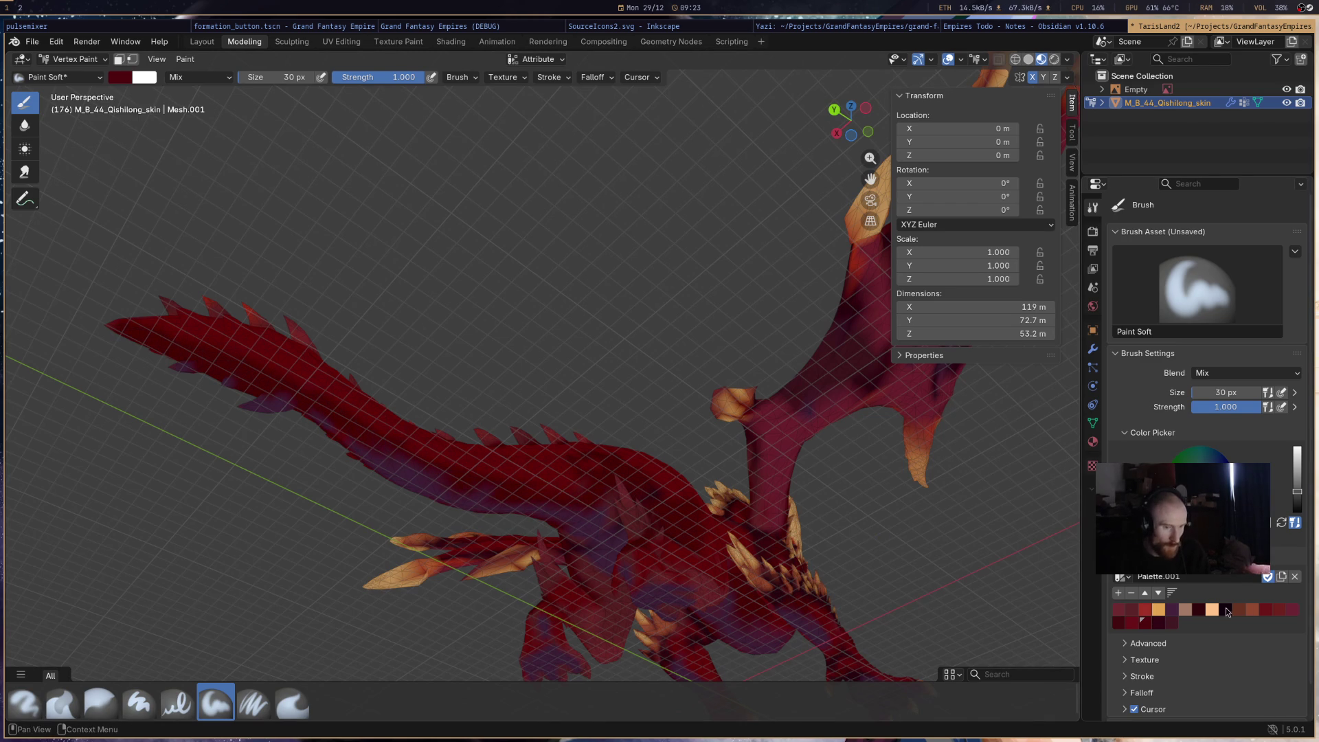
- Paint the tail's purple underside dark red and pull back to view the whole dragon
click(1164, 609)
click(1172, 610)
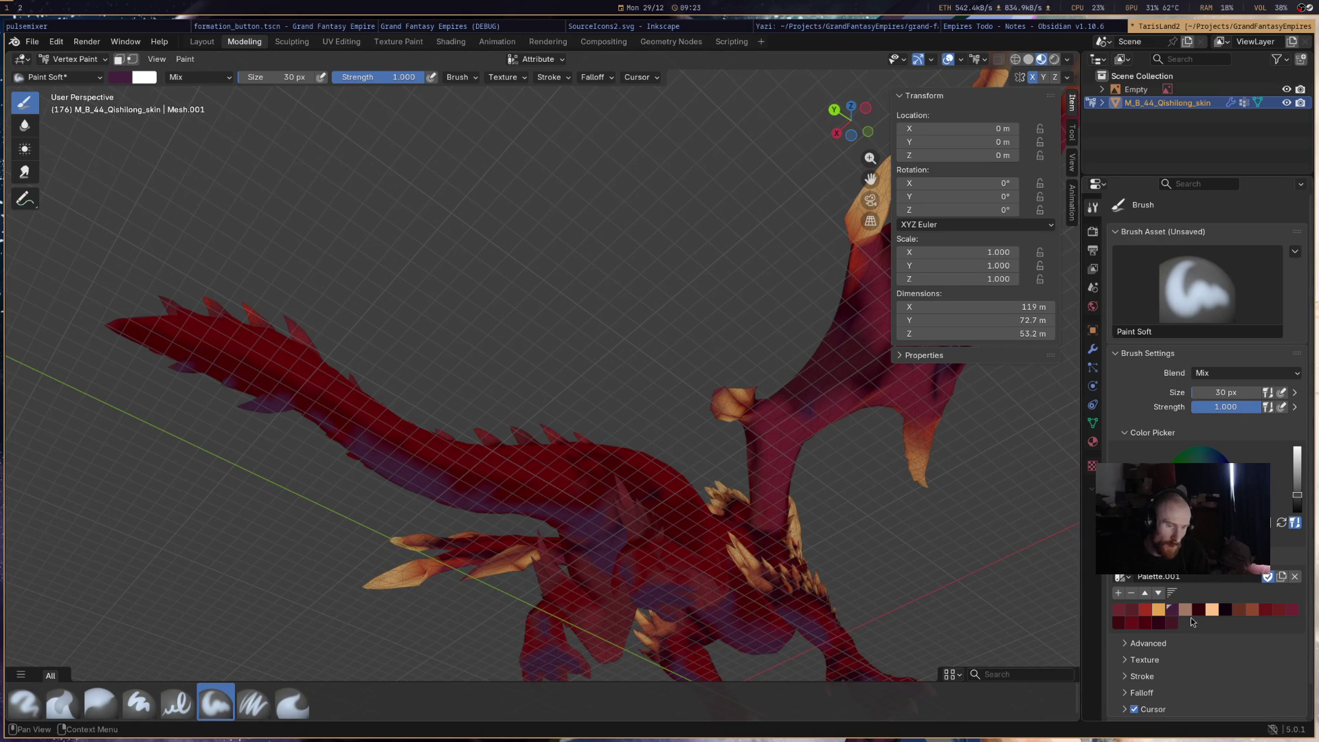
click(1156, 623)
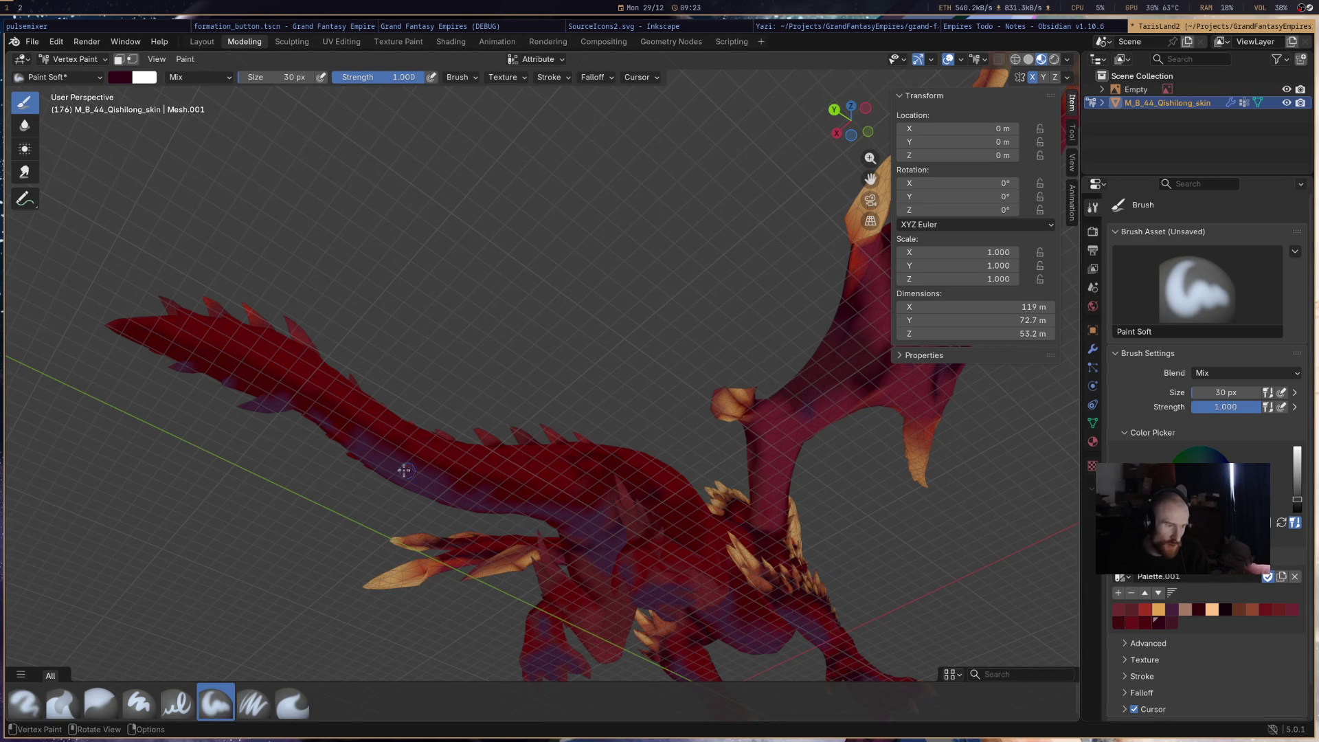
mouse_move(444, 494)
mouse_down()
mouse_move(362, 451)
mouse_move(457, 496)
mouse_move(555, 509)
mouse_move(606, 568)
mouse_up()
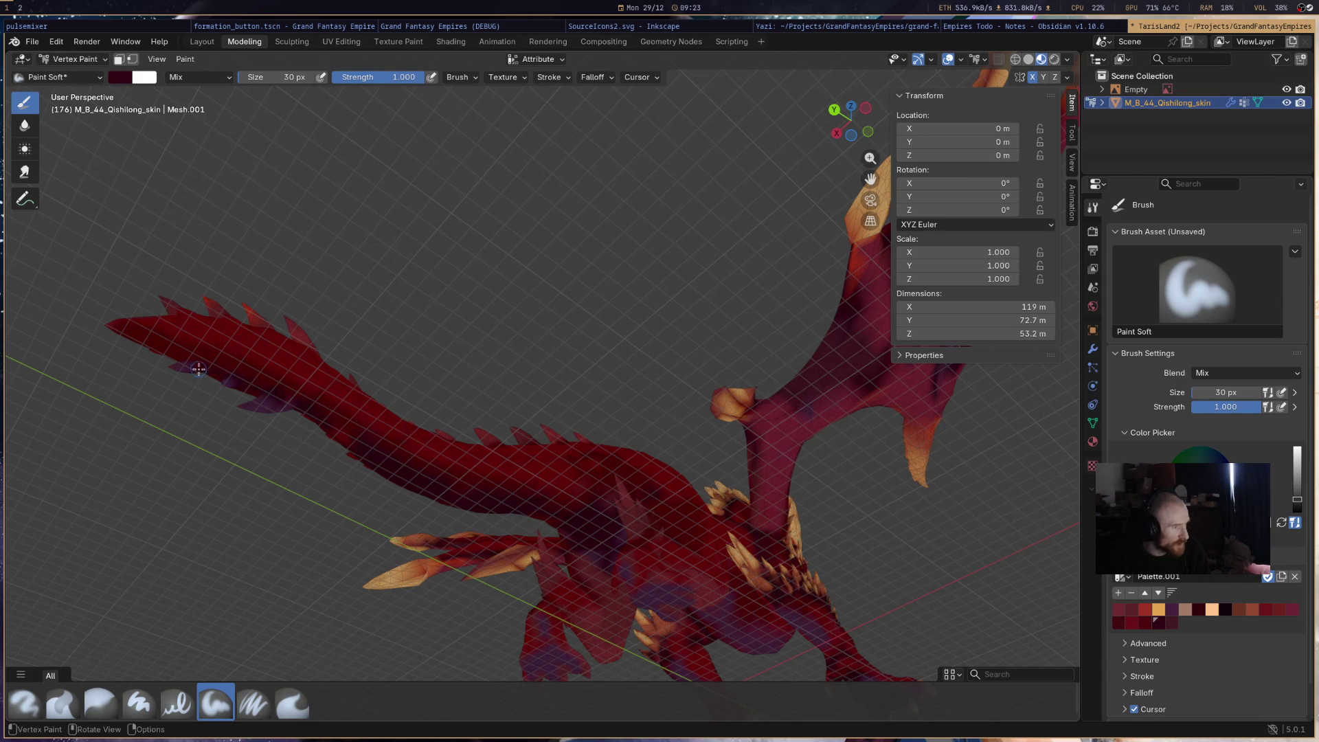
scroll(392, 315, down, 5)
mouse_move(392, 315)
middle_down()
mouse_move(460, 421)
mouse_move(597, 359)
middle_up()
scroll(596, 359, up, 4)
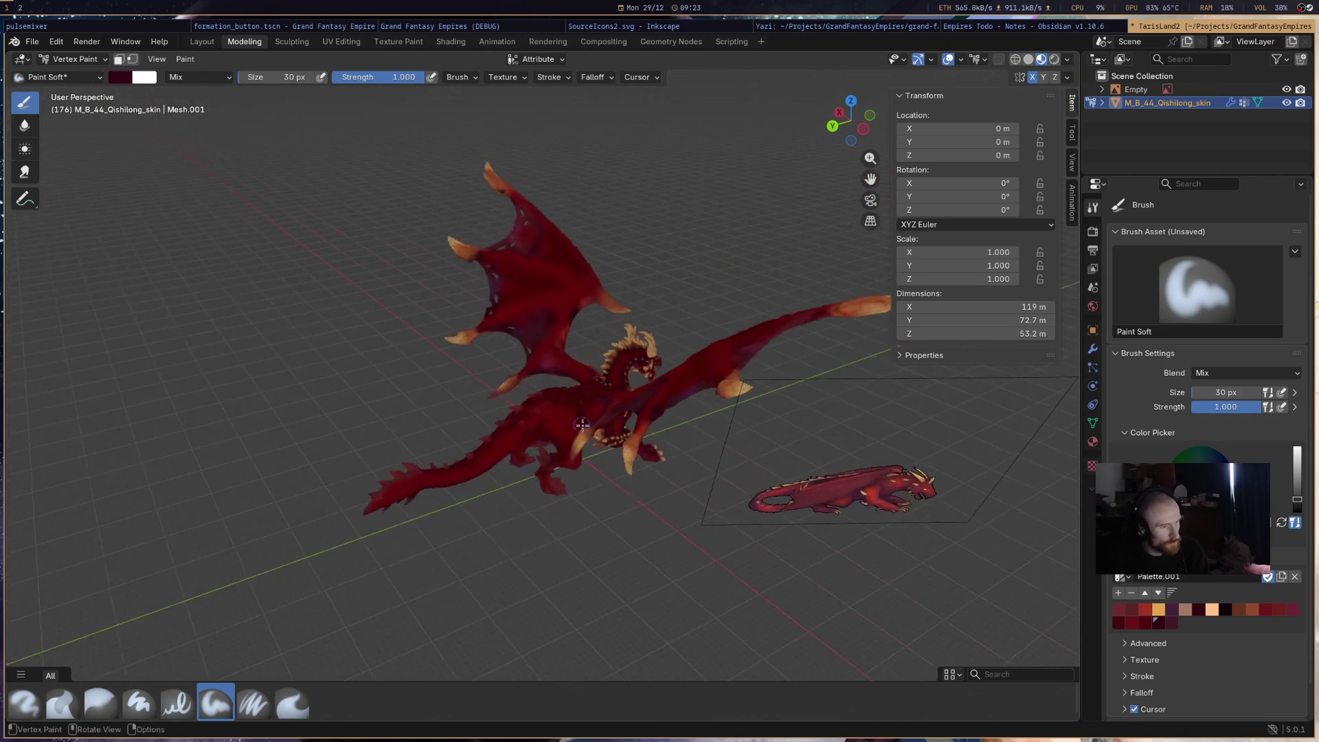
- Save the file and turn off the Floor guide in Viewport Overlays
key(ctrl+s)
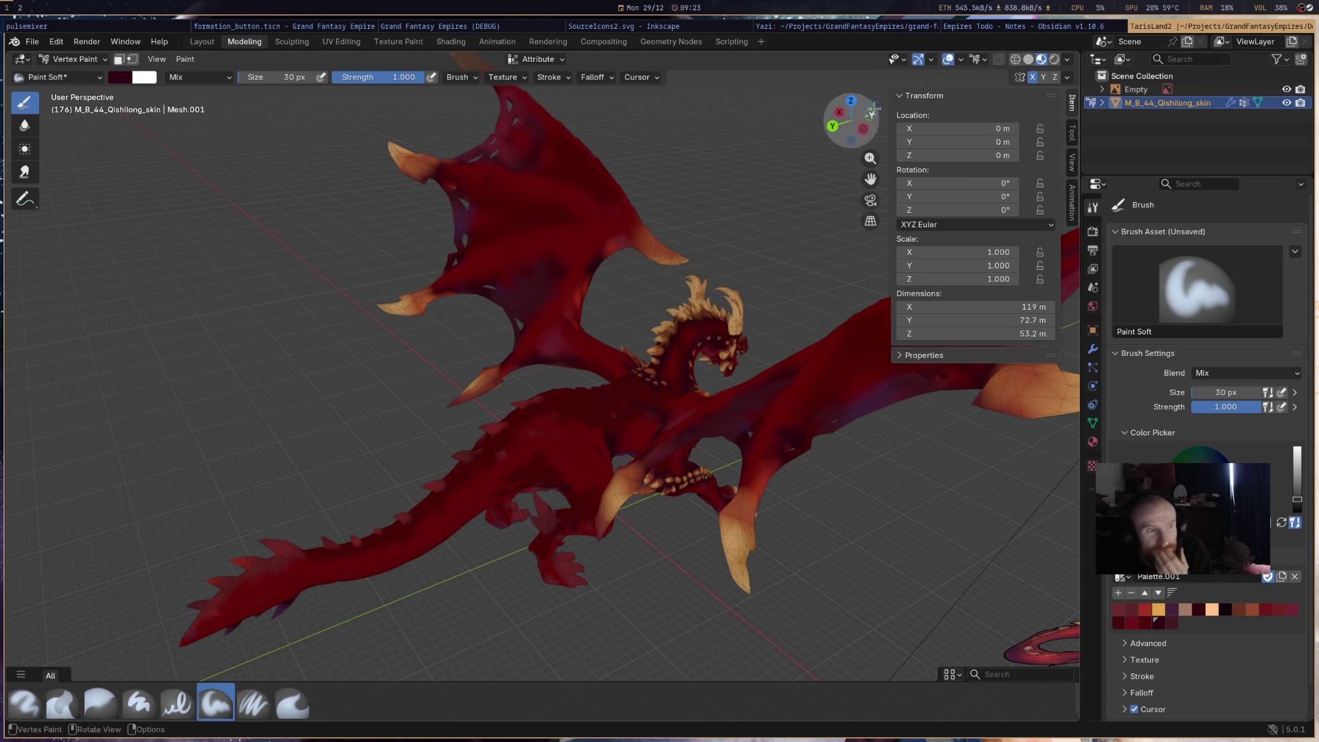
click(933, 61)
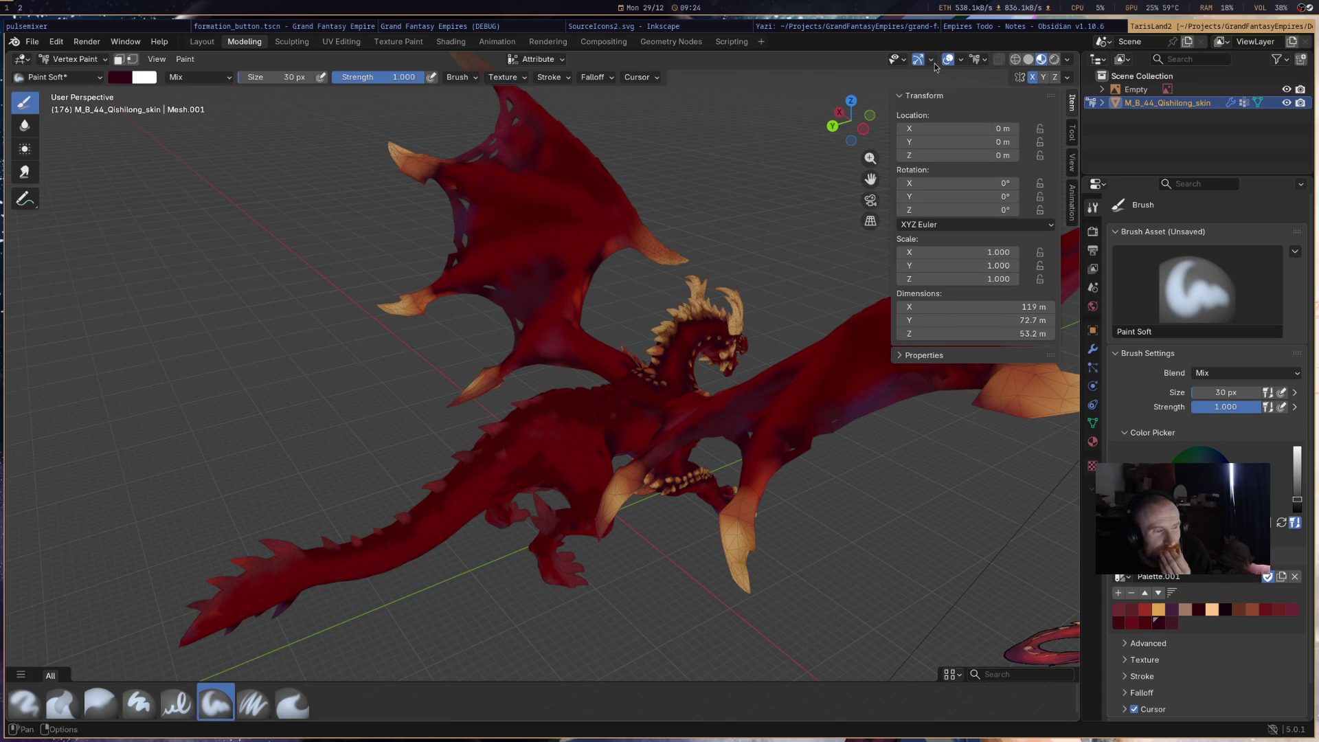
click(962, 61)
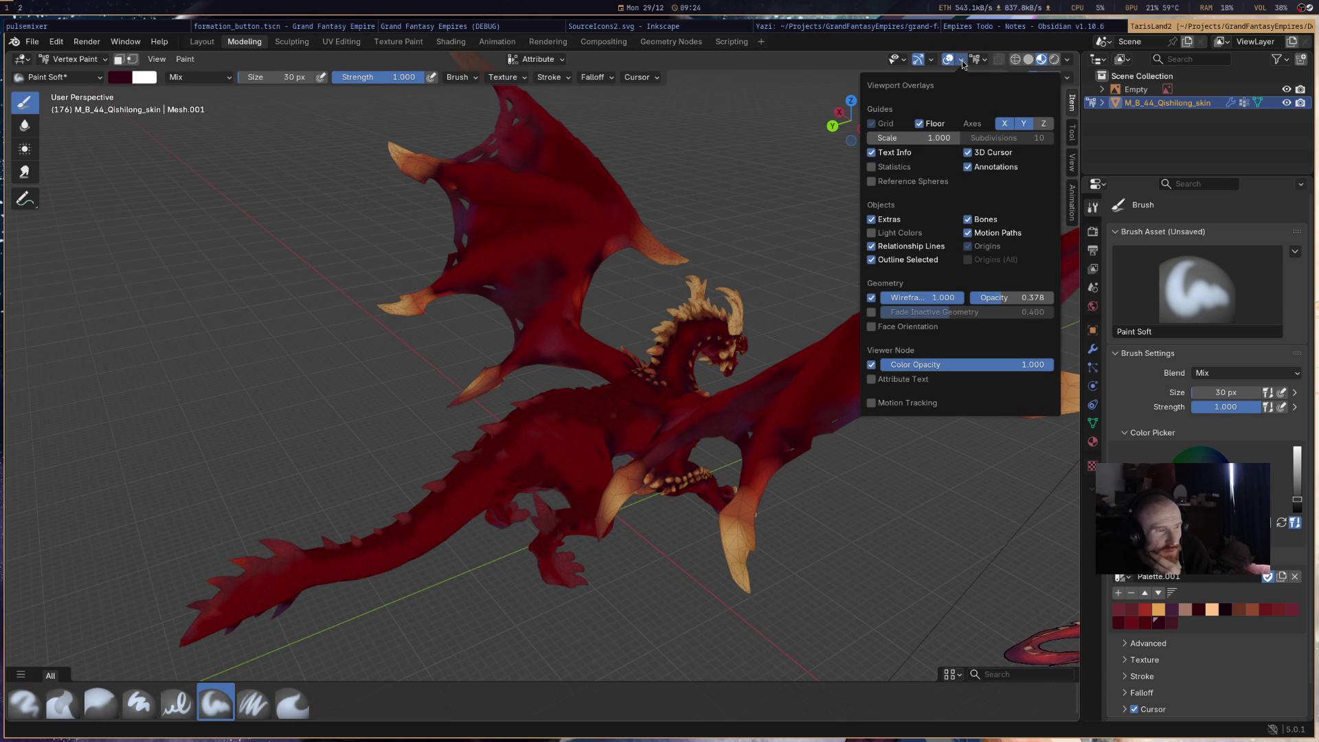
click(918, 125)
click(959, 59)
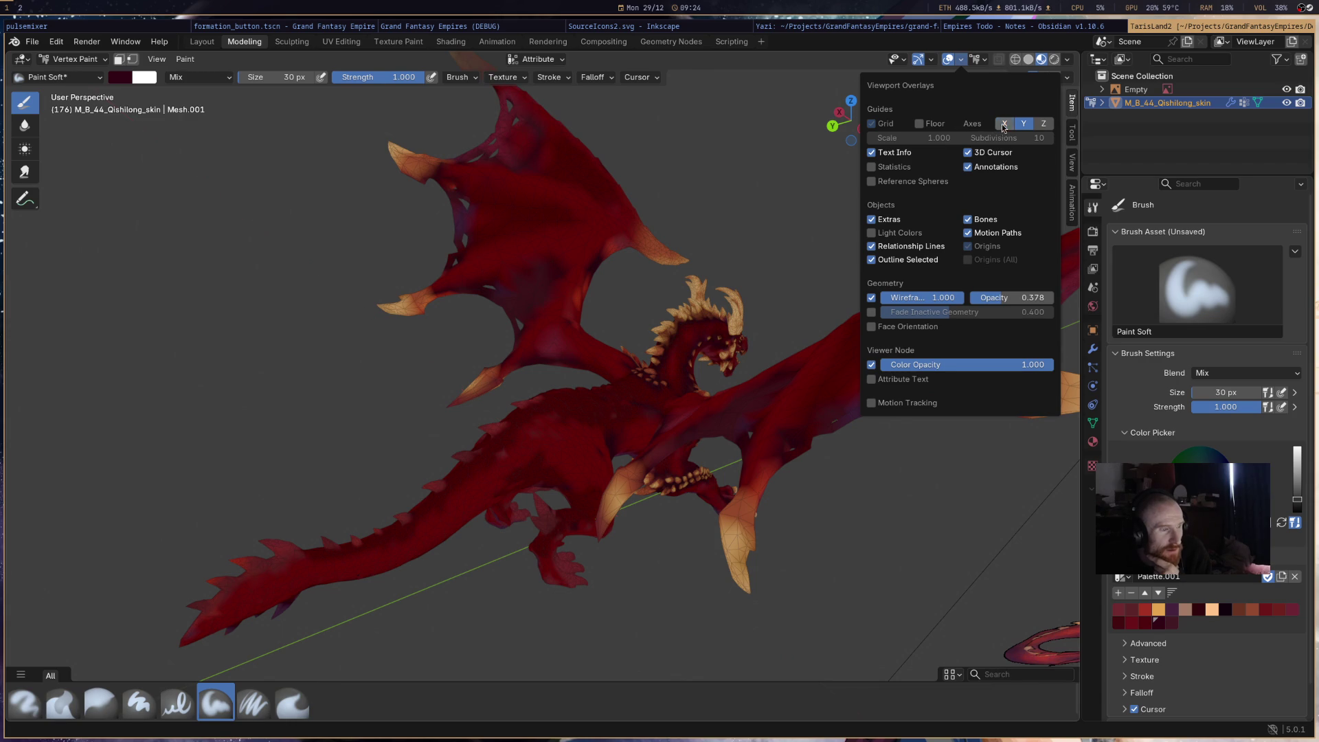
mouse_move(725, 462)
middle_down()
mouse_move(696, 504)
mouse_move(639, 495)
mouse_move(665, 430)
mouse_move(539, 421)
mouse_move(551, 377)
mouse_move(524, 371)
mouse_move(606, 430)
mouse_move(590, 416)
middle_up()
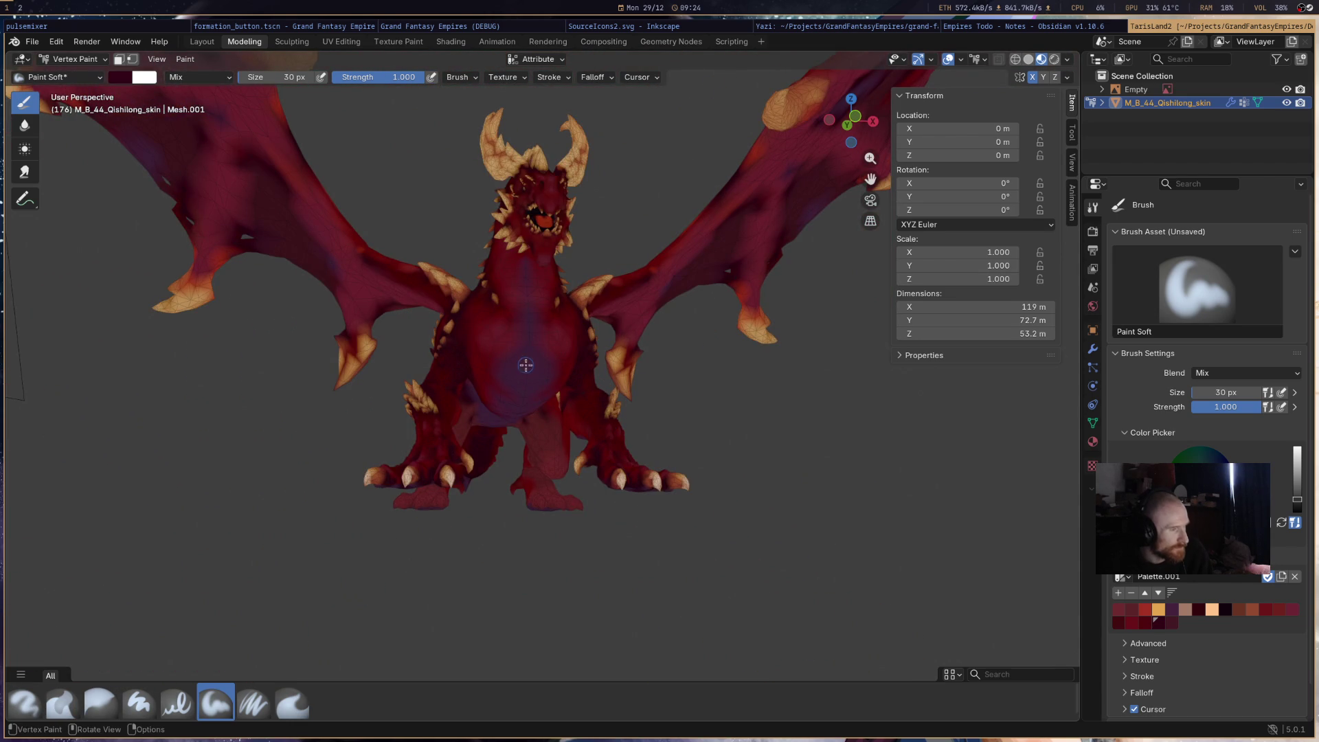
- Paint dark maroon over the chest, belly, shoulder and front foot's purple patches
mouse_move(500, 380)
mouse_down()
mouse_move(524, 344)
mouse_move(512, 402)
mouse_move(516, 333)
mouse_move(487, 371)
mouse_move(545, 354)
mouse_up()
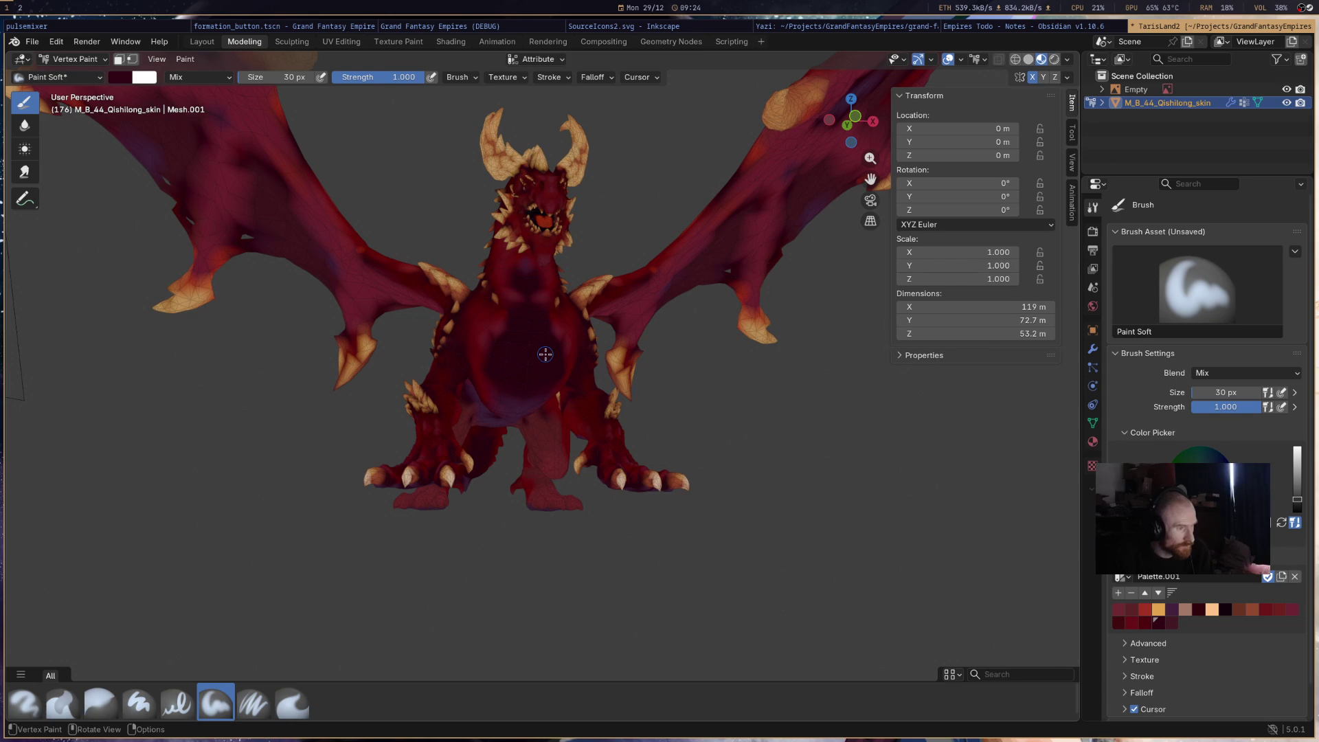
middle_drag(564, 371, 574, 337)
mouse_move(287, 313)
mouse_down()
mouse_move(338, 289)
mouse_move(364, 305)
mouse_move(327, 273)
mouse_move(366, 311)
mouse_up()
mouse_move(301, 276)
mouse_down()
mouse_move(215, 289)
mouse_move(433, 340)
mouse_move(440, 364)
mouse_move(474, 384)
mouse_move(432, 360)
mouse_up()
mouse_move(416, 302)
mouse_down()
mouse_move(480, 331)
mouse_move(474, 347)
mouse_move(551, 384)
mouse_move(557, 406)
mouse_move(581, 401)
mouse_move(570, 419)
mouse_up()
- Darken the rear foot and thigh with dark maroon strokes
mouse_move(103, 402)
mouse_down()
mouse_move(69, 410)
mouse_move(182, 367)
mouse_move(206, 405)
mouse_up()
mouse_move(127, 274)
mouse_down()
mouse_move(103, 260)
mouse_move(113, 246)
mouse_up()
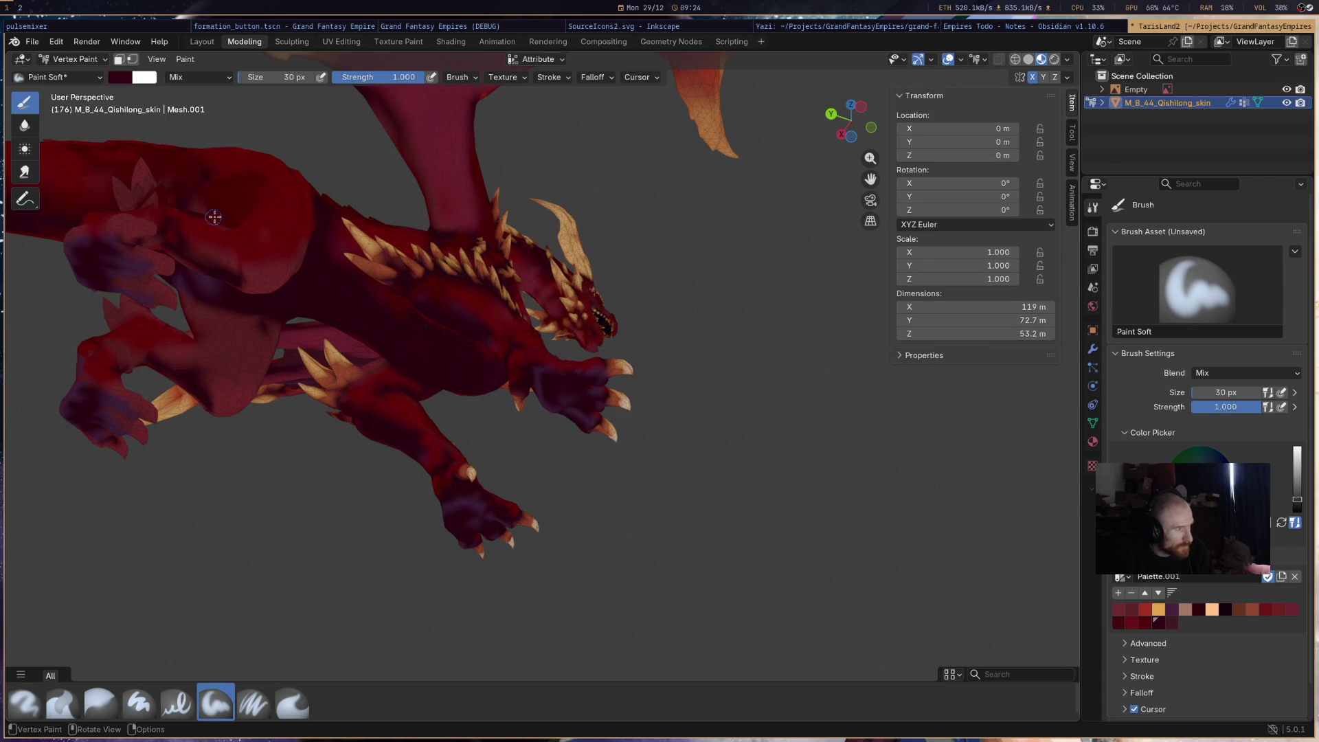
mouse_move(210, 303)
mouse_down()
mouse_move(261, 338)
mouse_move(206, 320)
mouse_move(203, 356)
mouse_move(251, 333)
mouse_up()
mouse_move(412, 330)
middle_down()
mouse_move(311, 386)
mouse_move(282, 362)
mouse_move(183, 362)
mouse_move(566, 394)
middle_up()
scroll(319, 394, down, 5)
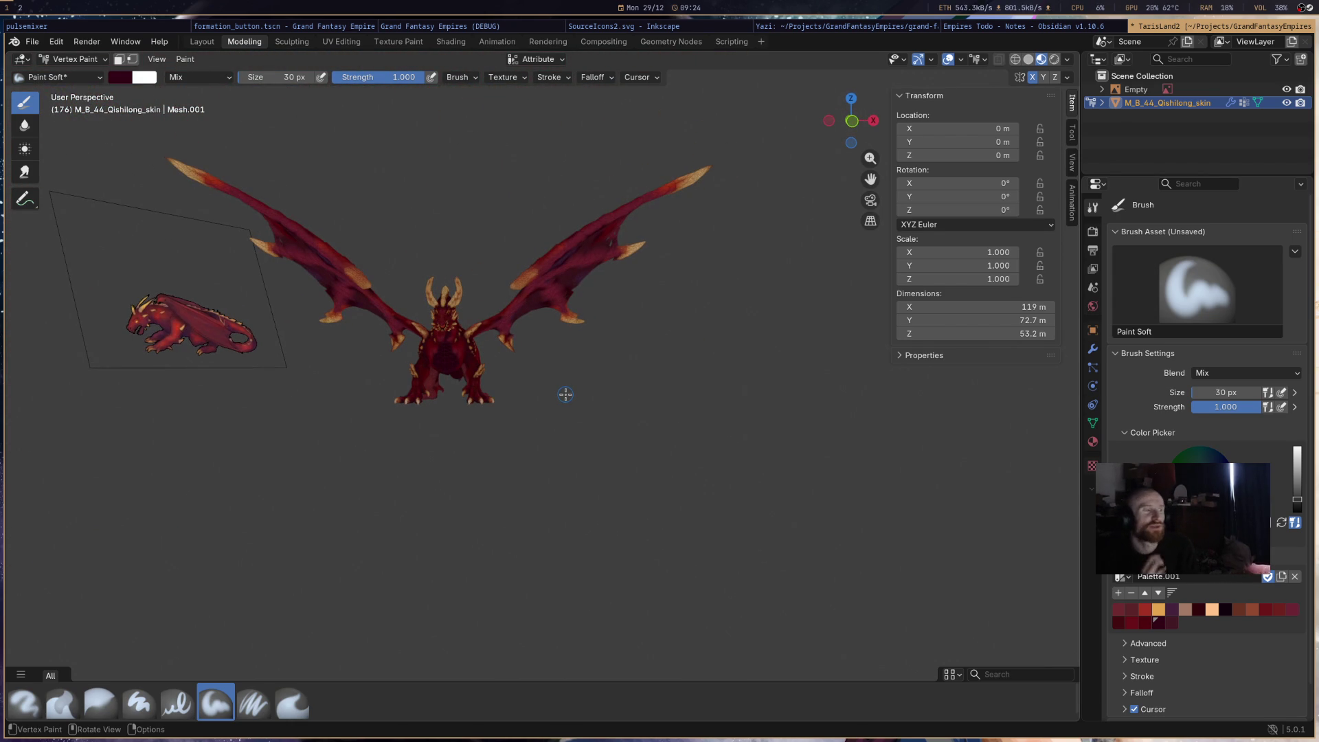
- Brighten the chest, neck and both claws with the lighter crimson swatch
mouse_move(566, 394)
middle_down()
mouse_move(438, 355)
mouse_move(687, 233)
middle_up()
scroll(438, 355, up, 8)
scroll(437, 355, down, 6)
scroll(730, 219, up, 3)
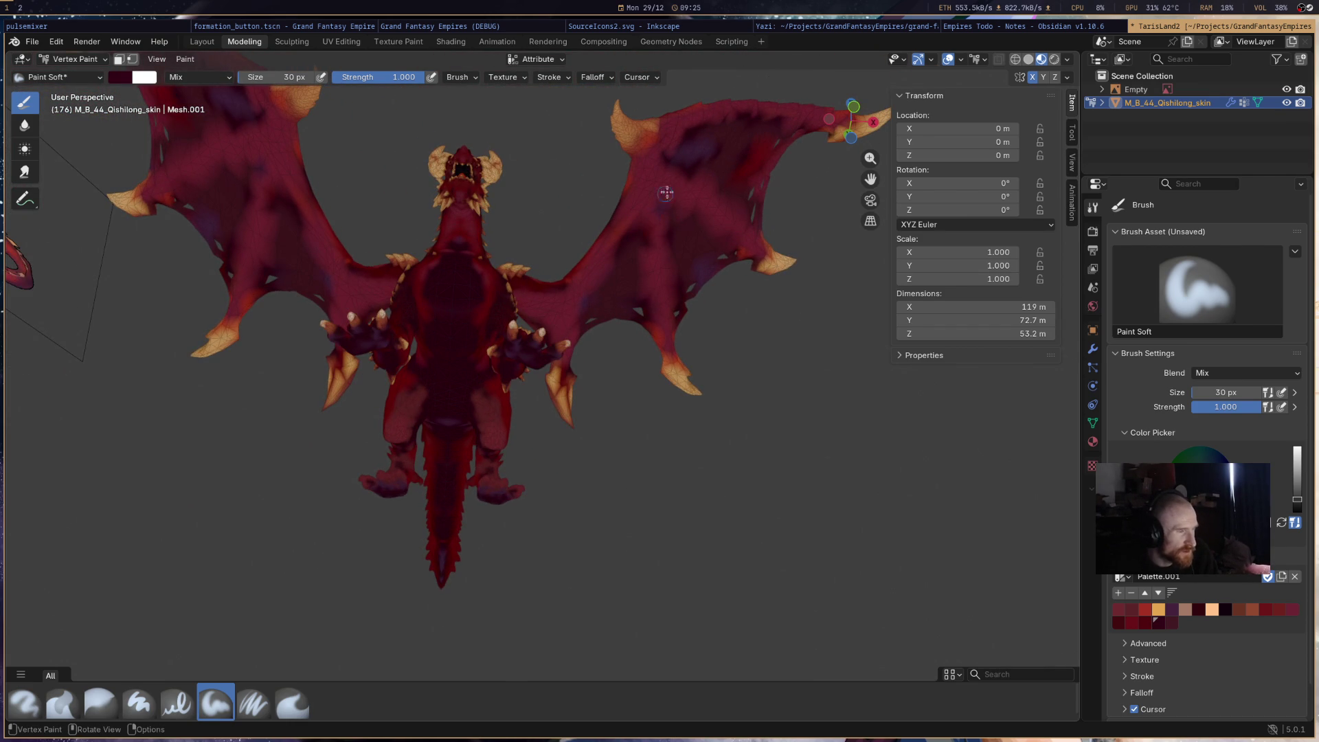
click(1291, 609)
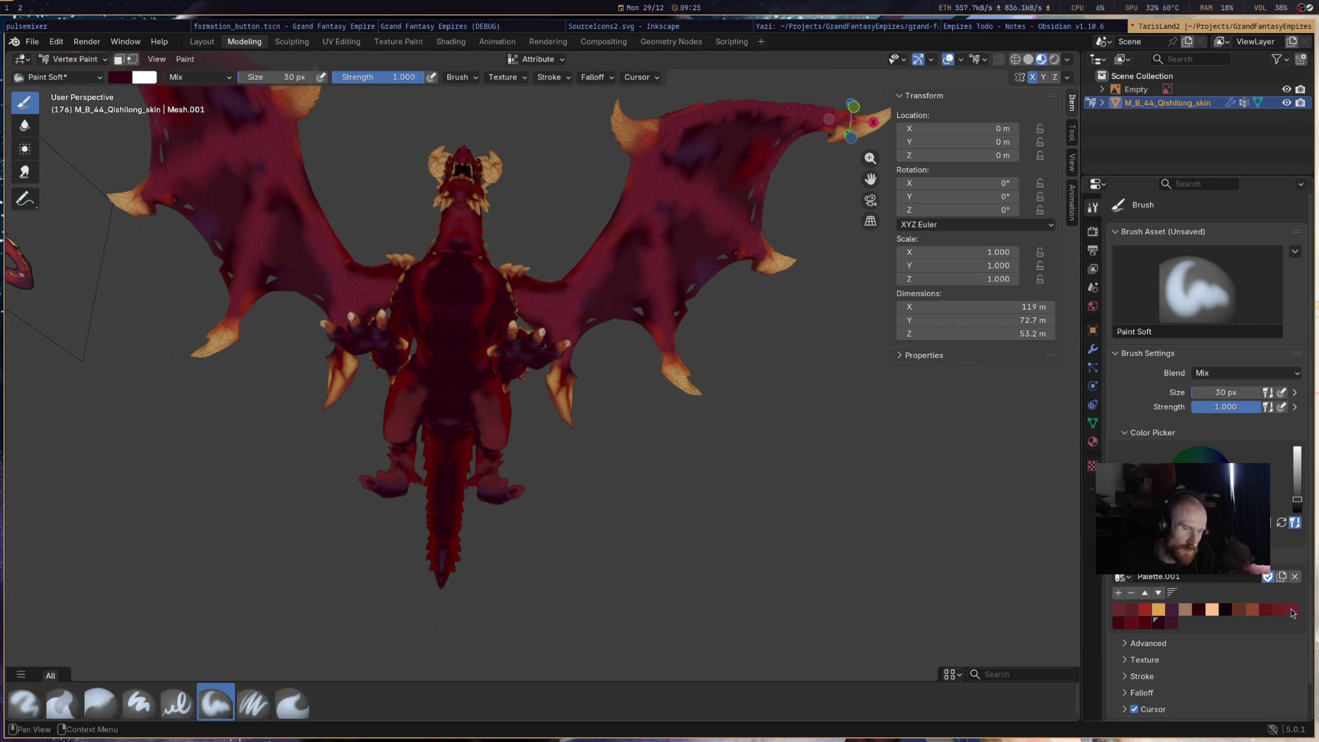
mouse_move(469, 314)
mouse_down()
mouse_move(446, 302)
mouse_move(450, 257)
mouse_move(468, 343)
mouse_move(460, 377)
mouse_move(443, 382)
mouse_move(445, 570)
mouse_up()
mouse_move(524, 354)
mouse_down()
mouse_move(529, 364)
mouse_move(534, 345)
mouse_up()
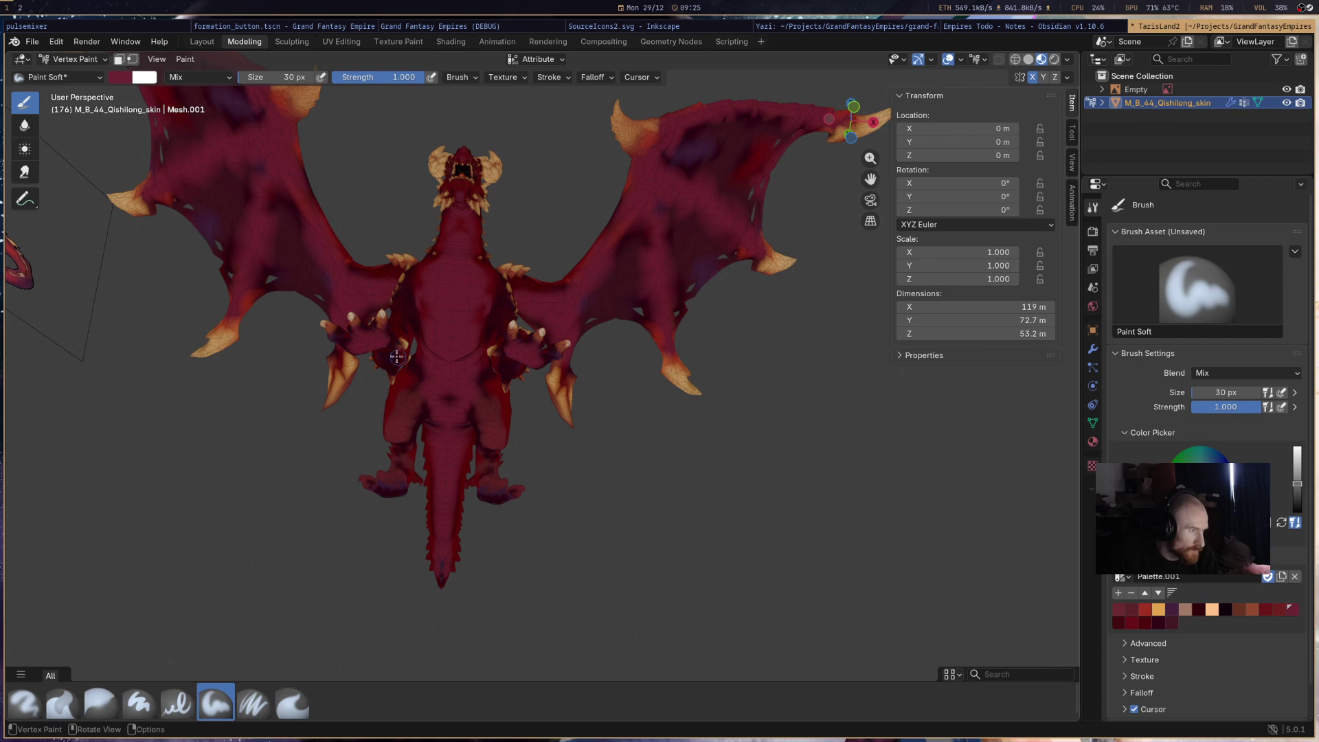
drag(357, 348, 371, 332)
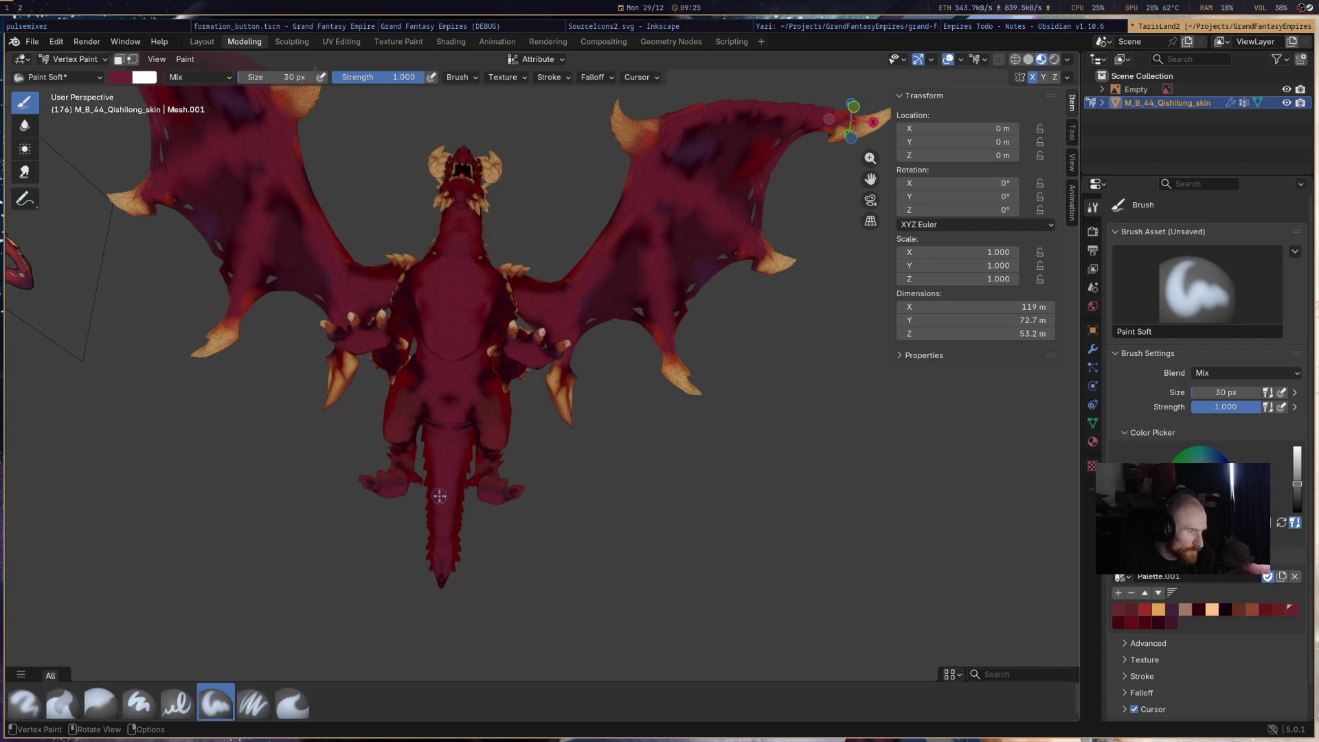
- Turn a dark purple wing patch red using a darker red swatch
mouse_move(438, 516)
middle_down()
mouse_move(671, 506)
mouse_move(615, 565)
mouse_move(495, 589)
mouse_move(264, 496)
mouse_move(586, 530)
mouse_move(532, 508)
middle_up()
scroll(545, 382, up, 3)
middle_drag(545, 382, 657, 379)
scroll(605, 380, up, 3)
click(1144, 622)
click(1130, 622)
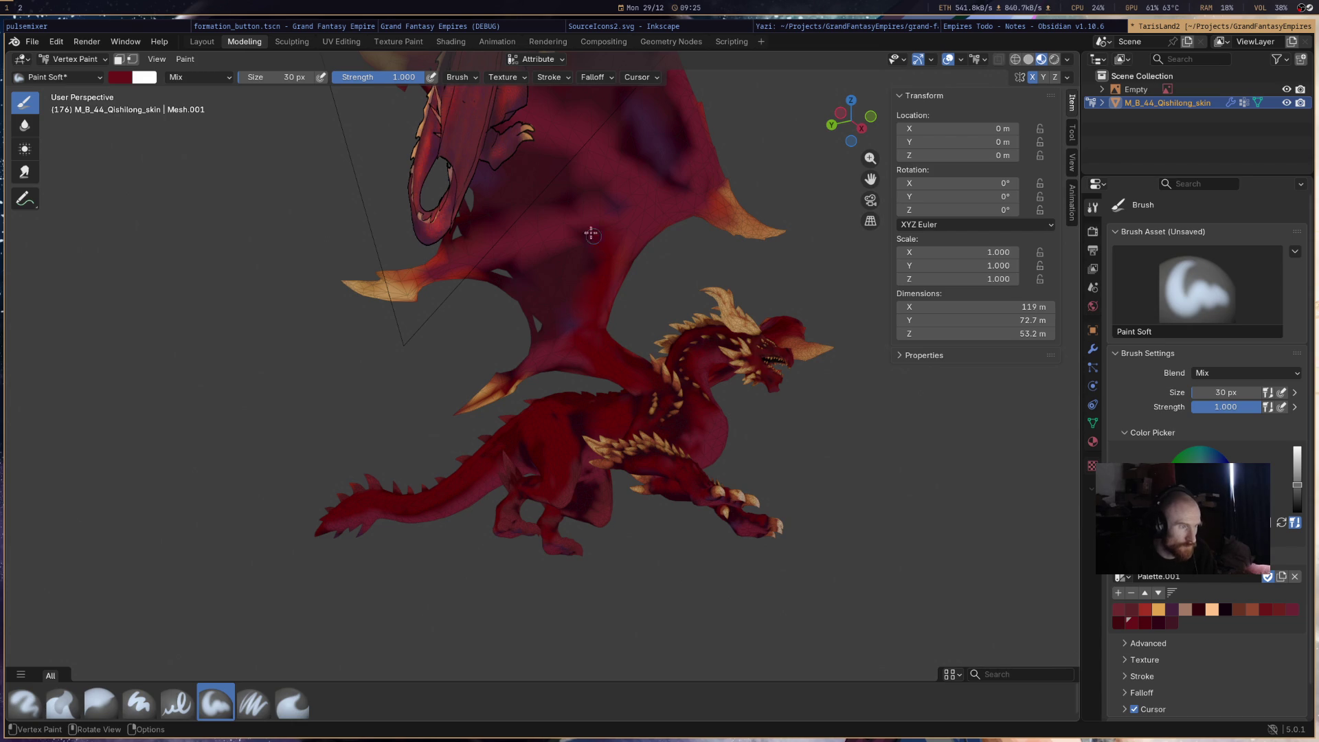
middle_drag(598, 225, 608, 195)
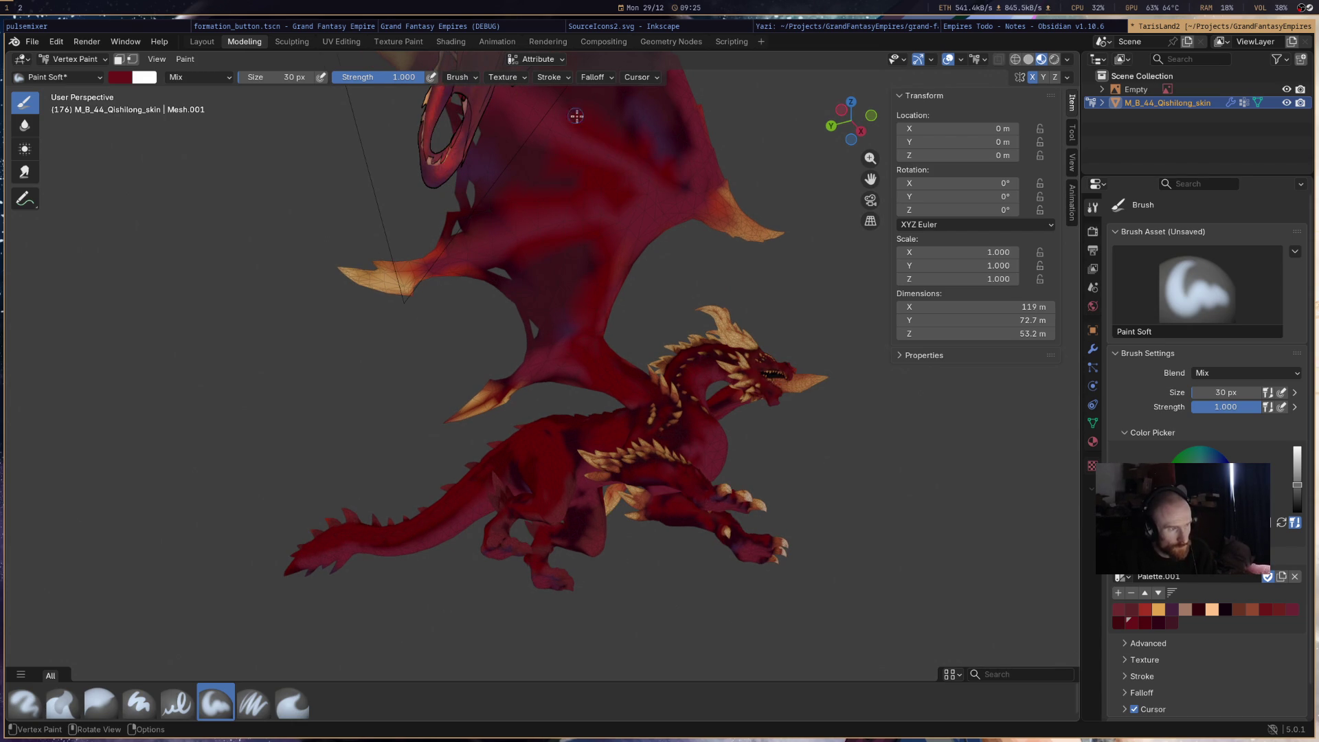
mouse_move(672, 161)
mouse_down()
mouse_move(663, 110)
mouse_move(644, 139)
mouse_up()
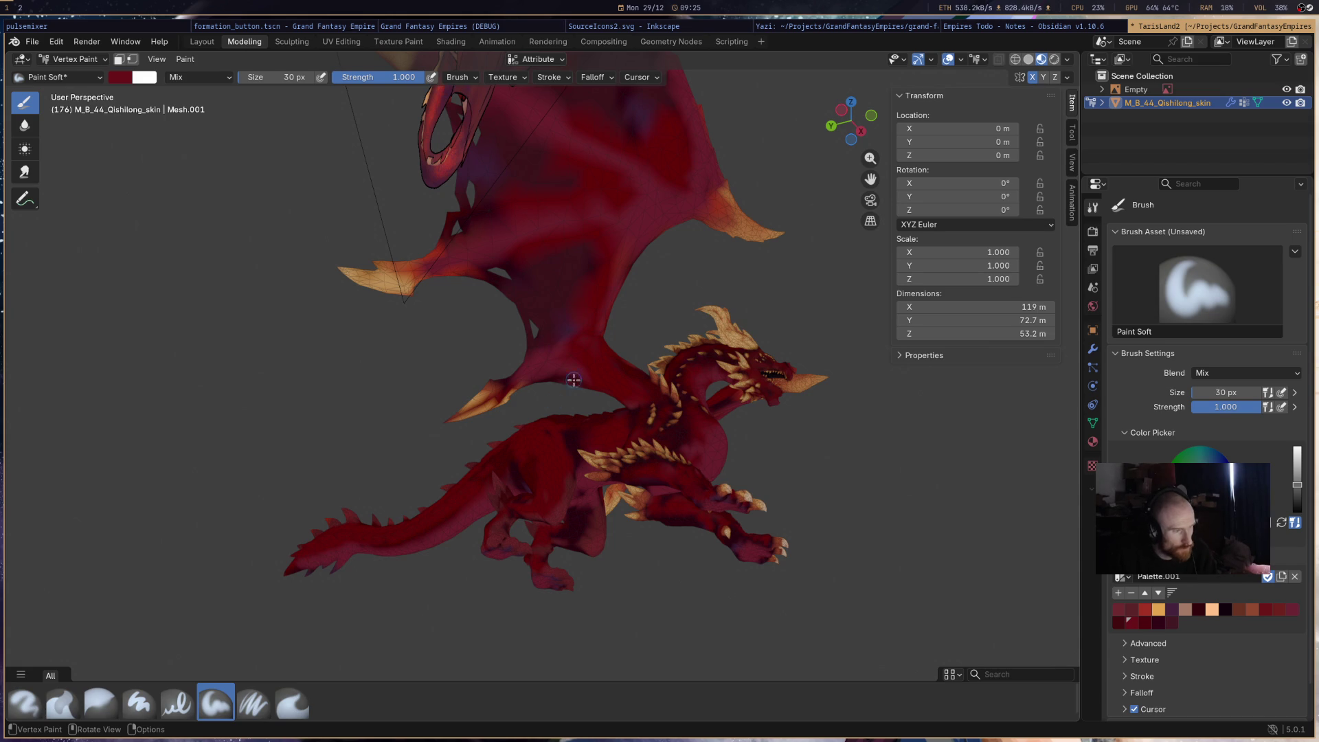
key(shift)
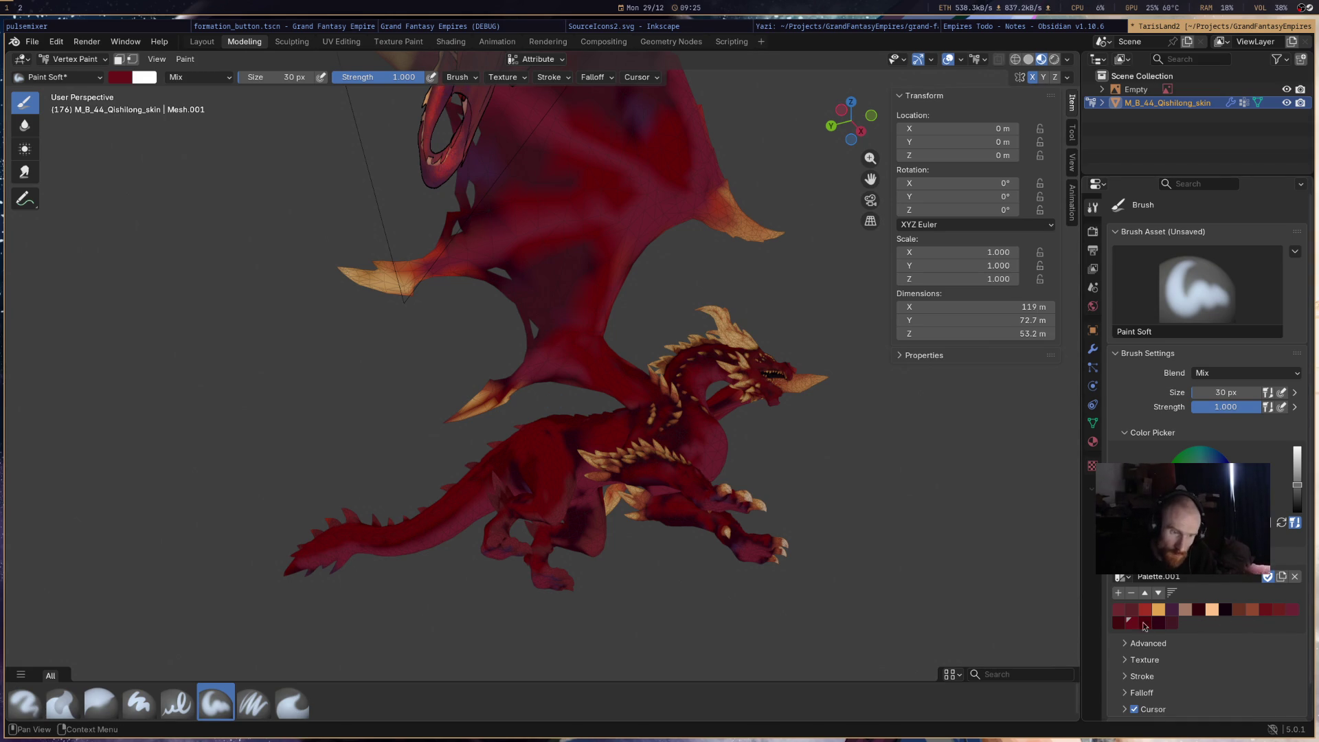
- Raise the brush colour's value to a lighter red and save it as a new Palette.001 swatch
click(1292, 610)
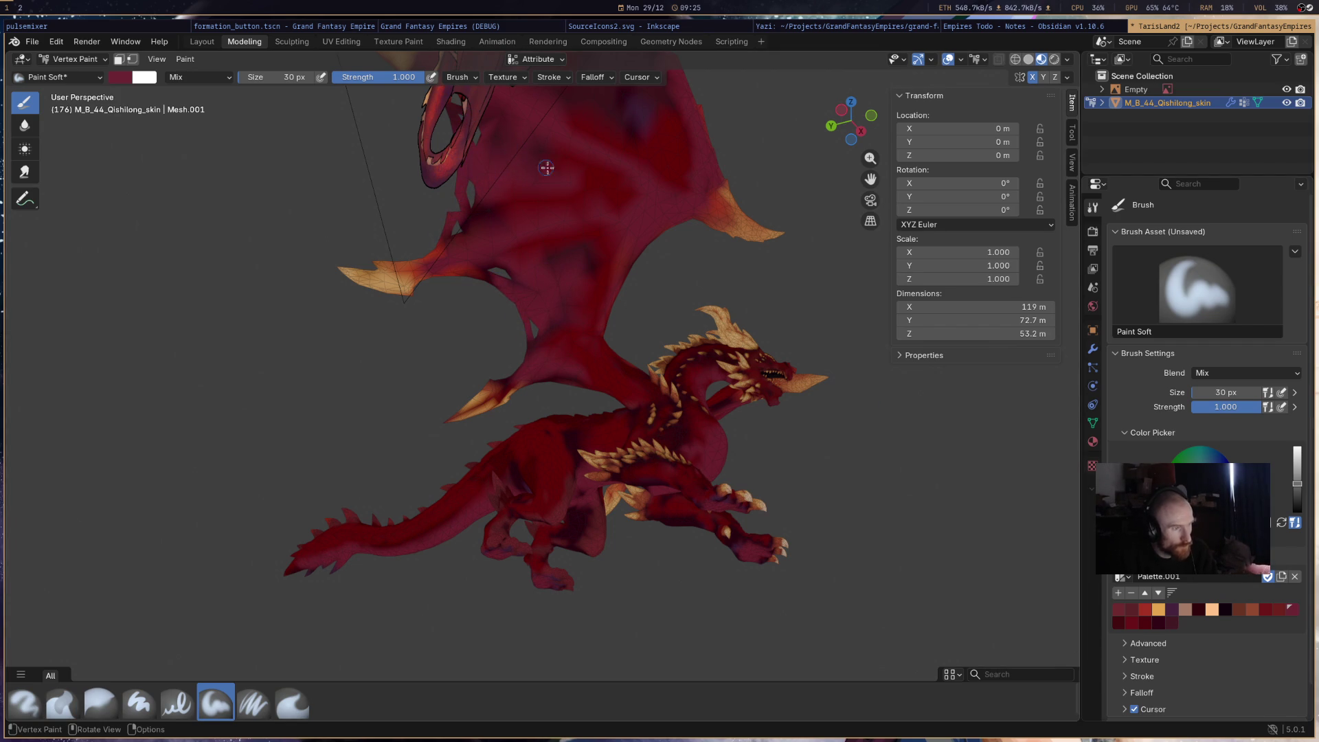
scroll(774, 274, down, 5)
mouse_move(774, 274)
middle_down()
mouse_move(687, 303)
mouse_move(750, 344)
mouse_move(691, 312)
mouse_move(538, 288)
mouse_move(633, 271)
mouse_move(682, 200)
middle_up()
scroll(539, 288, up, 4)
scroll(537, 274, down, 4)
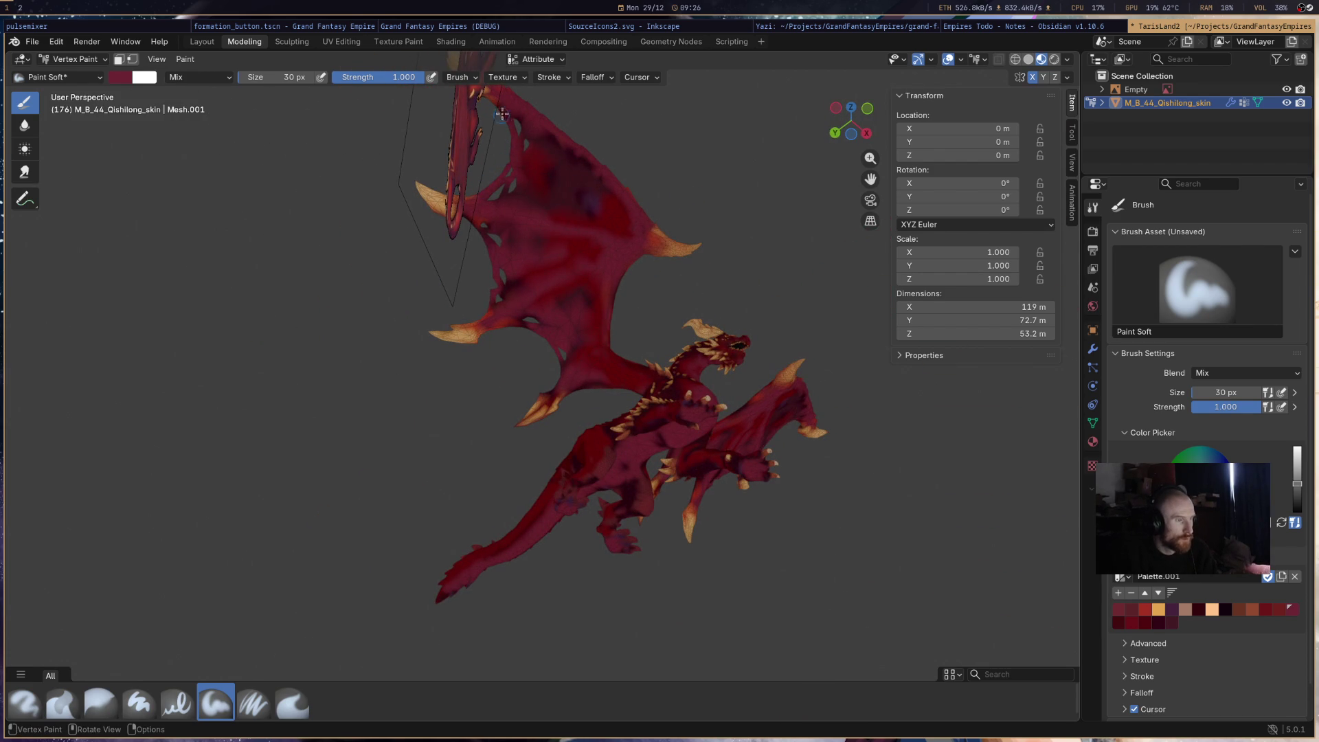
drag(1199, 519, 1201, 522)
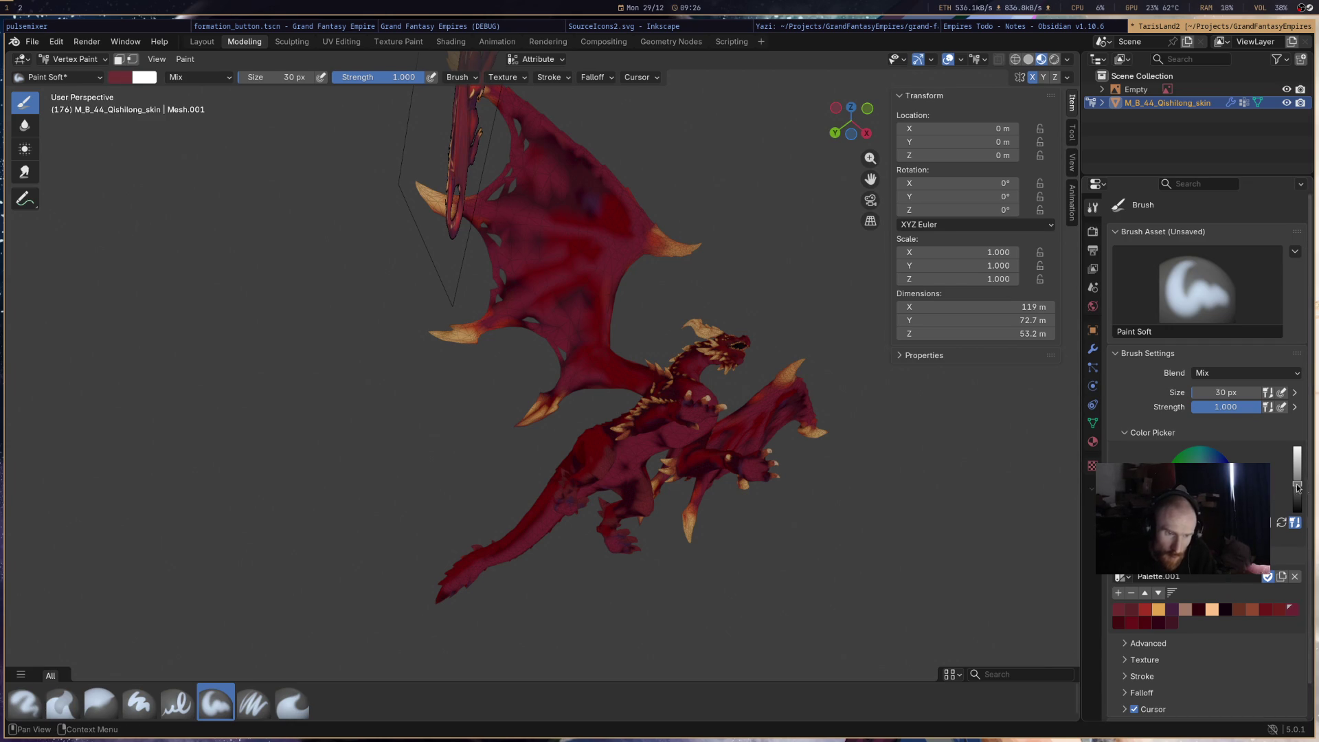
drag(1296, 483, 1297, 475)
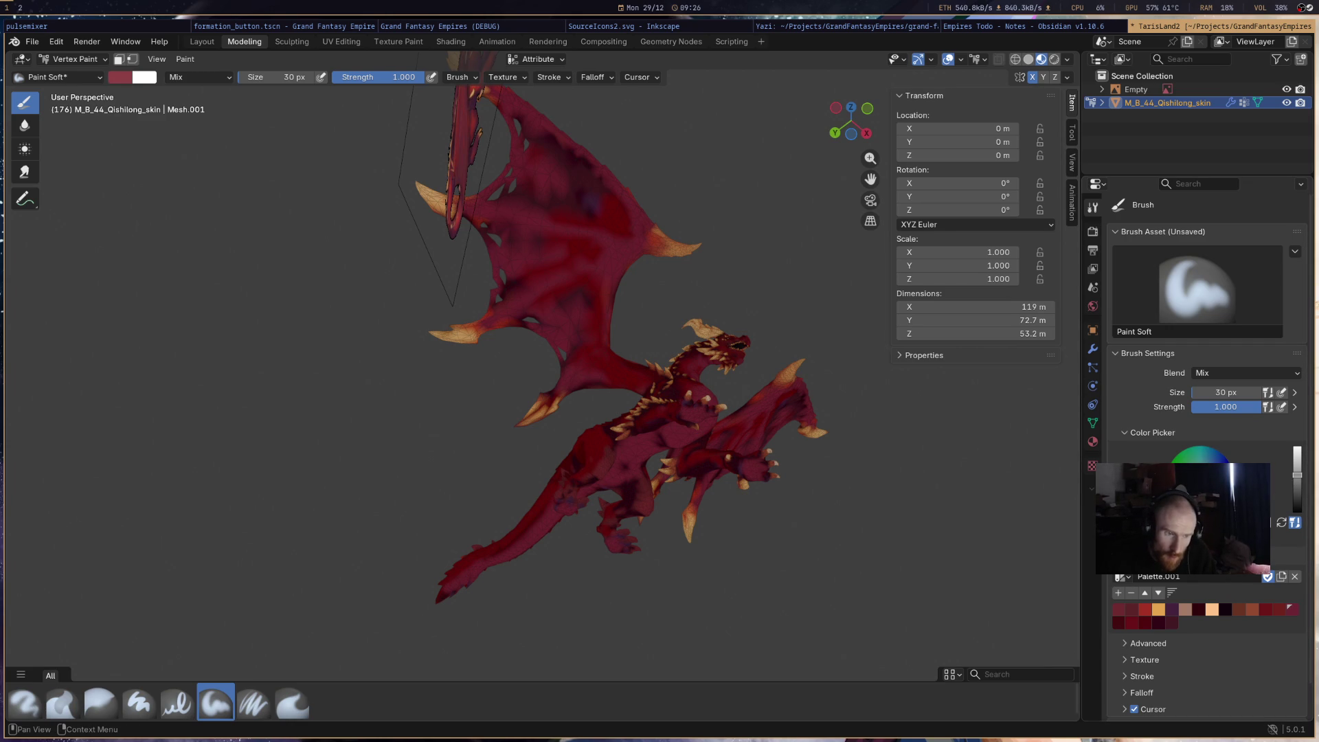
click(1297, 474)
click(1118, 592)
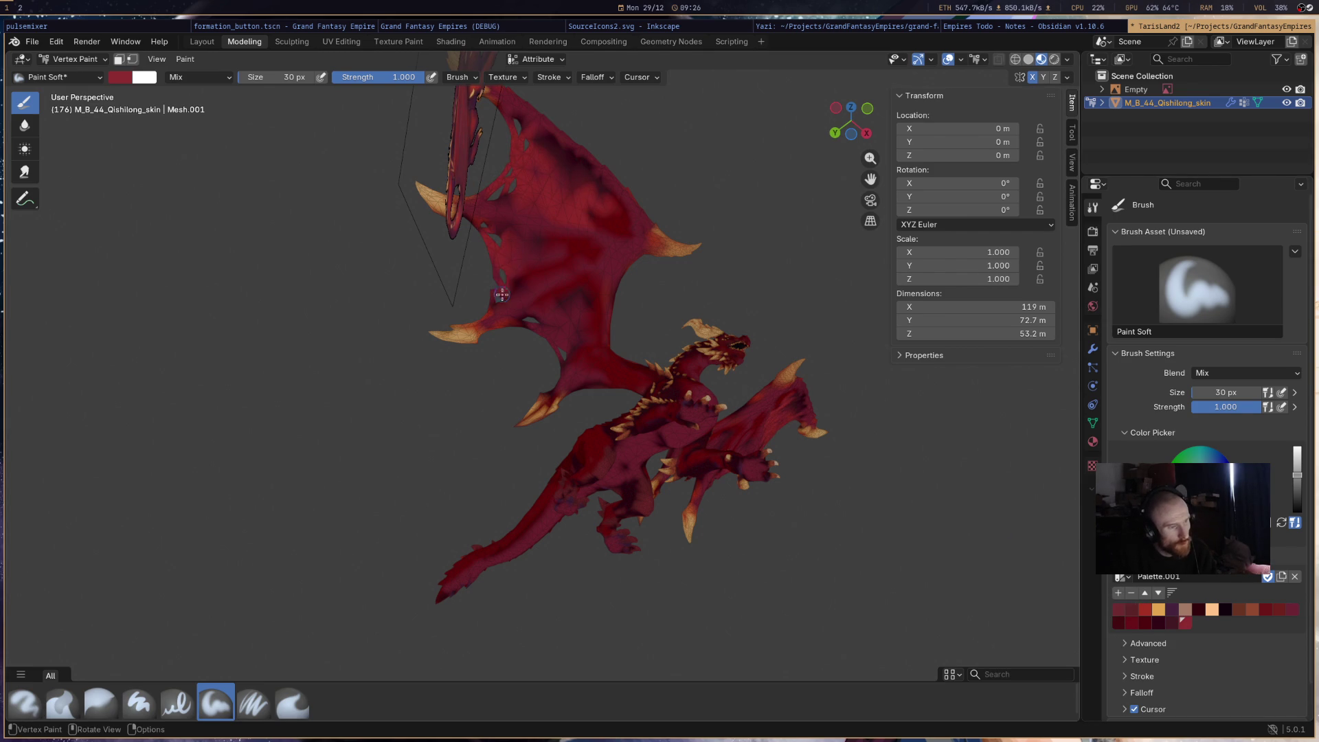
- Try the new red on the wing, then undo the strokes to keep its dark mottling
mouse_move(506, 280)
mouse_down()
mouse_move(546, 248)
mouse_move(608, 231)
mouse_move(505, 95)
mouse_move(633, 193)
mouse_move(605, 261)
mouse_up()
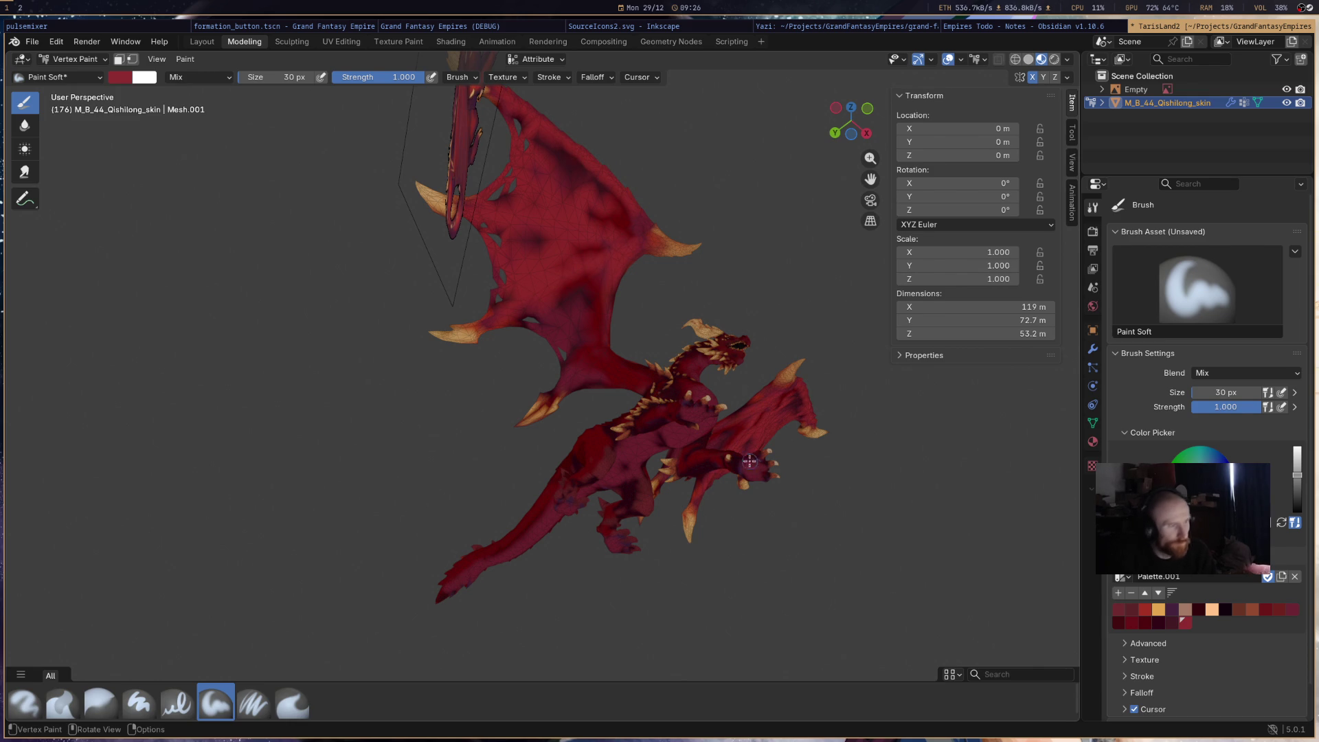
key(ctrl+z)
key(ctrl+z)
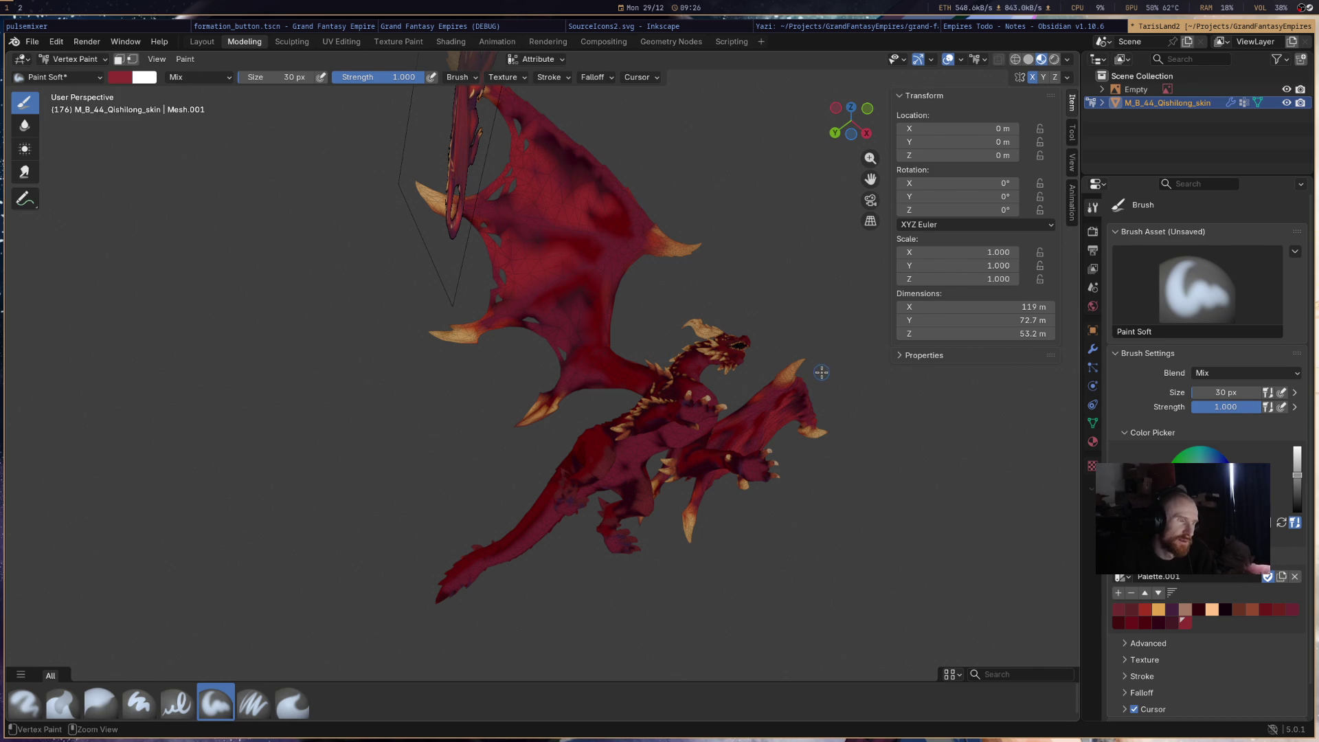
scroll(854, 364, down, 3)
mouse_move(854, 365)
middle_down()
mouse_move(709, 441)
mouse_move(671, 404)
mouse_move(724, 391)
mouse_move(694, 312)
mouse_move(730, 359)
mouse_move(715, 365)
mouse_move(813, 380)
mouse_move(690, 440)
mouse_move(584, 449)
mouse_move(605, 391)
middle_up()
scroll(671, 404, up, 5)
scroll(676, 395, down, 4)
scroll(715, 364, down, 5)
scroll(585, 450, up, 5)
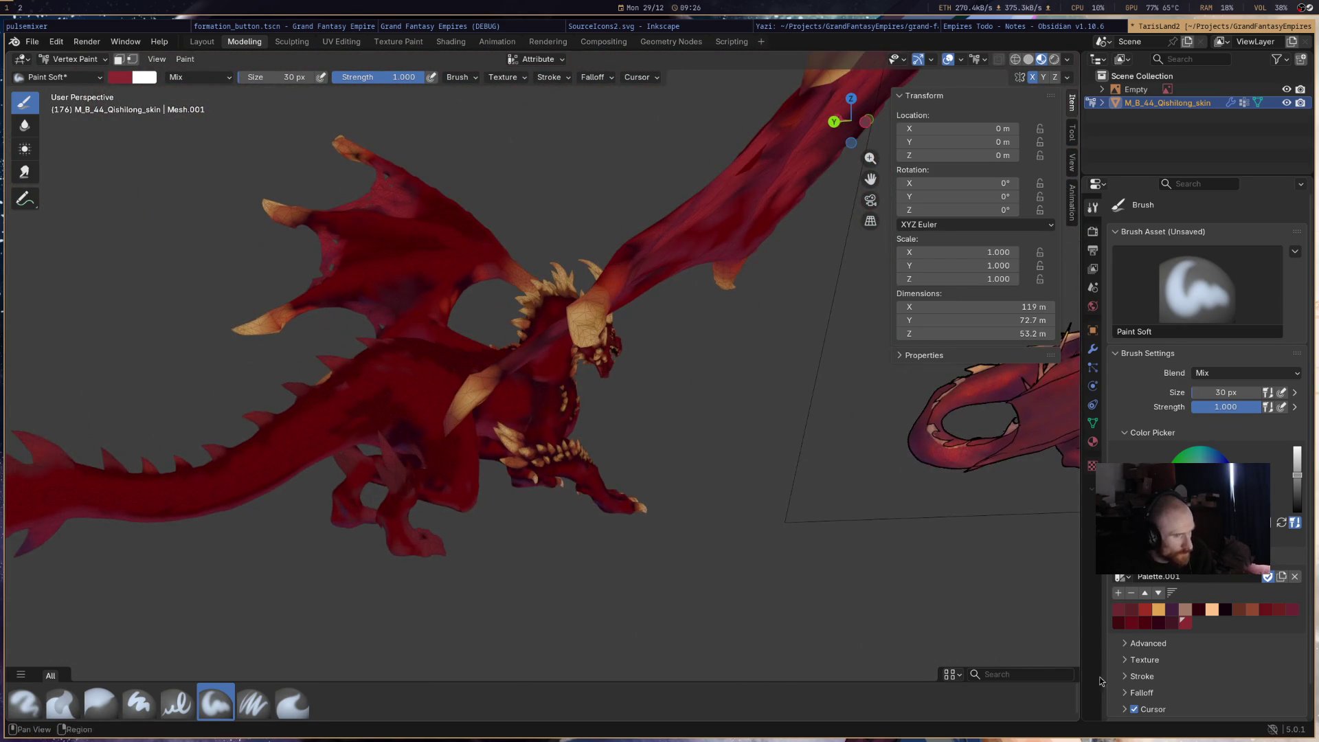
click(1143, 622)
- Paint a deep red stroke along the dragon's tail, then choose a darker palette swatch
middle_drag(745, 529, 591, 493)
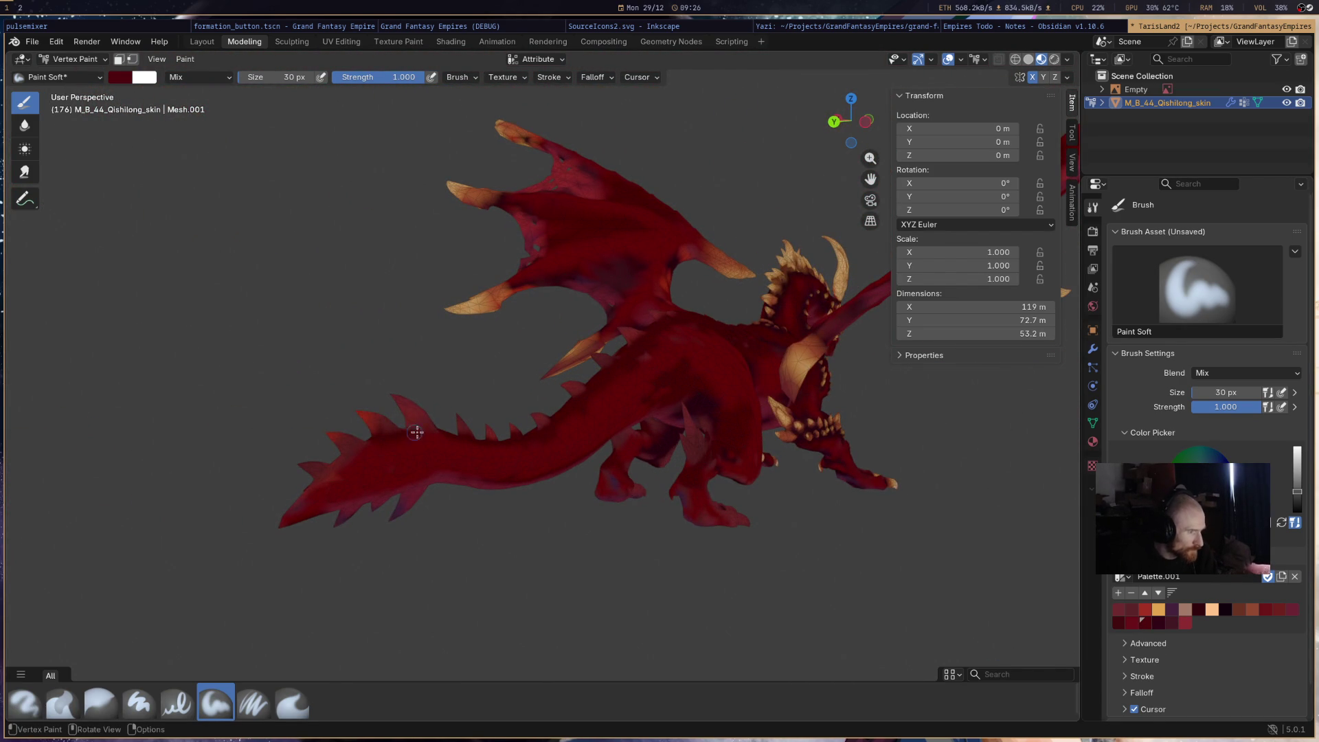
mouse_move(416, 441)
mouse_down()
mouse_move(364, 446)
mouse_move(298, 492)
mouse_up()
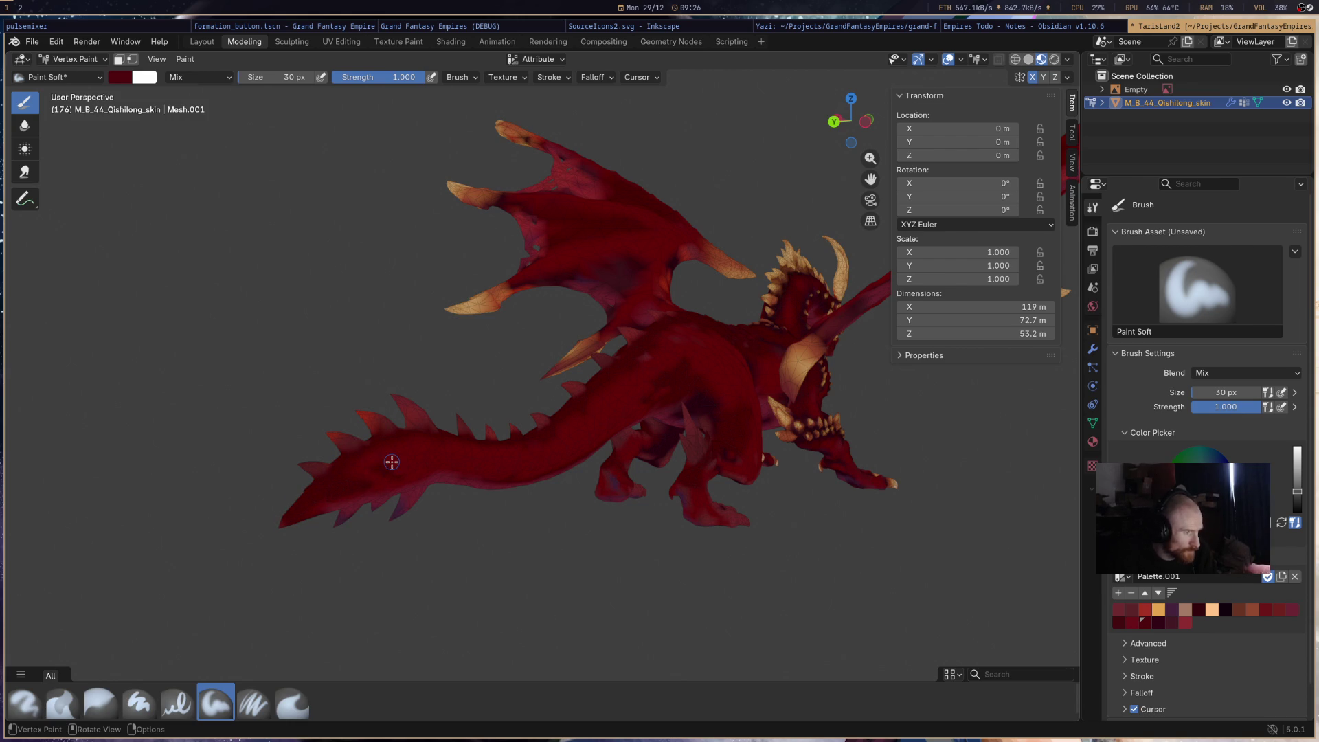
mouse_move(385, 456)
middle_down()
mouse_move(486, 480)
mouse_move(424, 504)
middle_up()
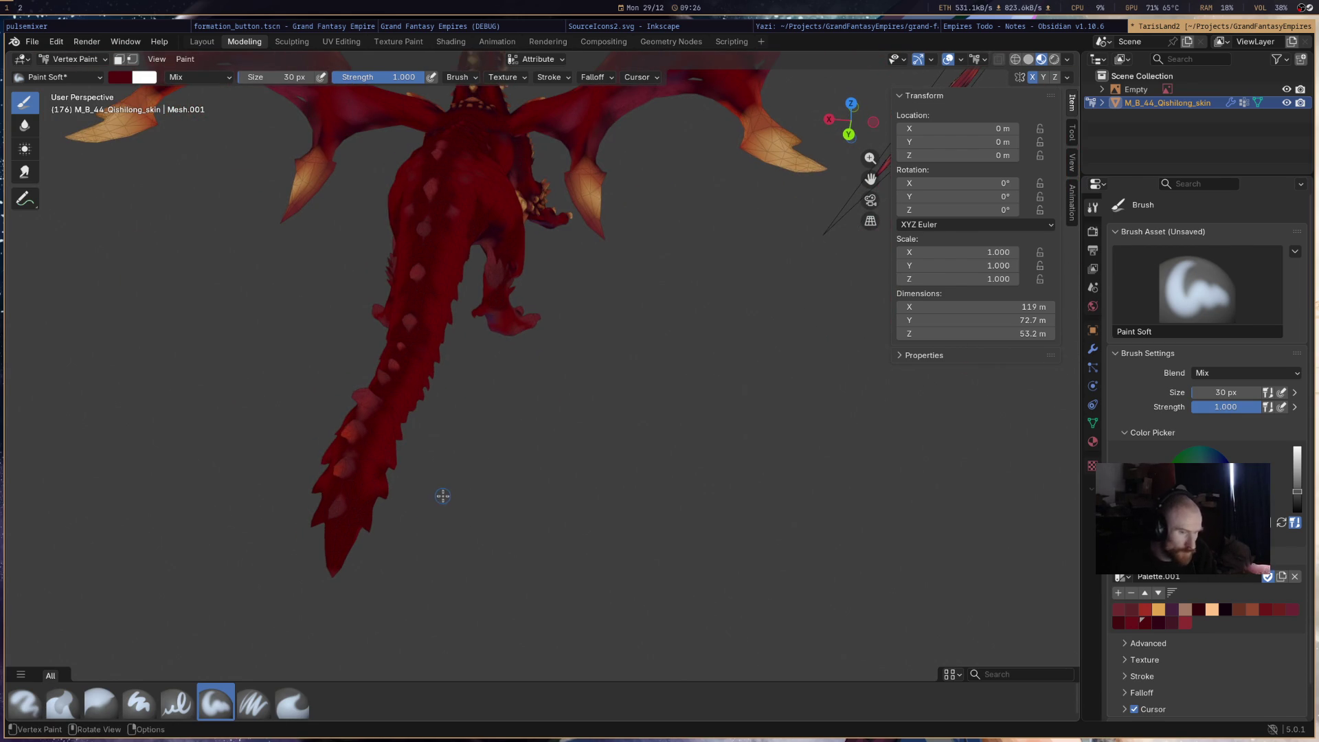
click(1160, 624)
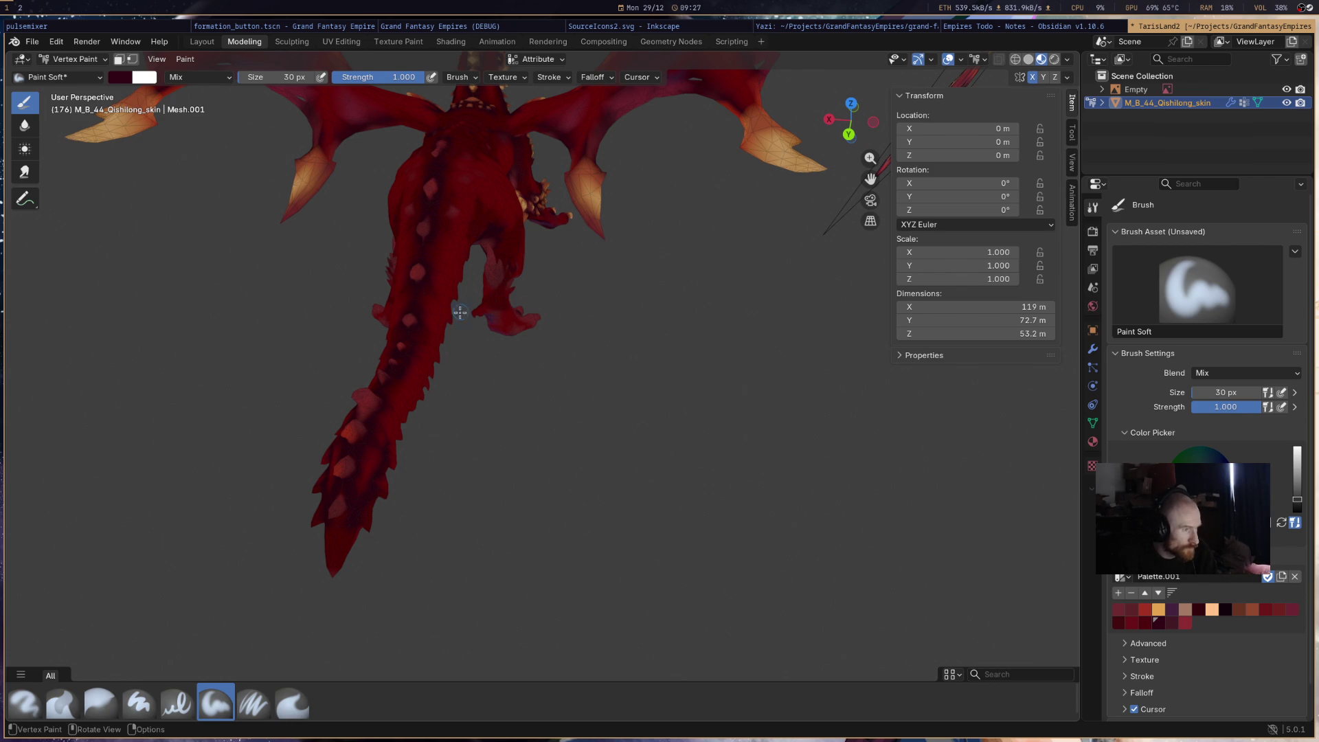
mouse_move(420, 531)
middle_down()
mouse_move(480, 473)
mouse_move(378, 364)
mouse_move(420, 352)
mouse_move(338, 259)
mouse_move(602, 270)
middle_up()
scroll(608, 327, up, 5)
scroll(609, 327, down, 3)
scroll(614, 358, up, 5)
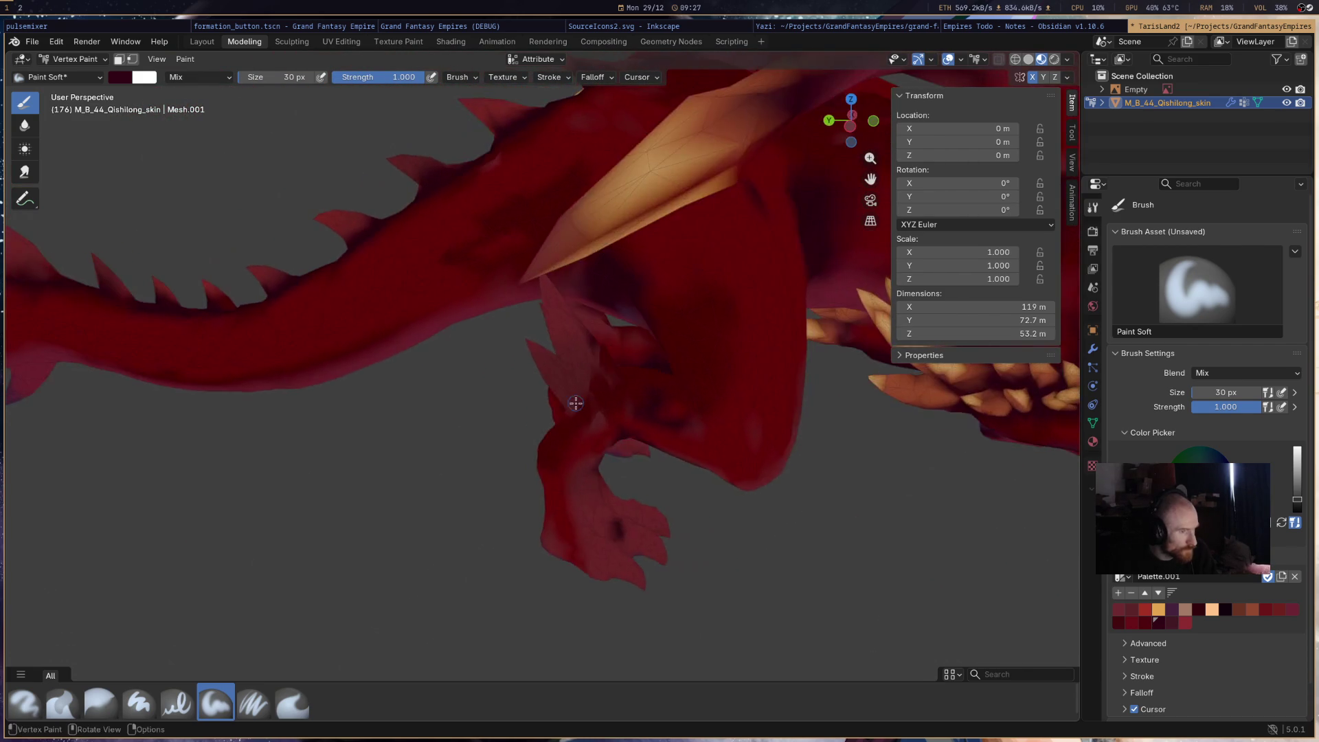
scroll(624, 391, down, 5)
scroll(623, 390, down, 2)
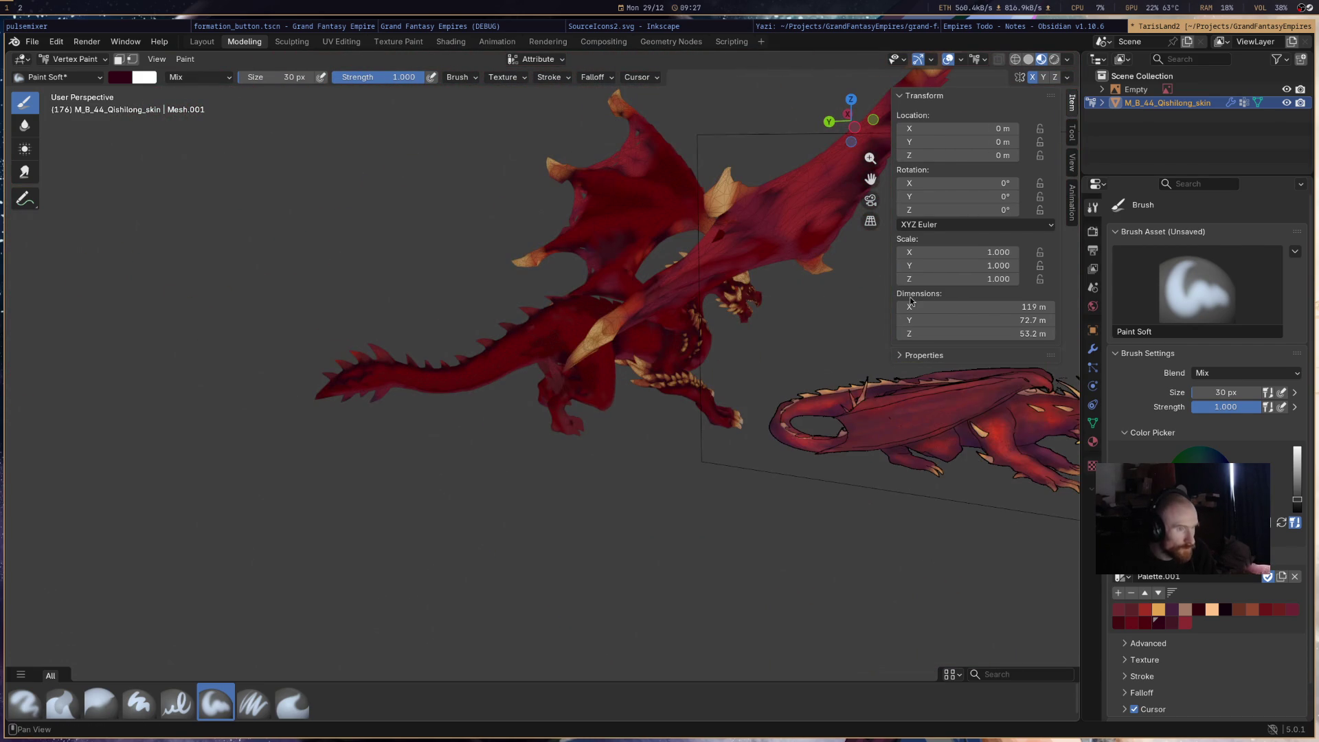
click(932, 60)
click(960, 60)
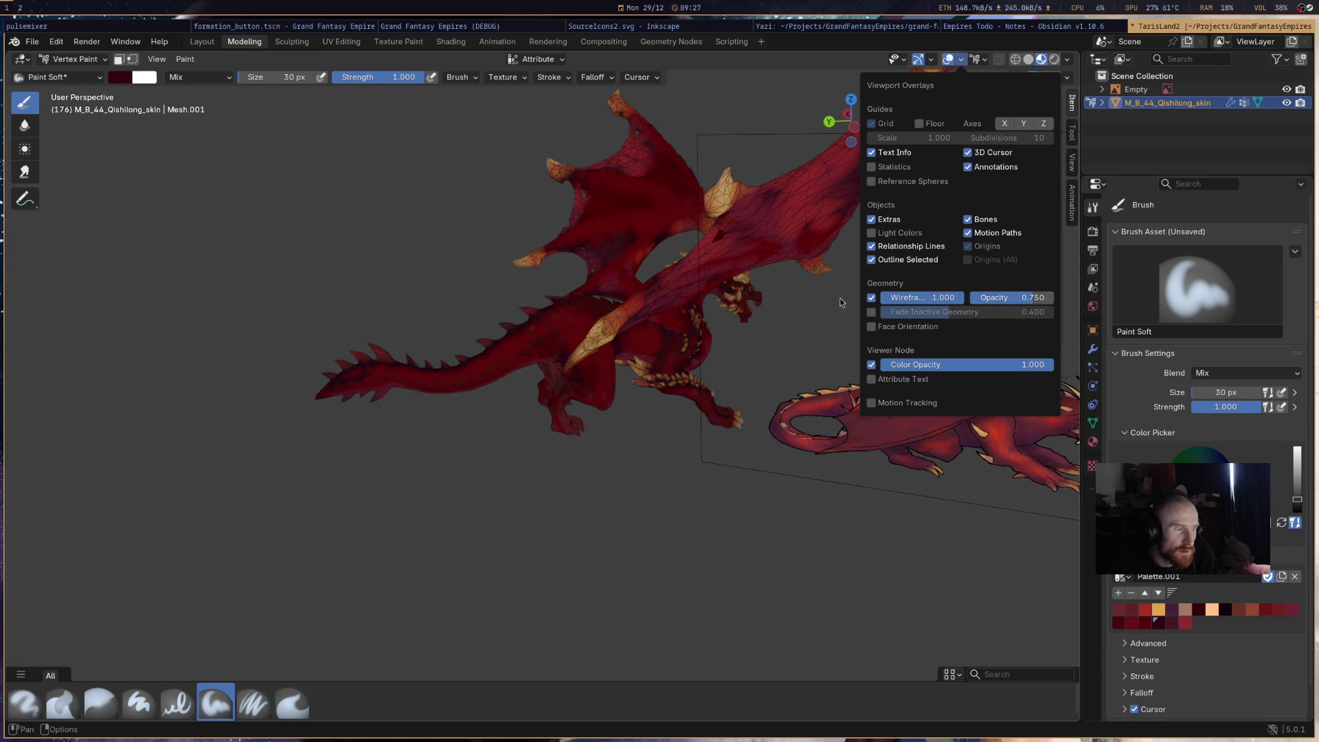
middle_drag(511, 328, 542, 330)
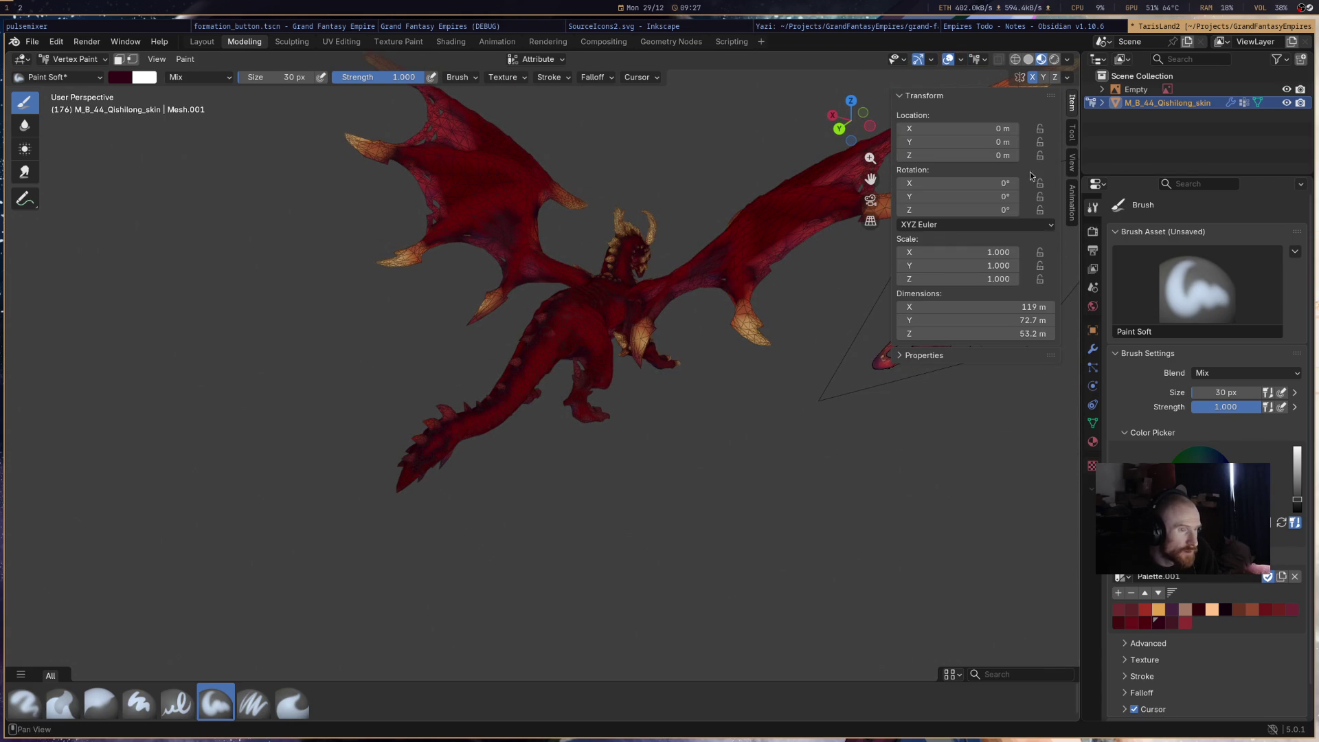
click(962, 61)
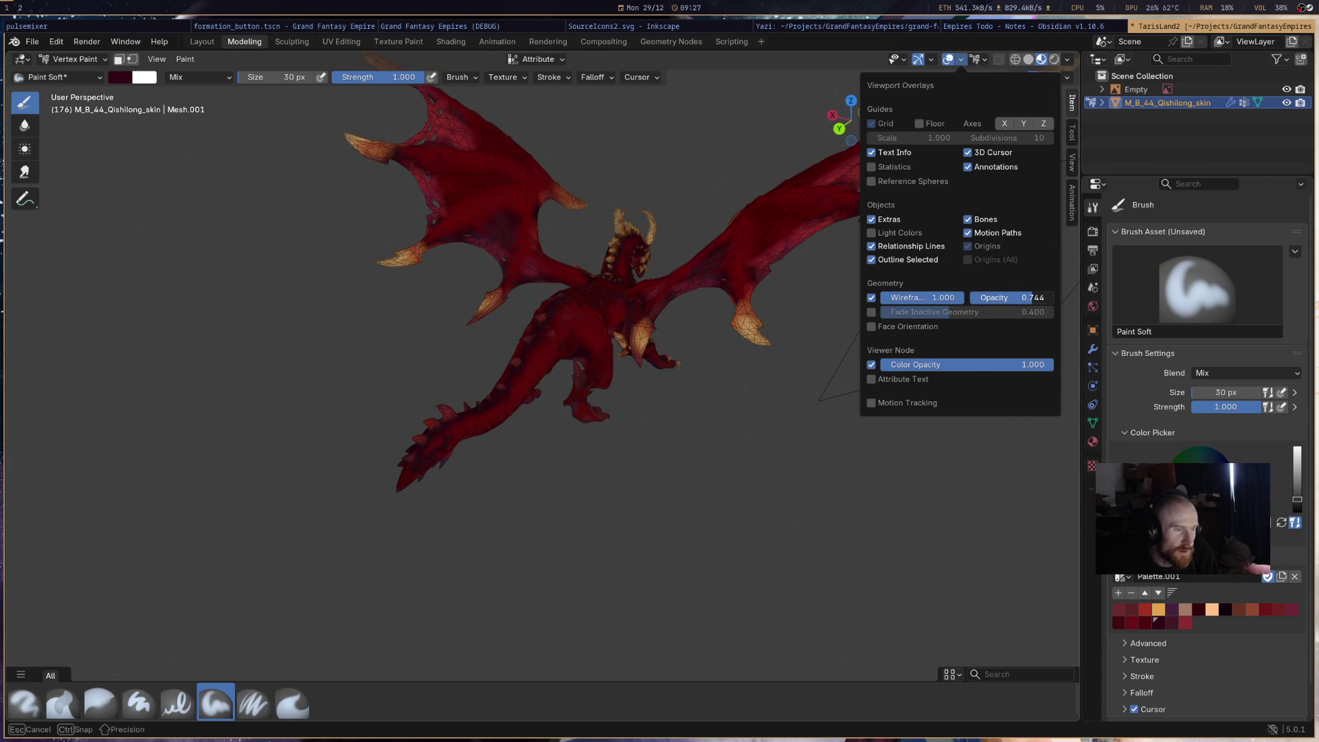
mouse_move(551, 447)
middle_down()
mouse_move(492, 435)
mouse_move(612, 386)
mouse_move(760, 433)
mouse_move(701, 426)
mouse_move(703, 366)
middle_up()
key(shift+c)
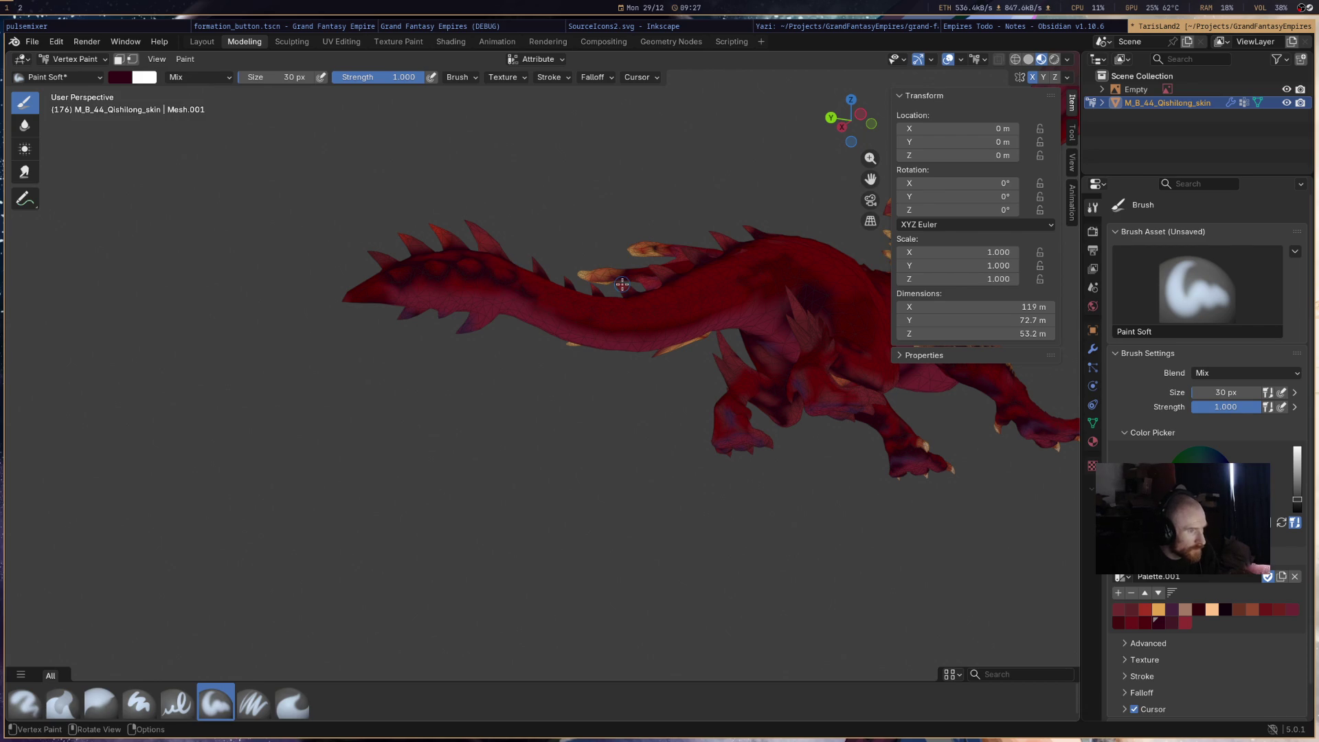
- Paint a dark purple patch on the underside of the dragon's neck
scroll(618, 276, up, 5)
mouse_move(617, 274)
middle_down()
mouse_move(607, 285)
mouse_move(634, 393)
middle_up()
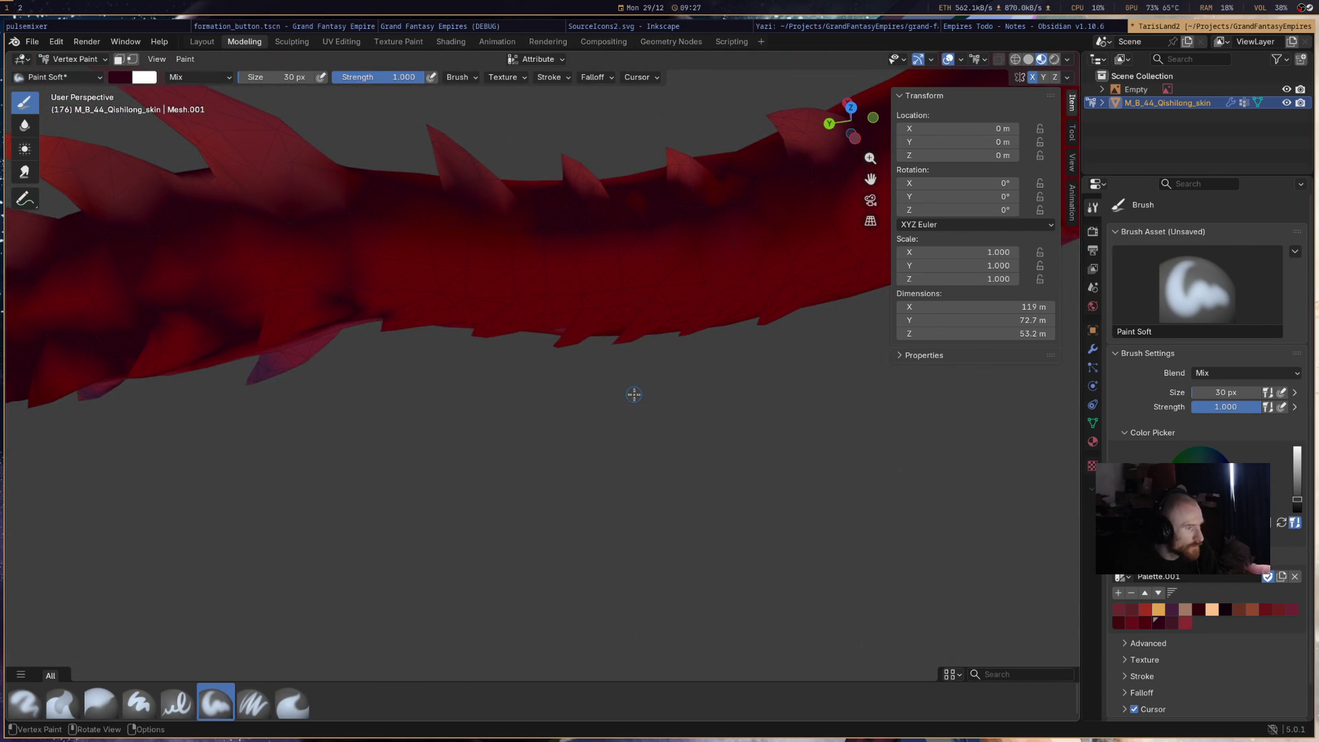
click(1143, 622)
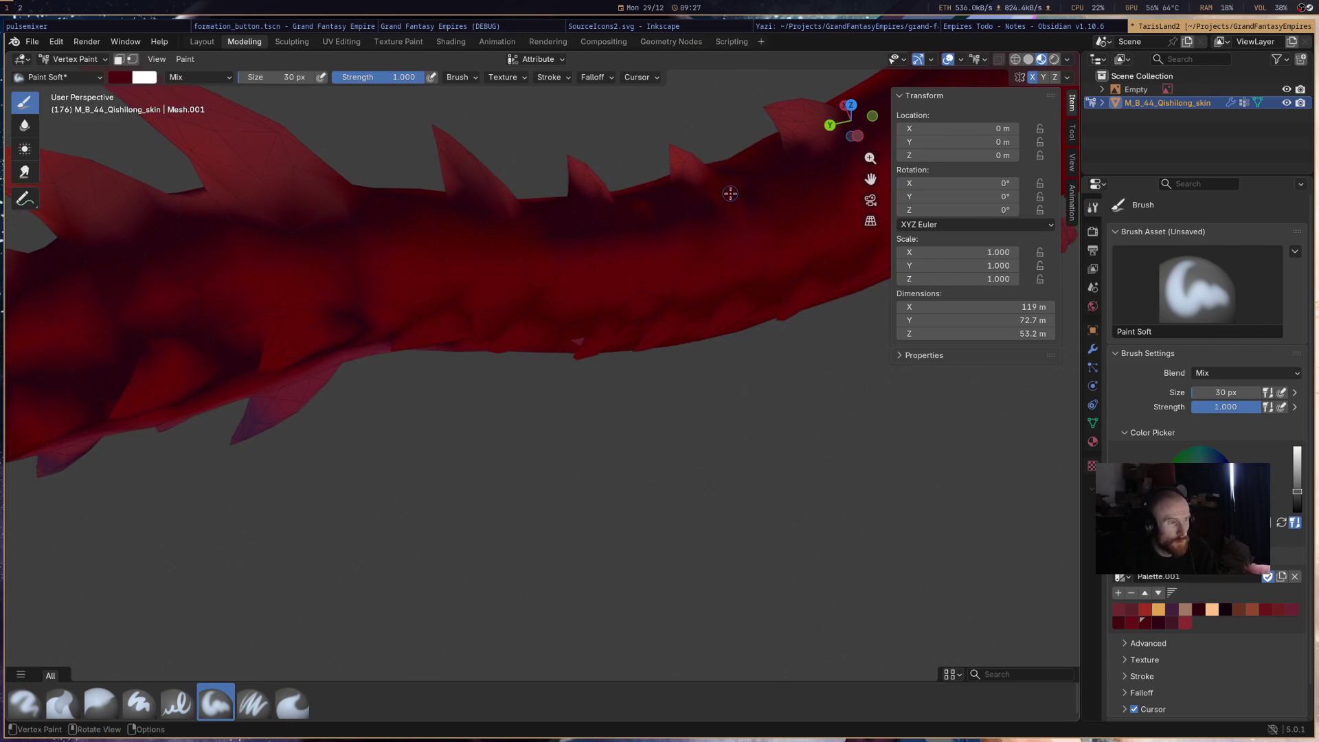
scroll(687, 206, down, 10)
mouse_move(646, 234)
middle_down()
mouse_move(630, 291)
mouse_move(641, 229)
middle_up()
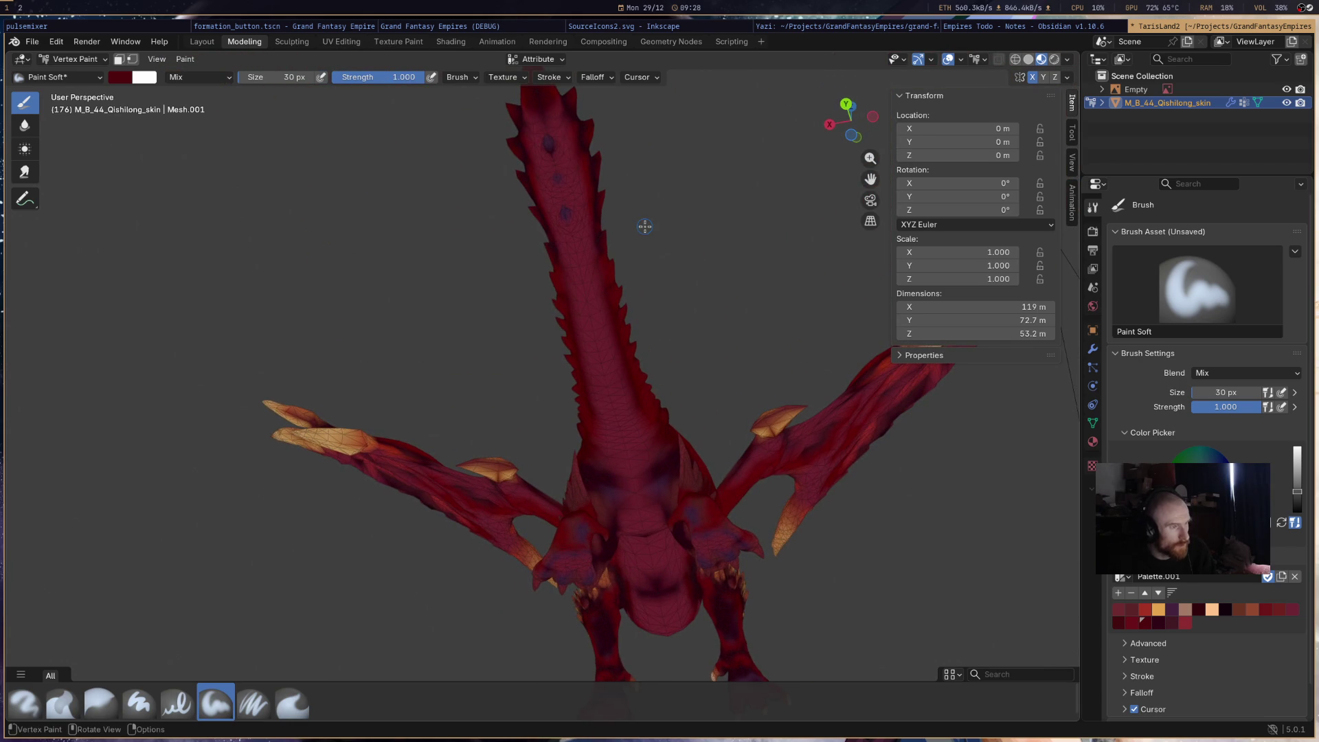
click(1170, 625)
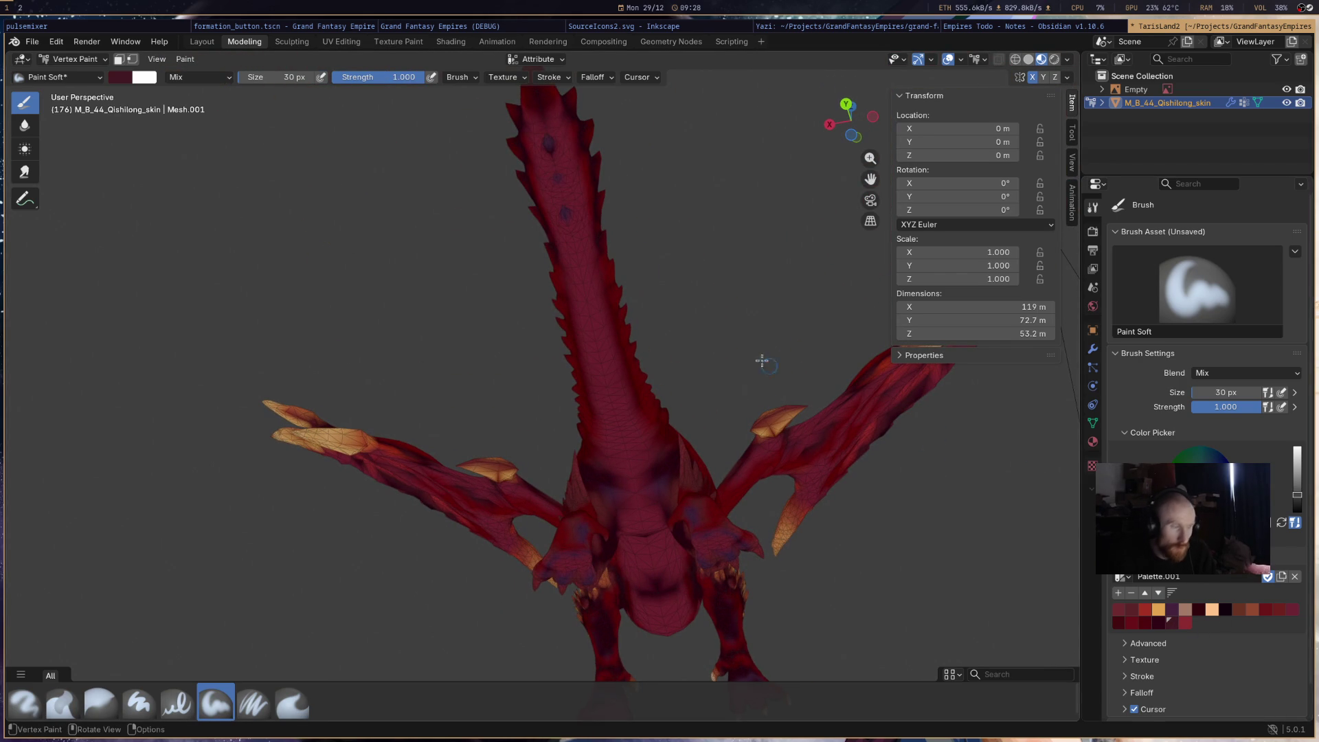
drag(551, 126, 559, 135)
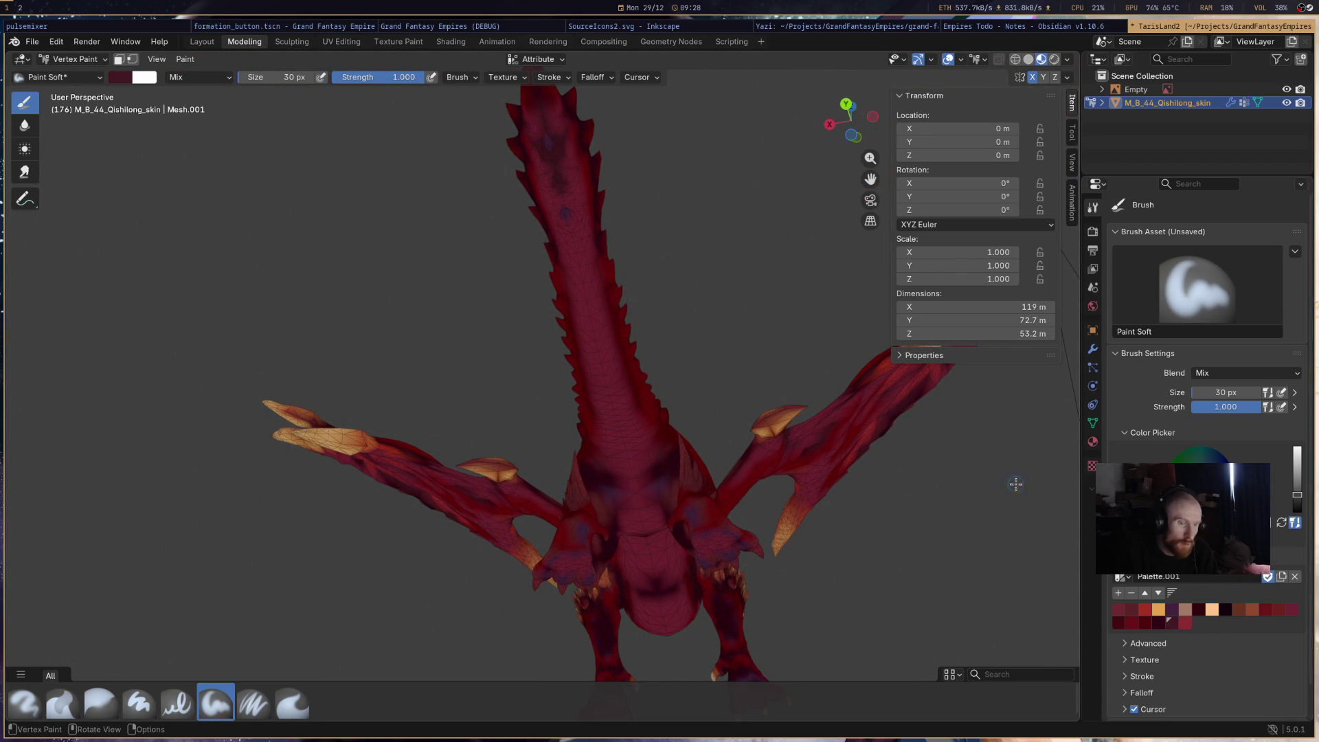
- Switch to a darker maroon swatch and mottle the chest and upper chest with it
click(1144, 624)
click(1157, 624)
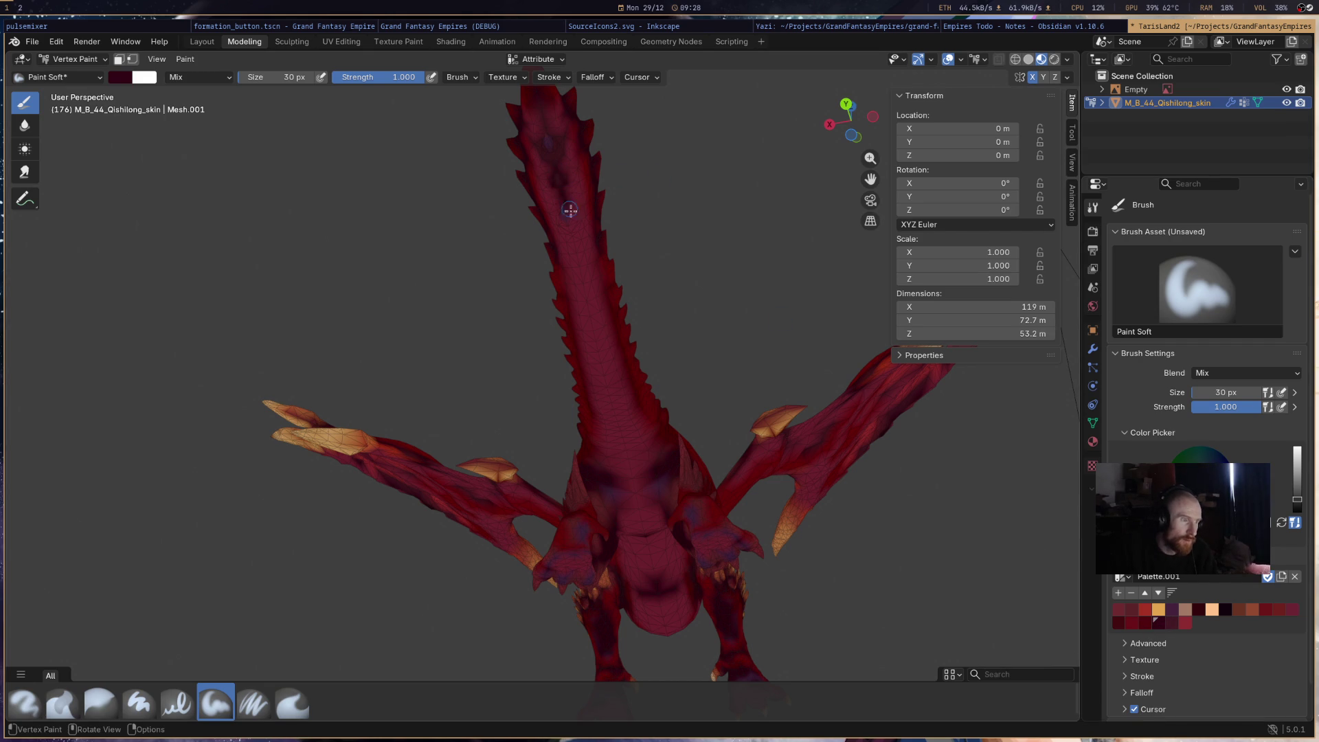
click(1171, 622)
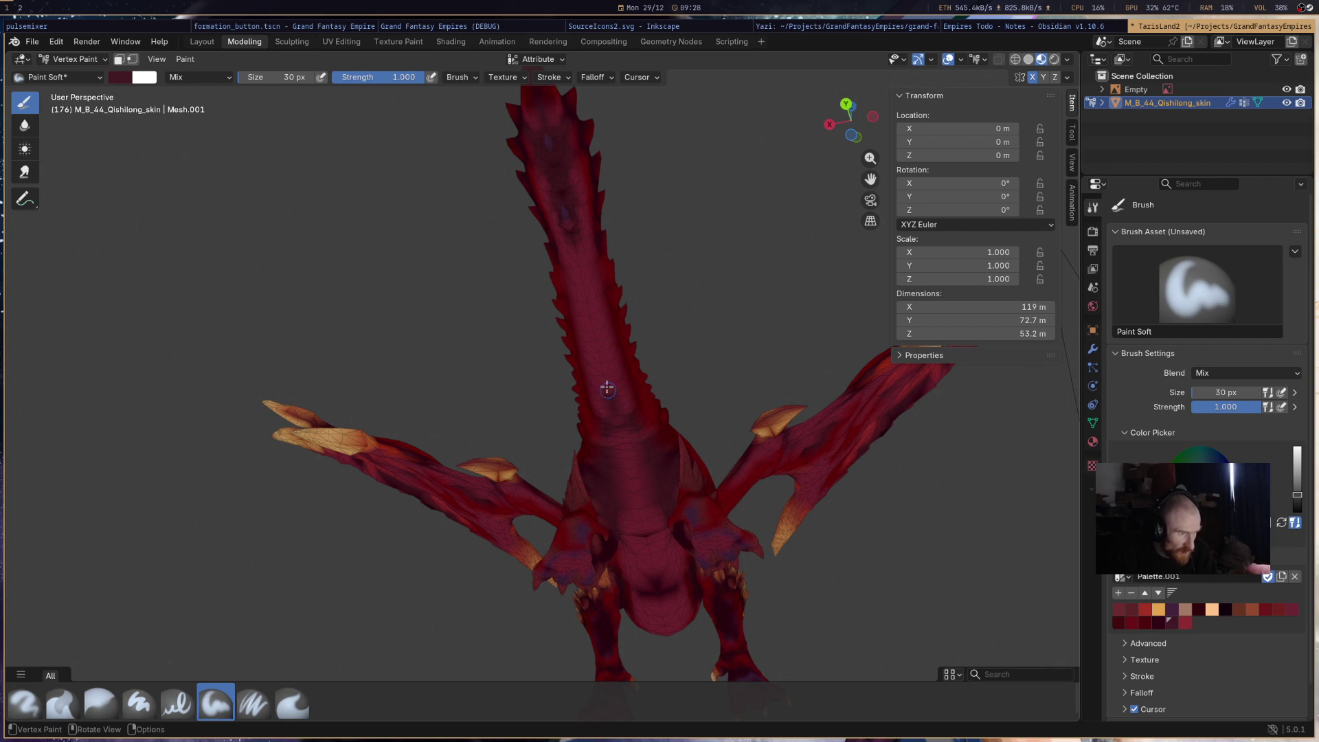
drag(625, 471, 642, 503)
mouse_move(698, 417)
middle_down()
mouse_move(751, 430)
mouse_move(594, 348)
mouse_move(608, 385)
mouse_move(686, 442)
mouse_move(628, 500)
mouse_move(624, 484)
middle_up()
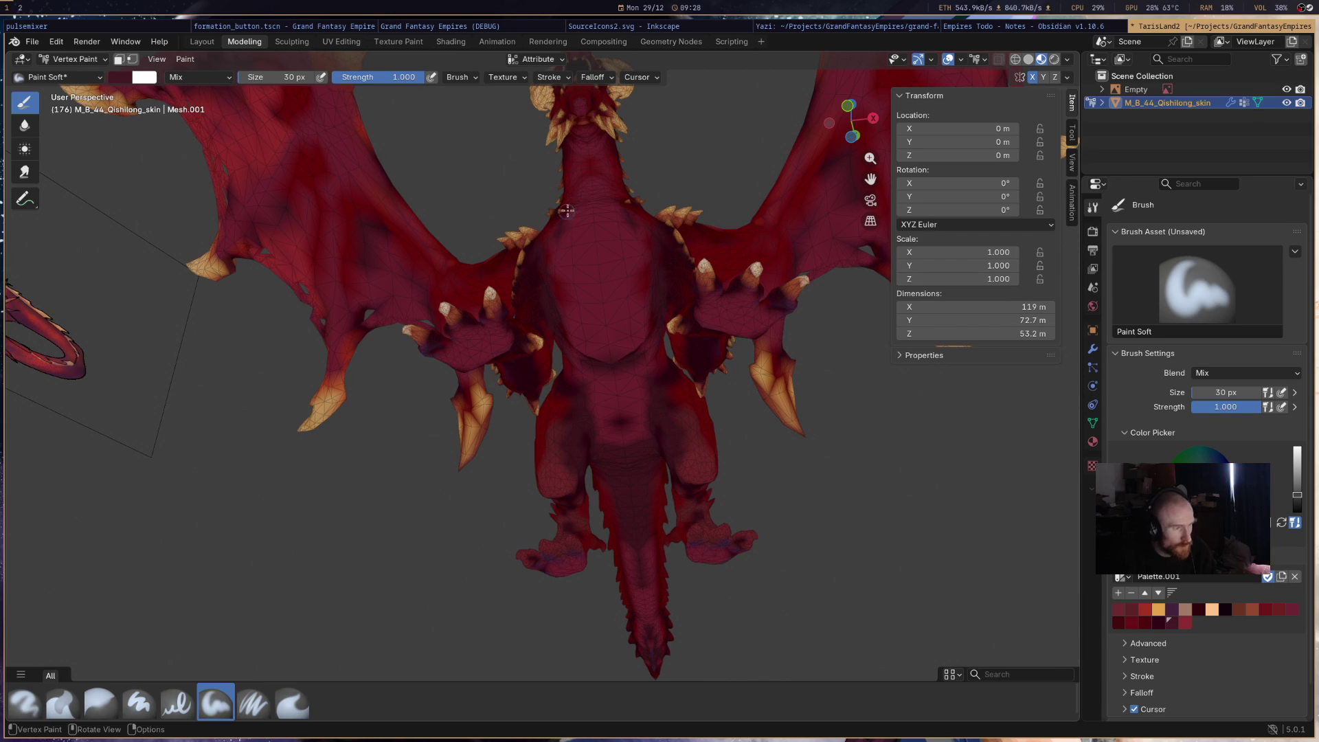
drag(615, 253, 599, 263)
- Darken the upper chest and neck with red, then make crimson the brush colour
scroll(684, 298, down, 6)
mouse_move(684, 299)
middle_down()
mouse_move(680, 323)
mouse_move(606, 277)
mouse_move(639, 259)
middle_up()
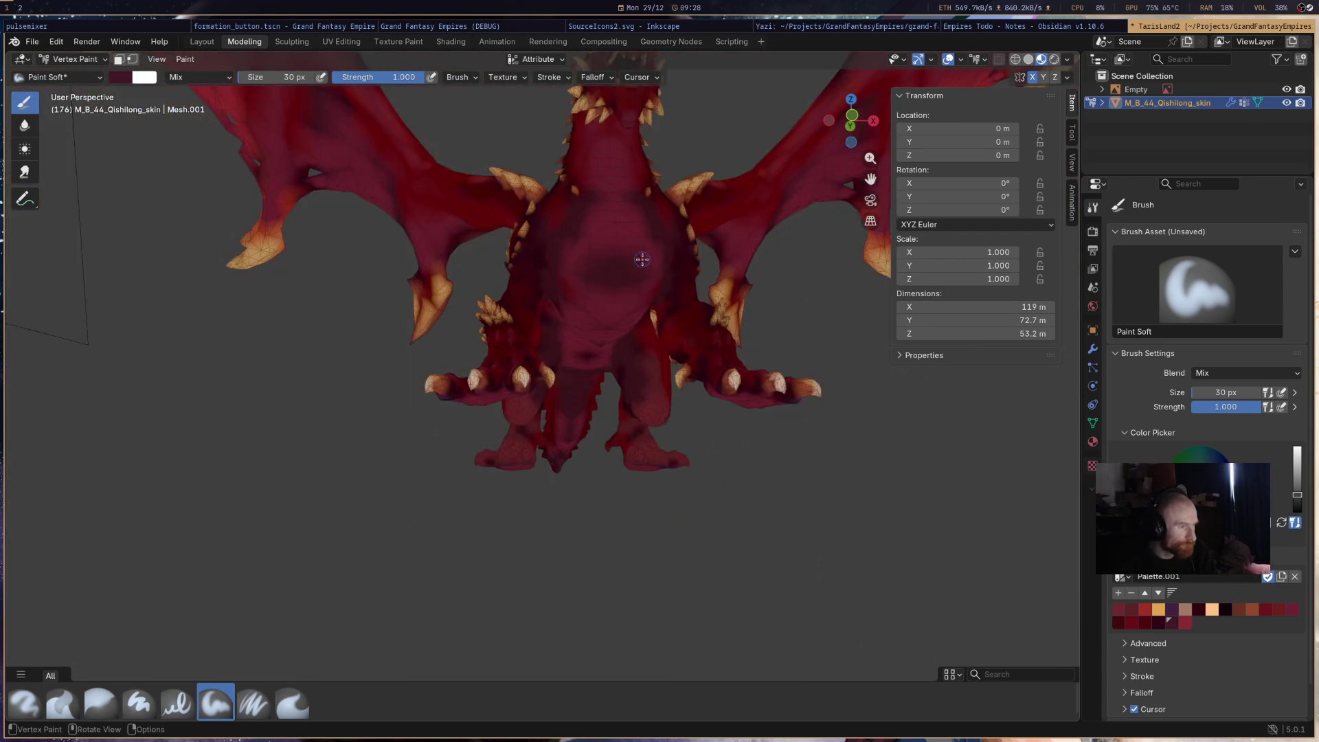
scroll(639, 259, down, 2)
scroll(642, 257, up, 3)
drag(582, 250, 581, 223)
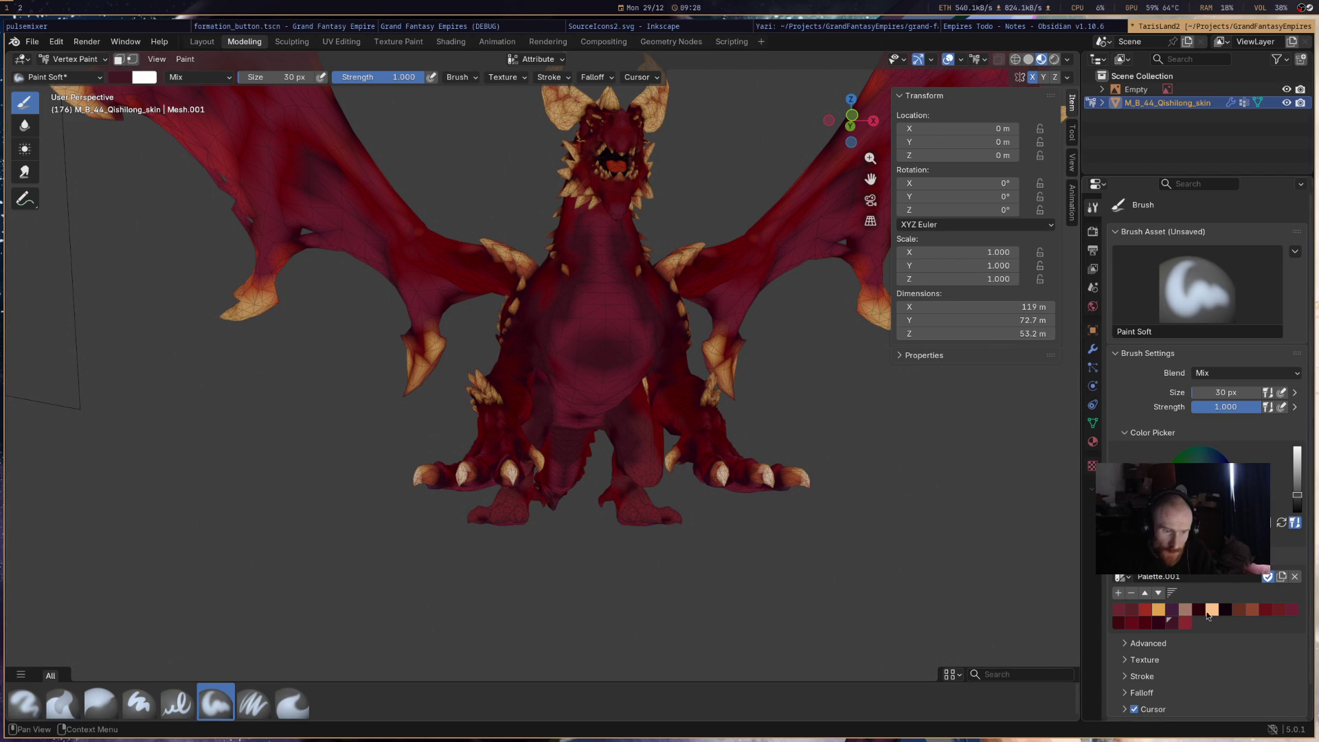
click(1160, 610)
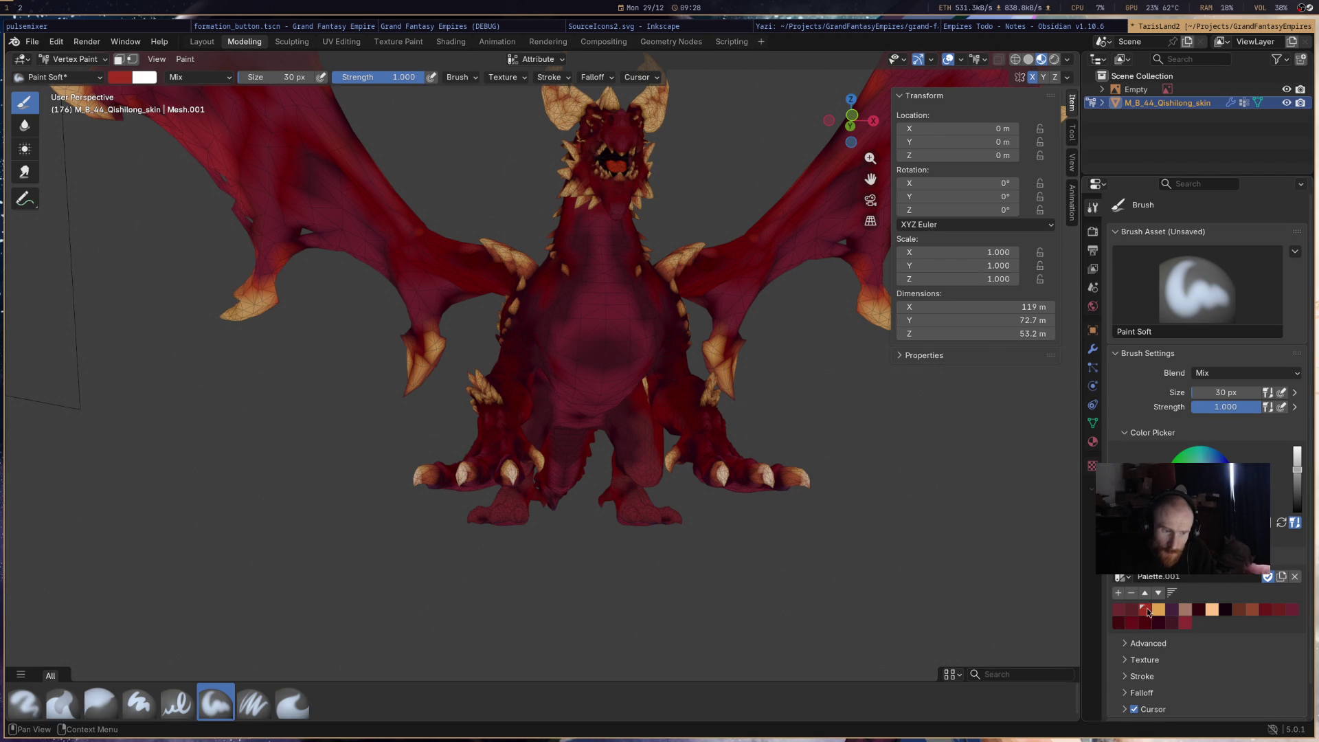
click(1292, 610)
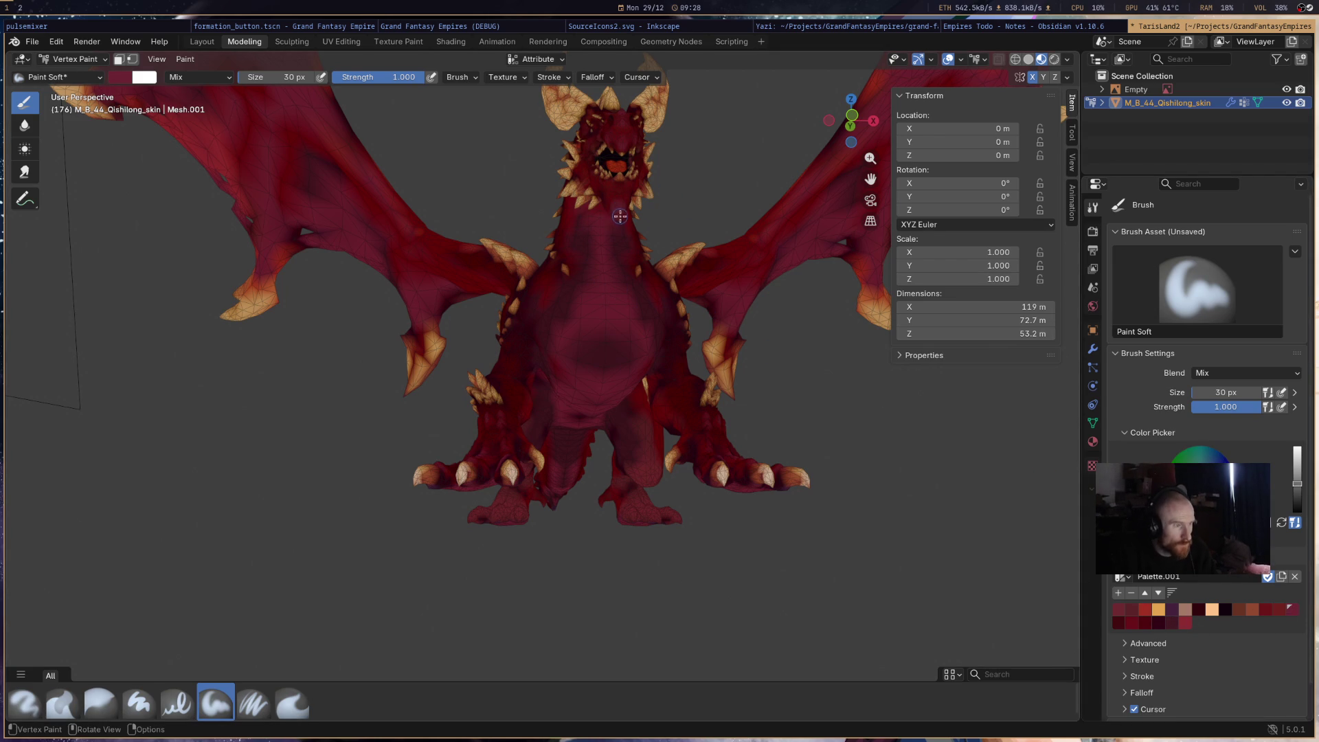
- Save a lighter red to Palette.001 and paint the chest and belly brighter red
click(1131, 622)
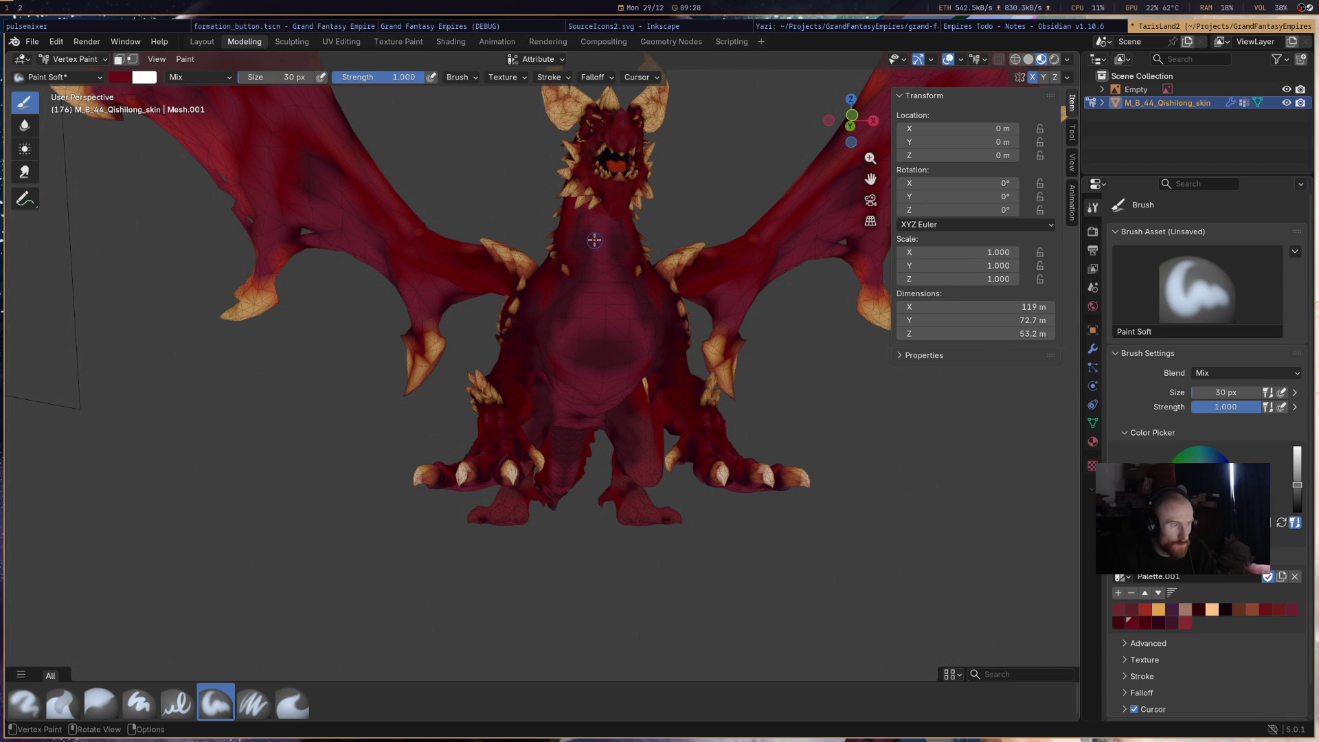
click(1187, 624)
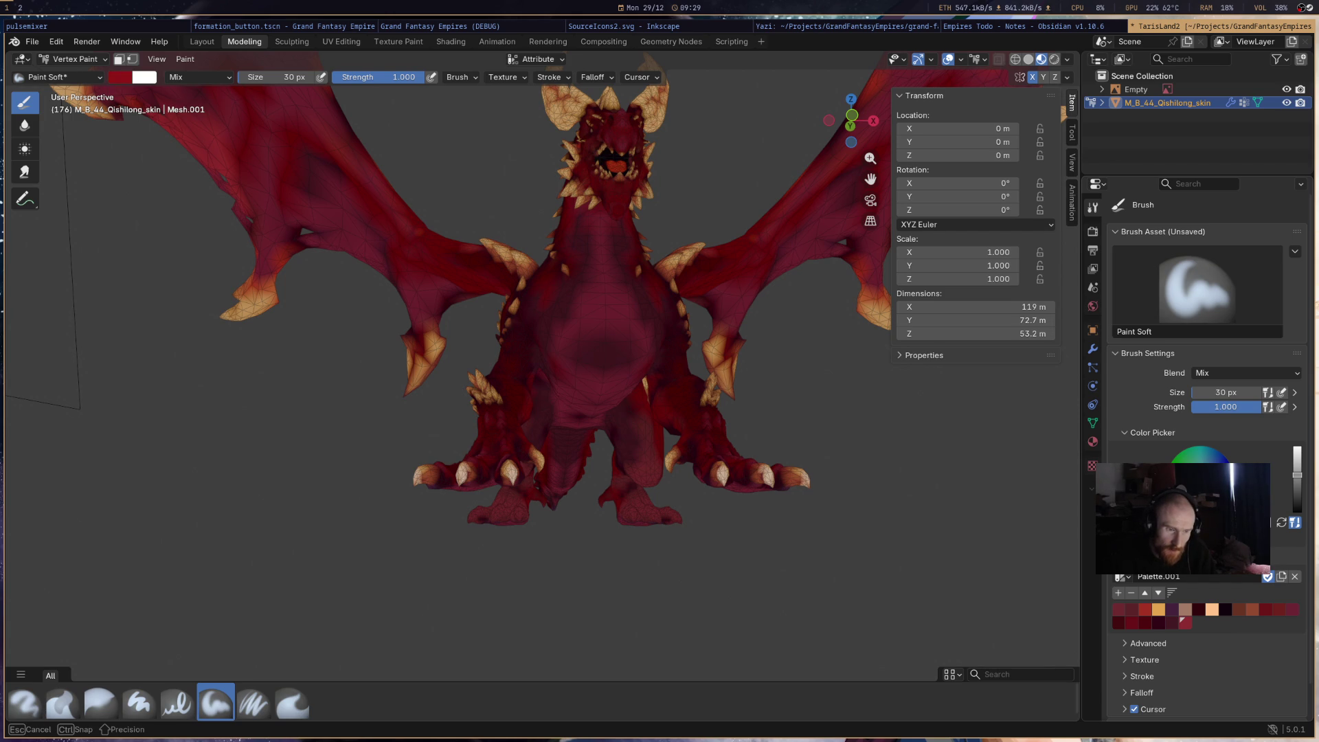
key(Escape)
click(1117, 592)
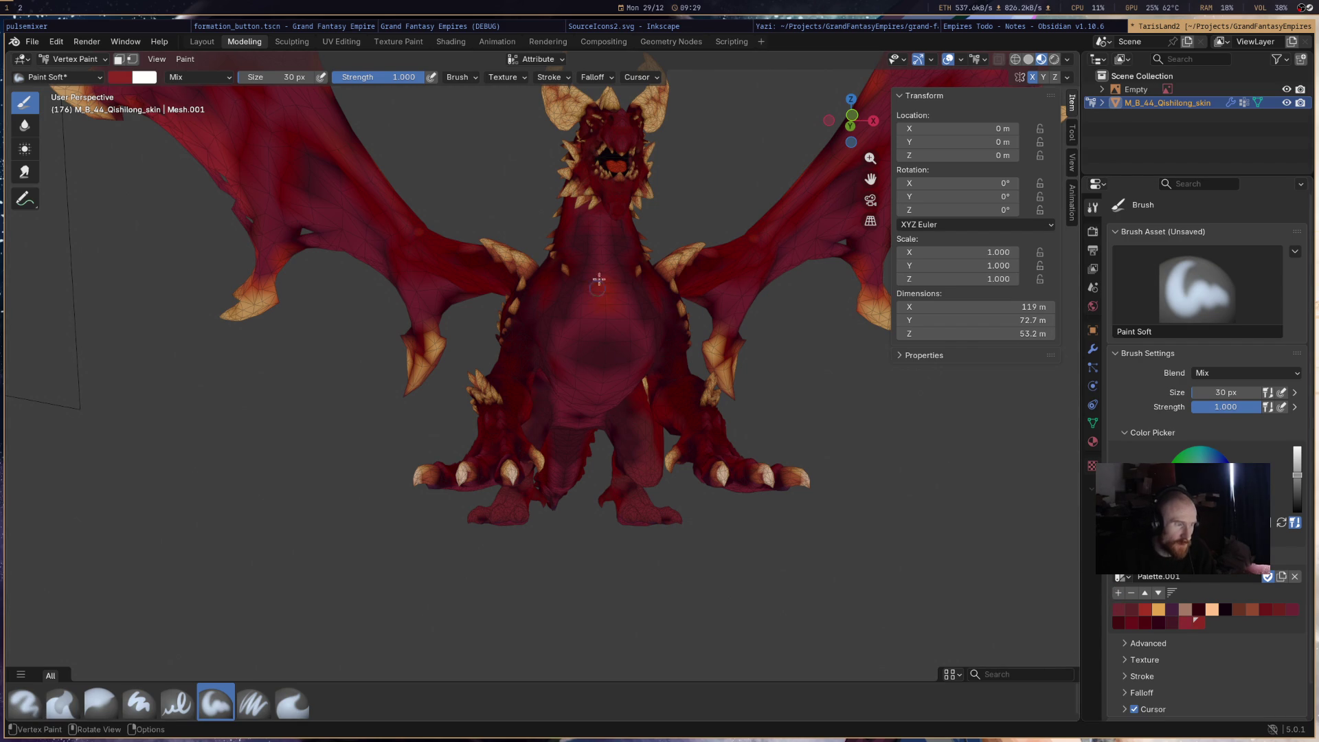
drag(583, 316, 593, 333)
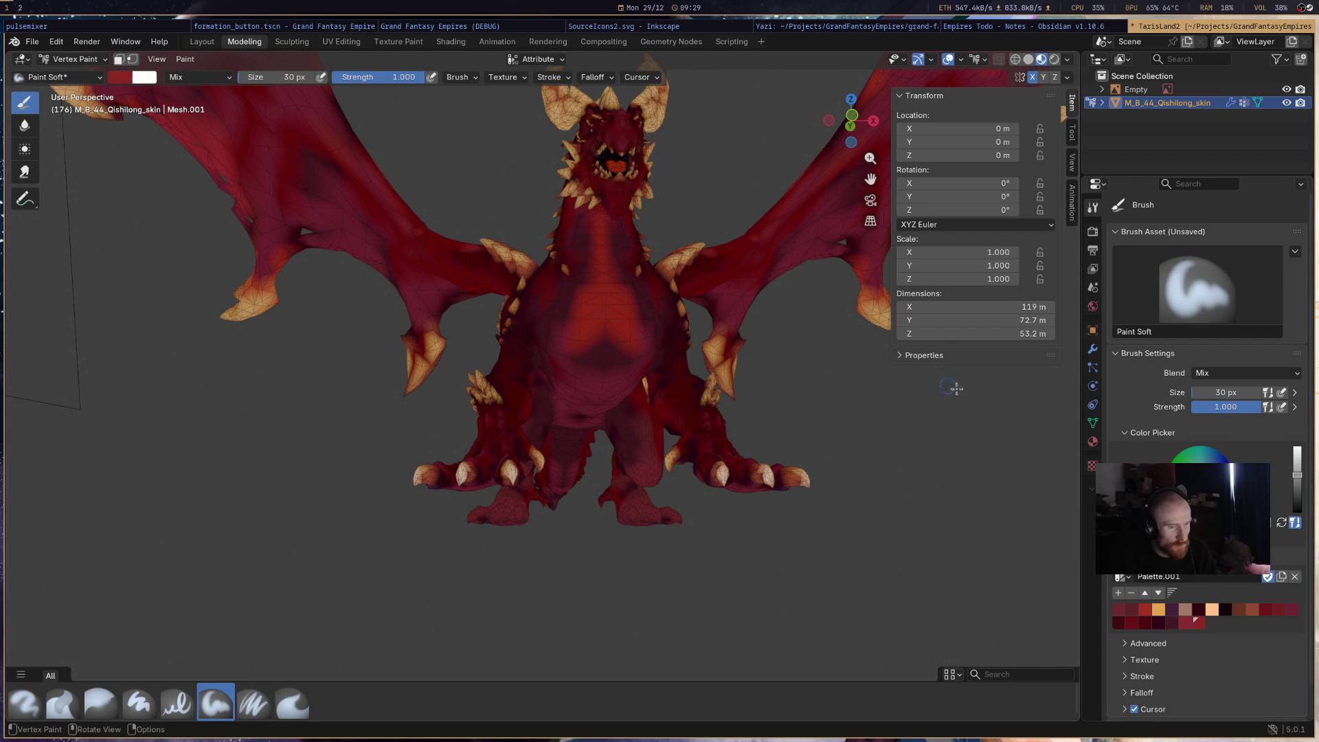
- Darken the colour, add it as another swatch, and paint the belly darker red
drag(1297, 474, 1303, 488)
click(1118, 592)
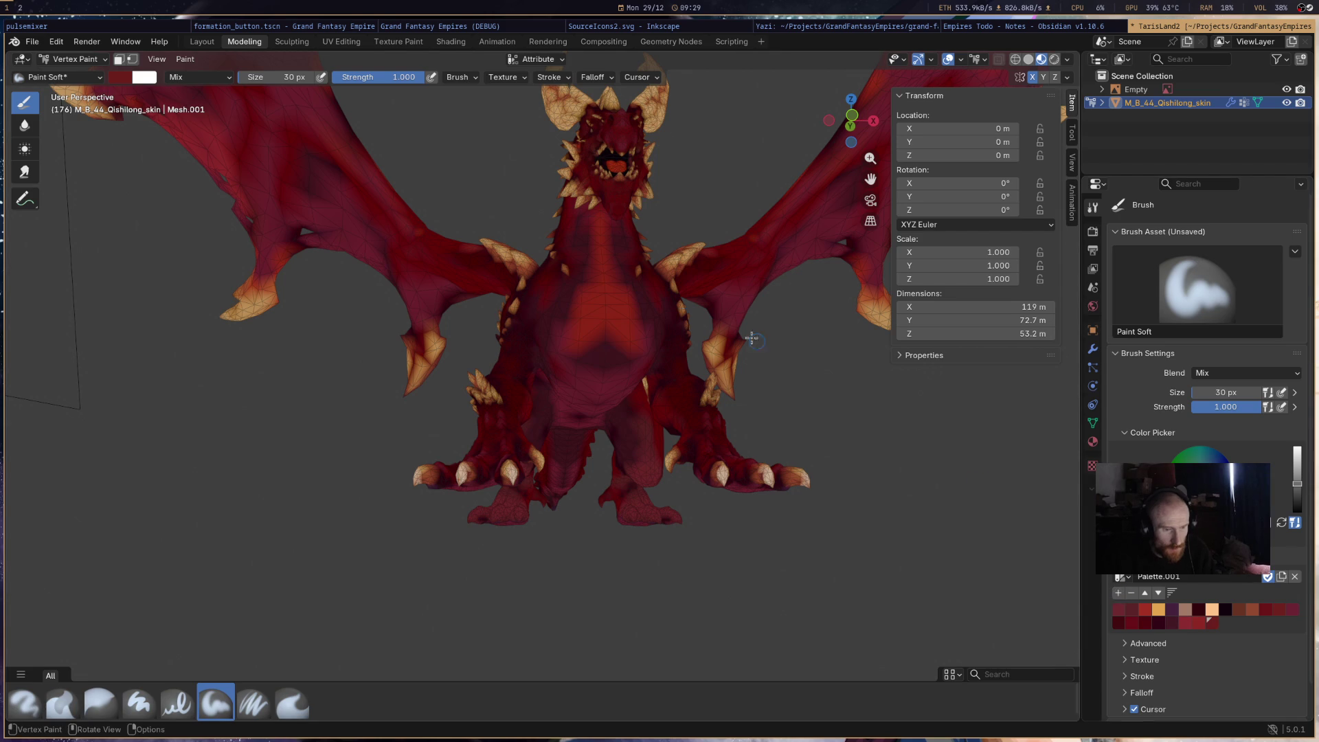
mouse_move(621, 317)
mouse_down()
mouse_move(601, 328)
mouse_move(597, 275)
mouse_move(571, 336)
mouse_move(599, 260)
mouse_up()
scroll(600, 260, down, 5)
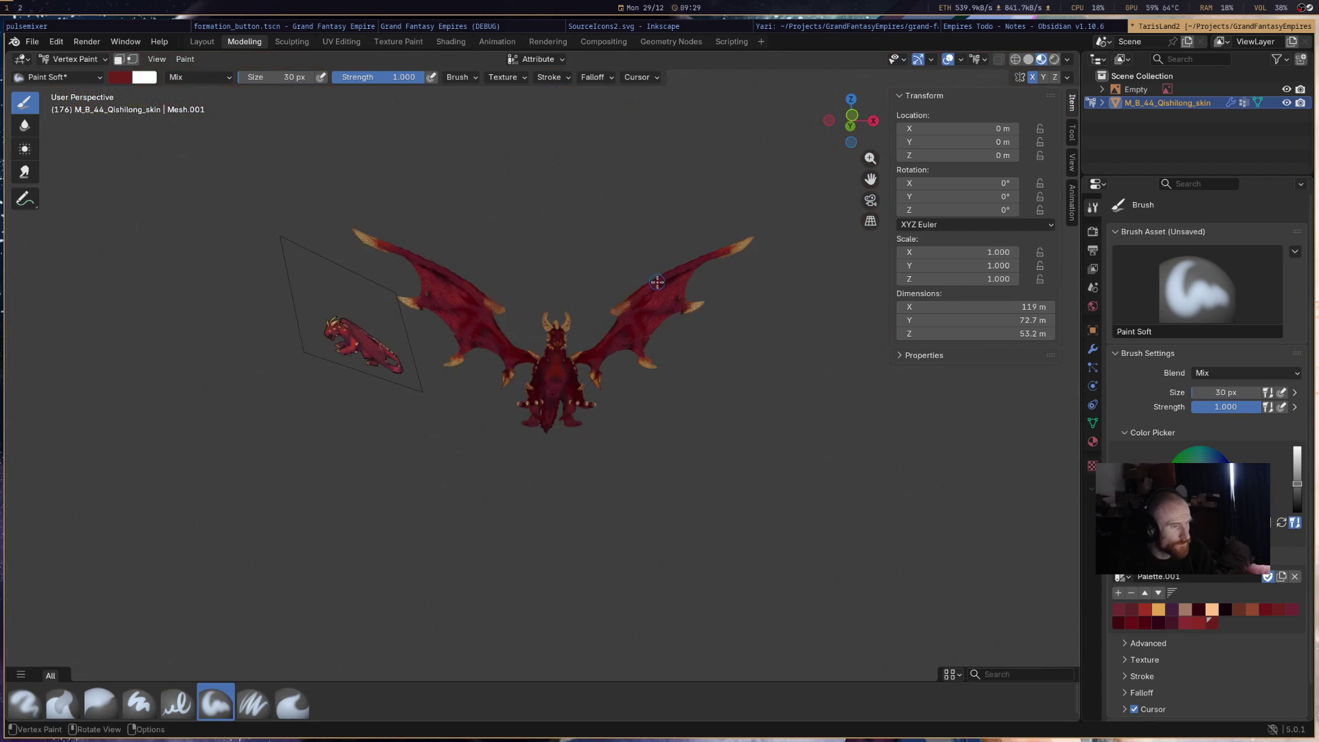
mouse_move(599, 260)
middle_down()
mouse_move(489, 283)
mouse_move(580, 336)
mouse_move(620, 276)
mouse_move(772, 357)
mouse_move(663, 365)
mouse_move(792, 392)
mouse_move(731, 380)
mouse_move(677, 292)
middle_up()
scroll(555, 358, up, 5)
scroll(733, 344, down, 5)
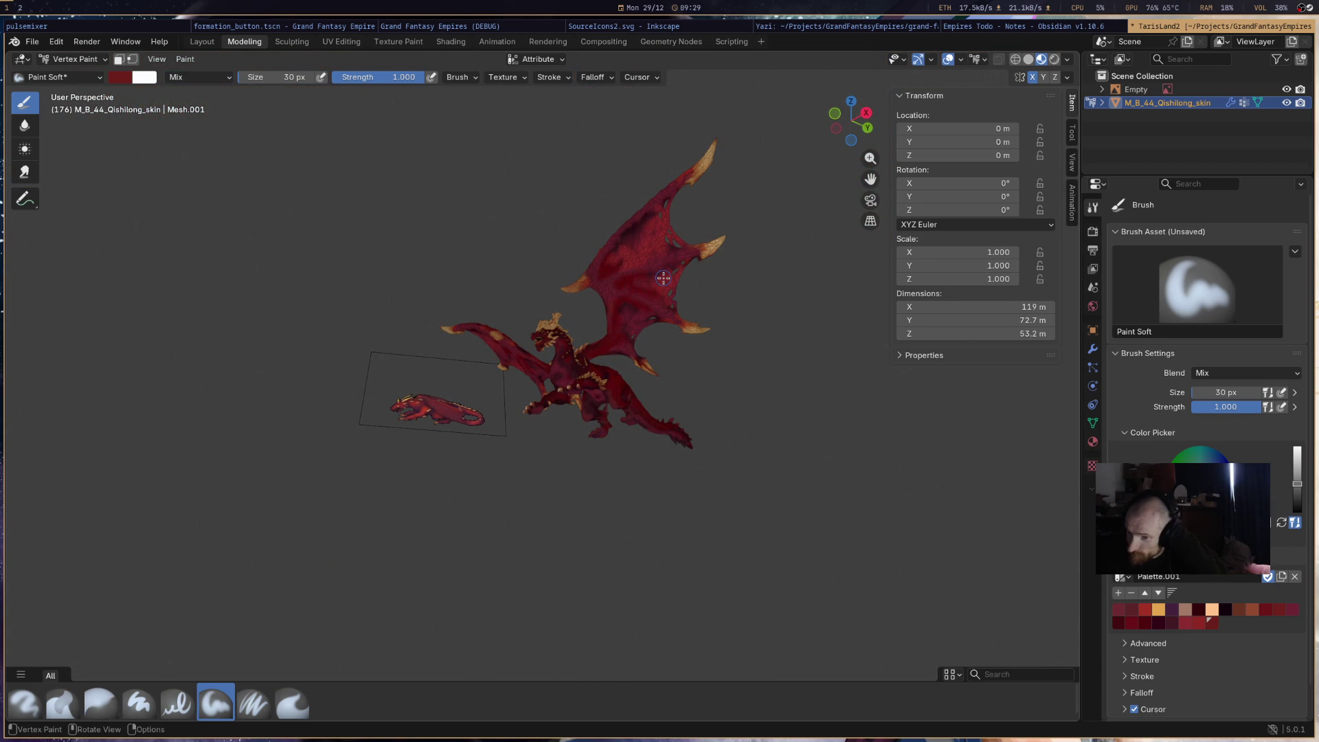
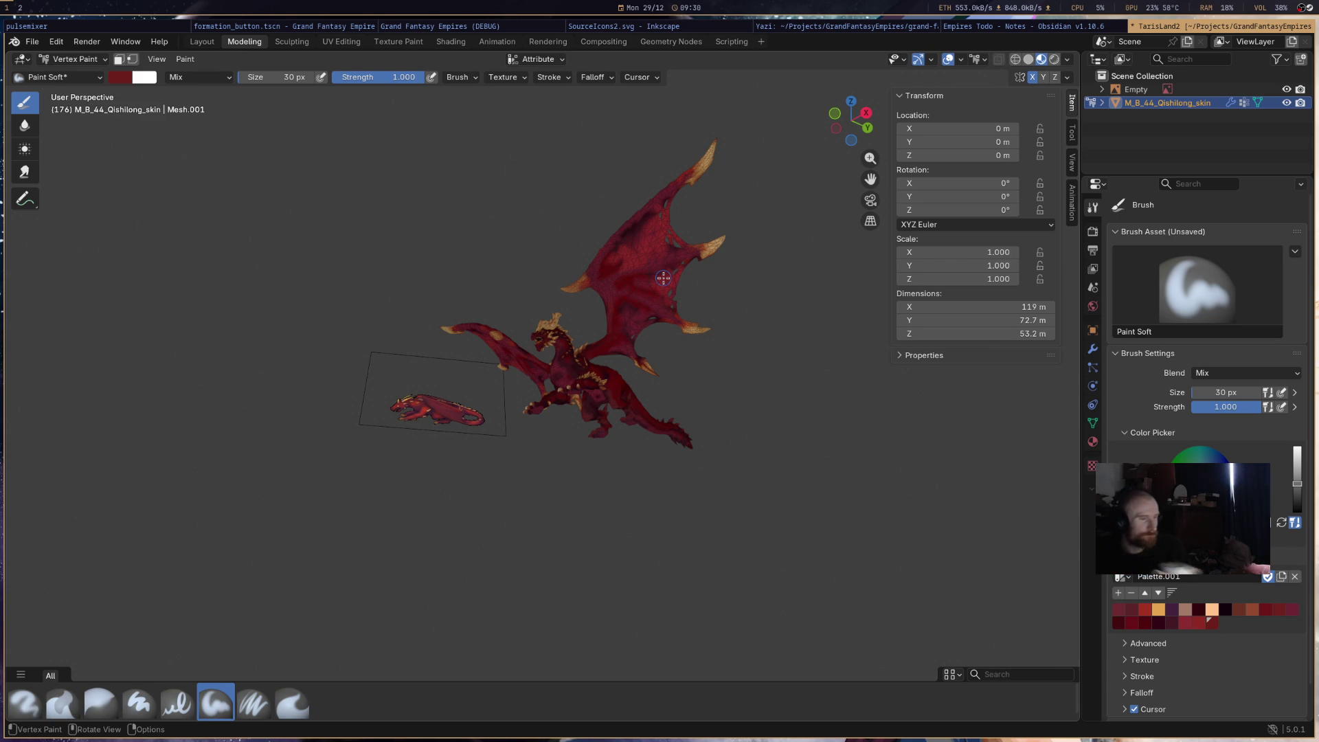
- Zoom in on the raised wing and try dark red and crimson strokes, undoing both
scroll(665, 269, up, 2)
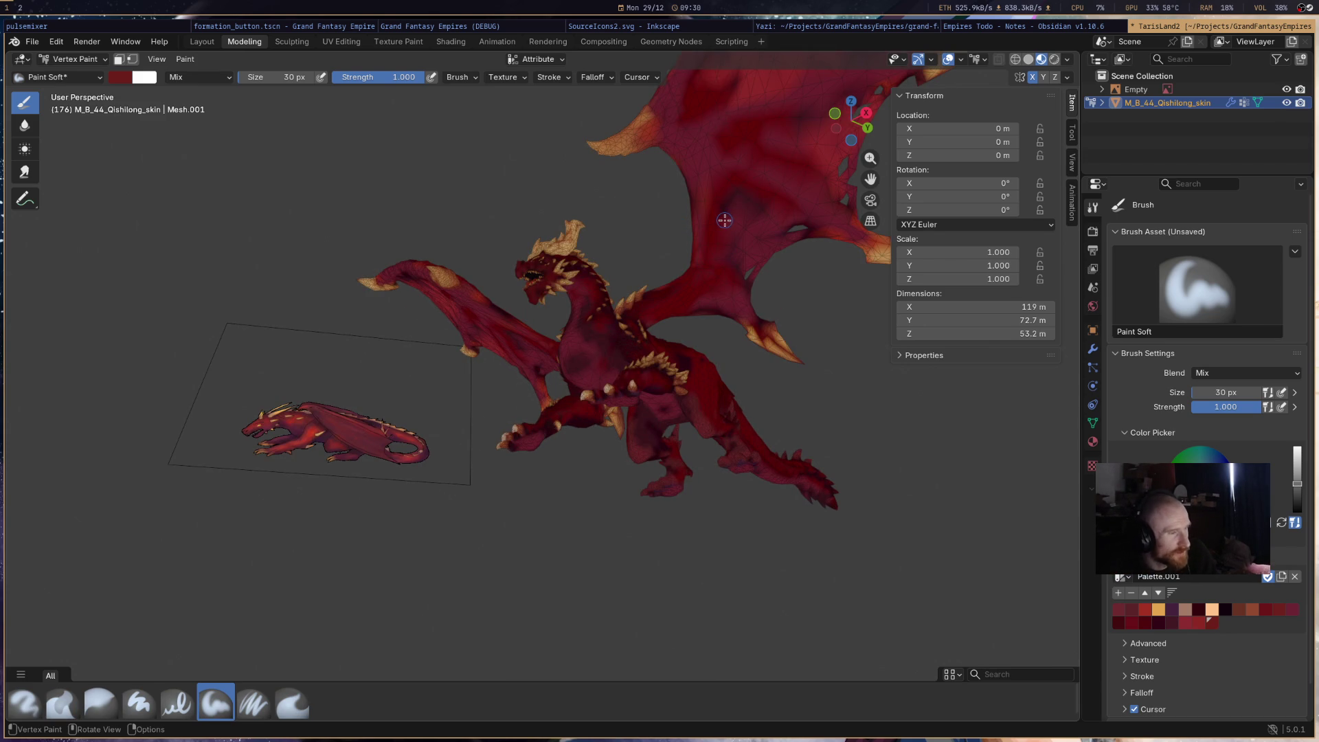
scroll(718, 236, up, 2)
middle_drag(718, 236, 615, 266)
shift+scroll(615, 266, up, 5)
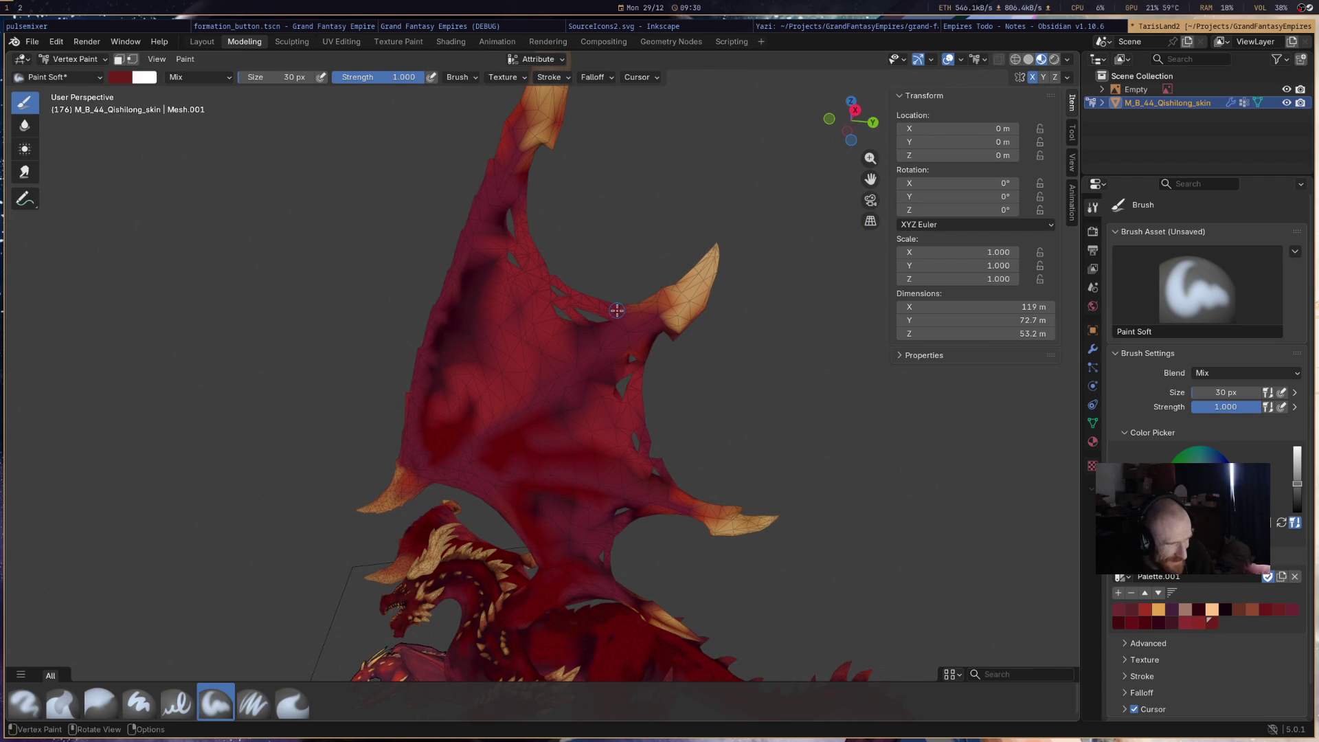
click(1144, 623)
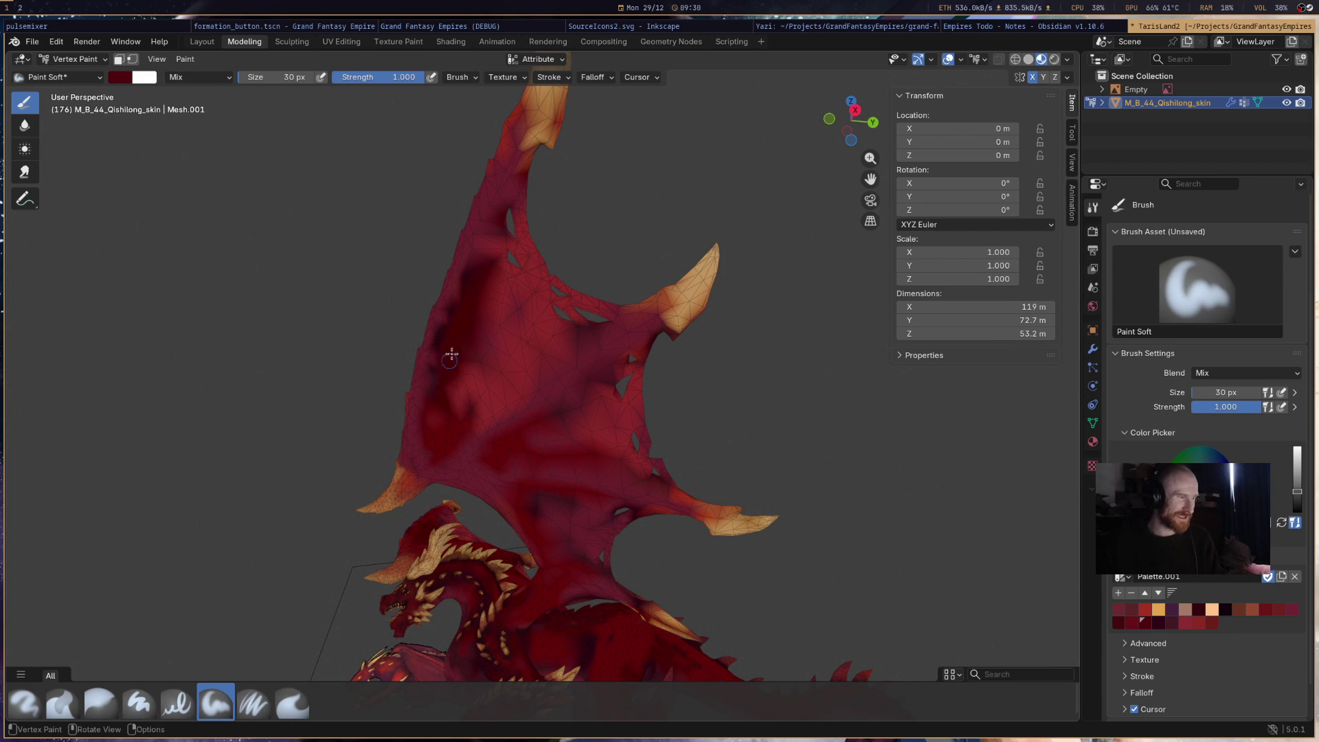
mouse_move(480, 268)
mouse_down()
mouse_move(496, 227)
mouse_move(485, 316)
mouse_move(443, 410)
mouse_move(529, 368)
mouse_move(476, 419)
mouse_move(621, 329)
mouse_move(527, 338)
mouse_up()
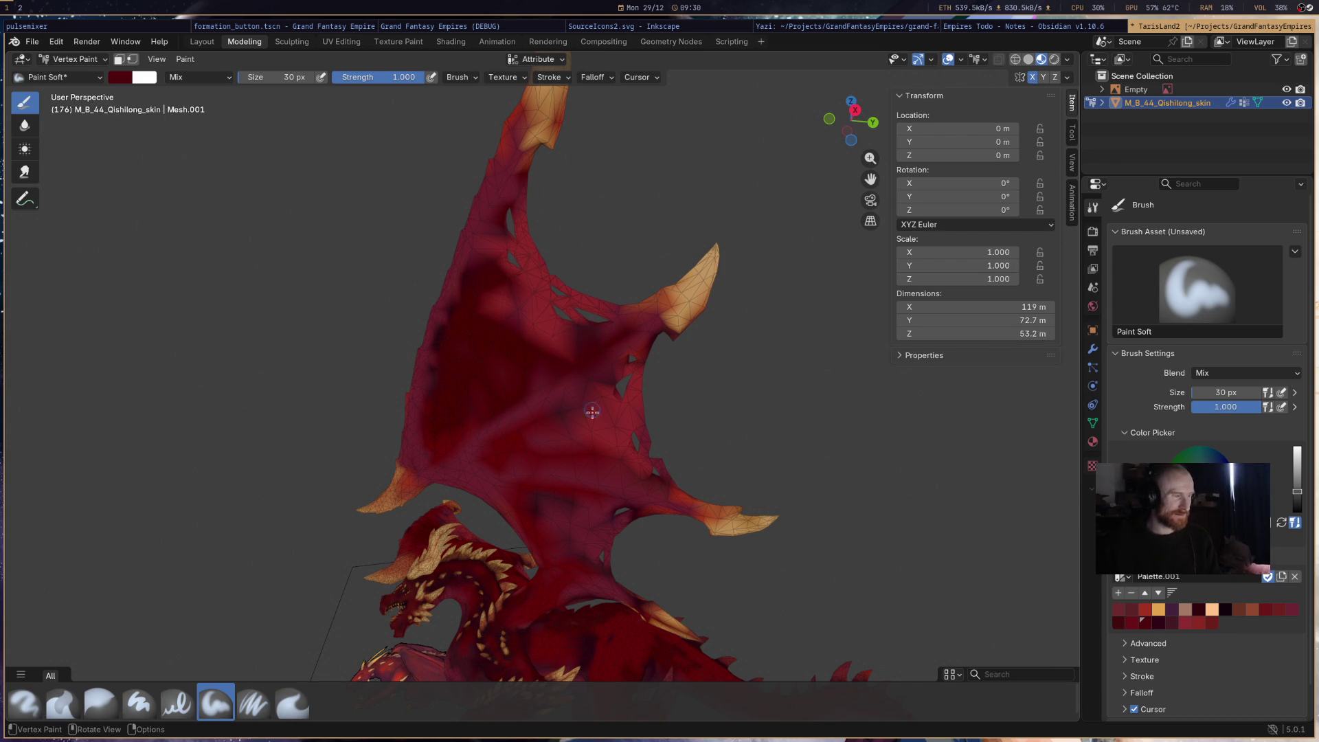
key(ctrl+z)
click(1172, 609)
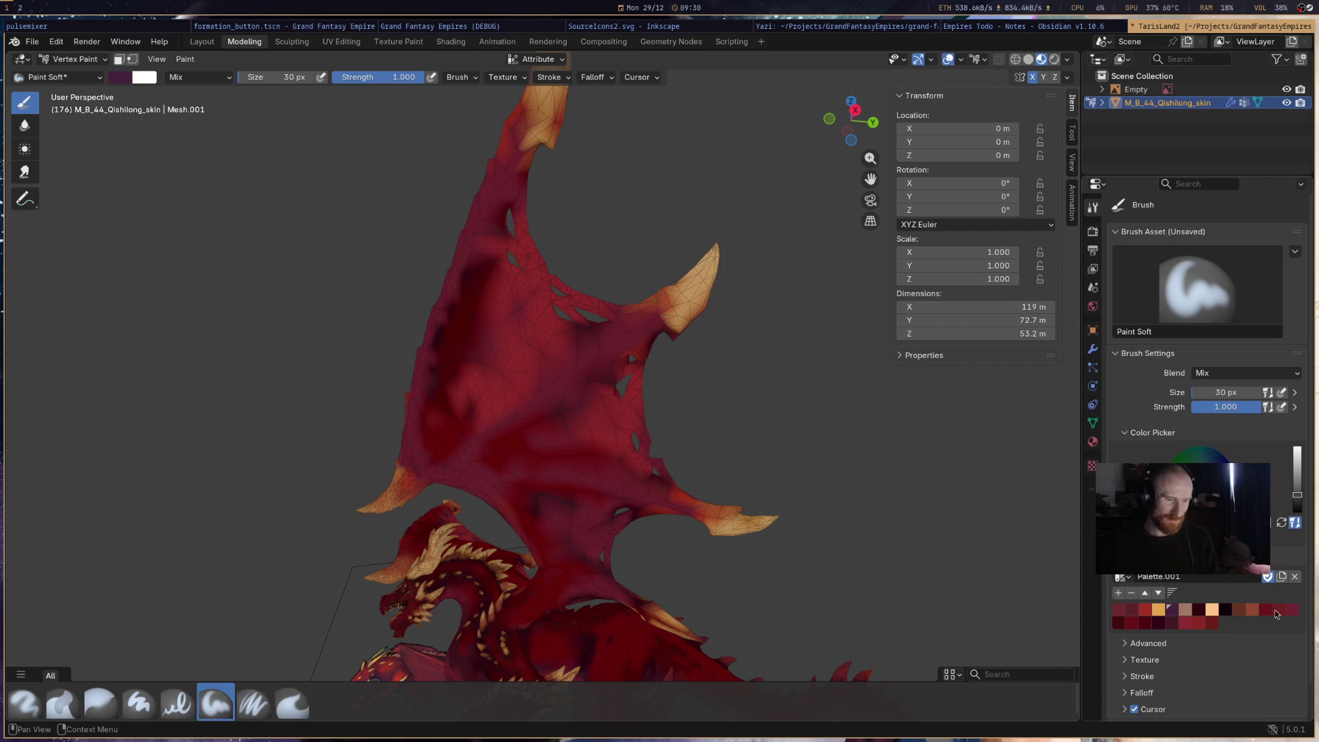
click(1295, 610)
drag(456, 391, 490, 265)
key(ctrl+z)
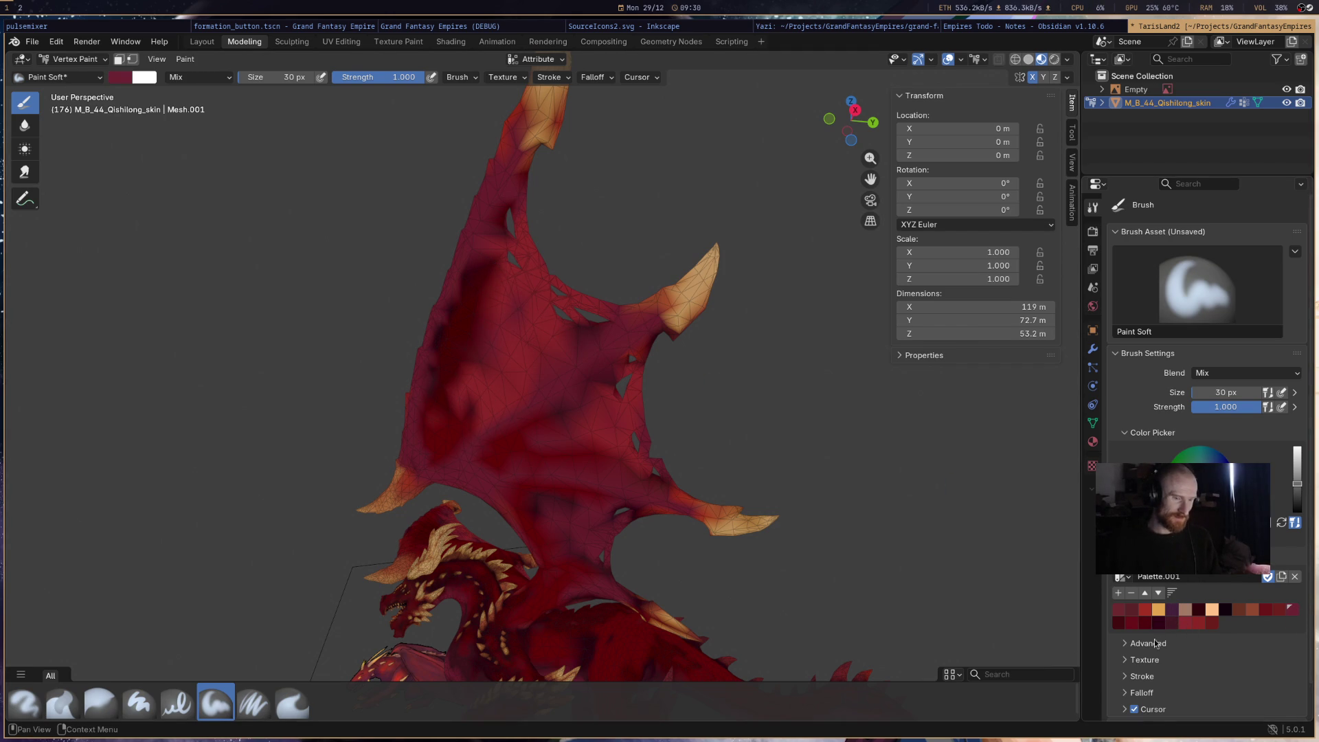
- Lighten the dark swatch slightly, add it to the palette, and paint the wing membrane maroon
click(1172, 621)
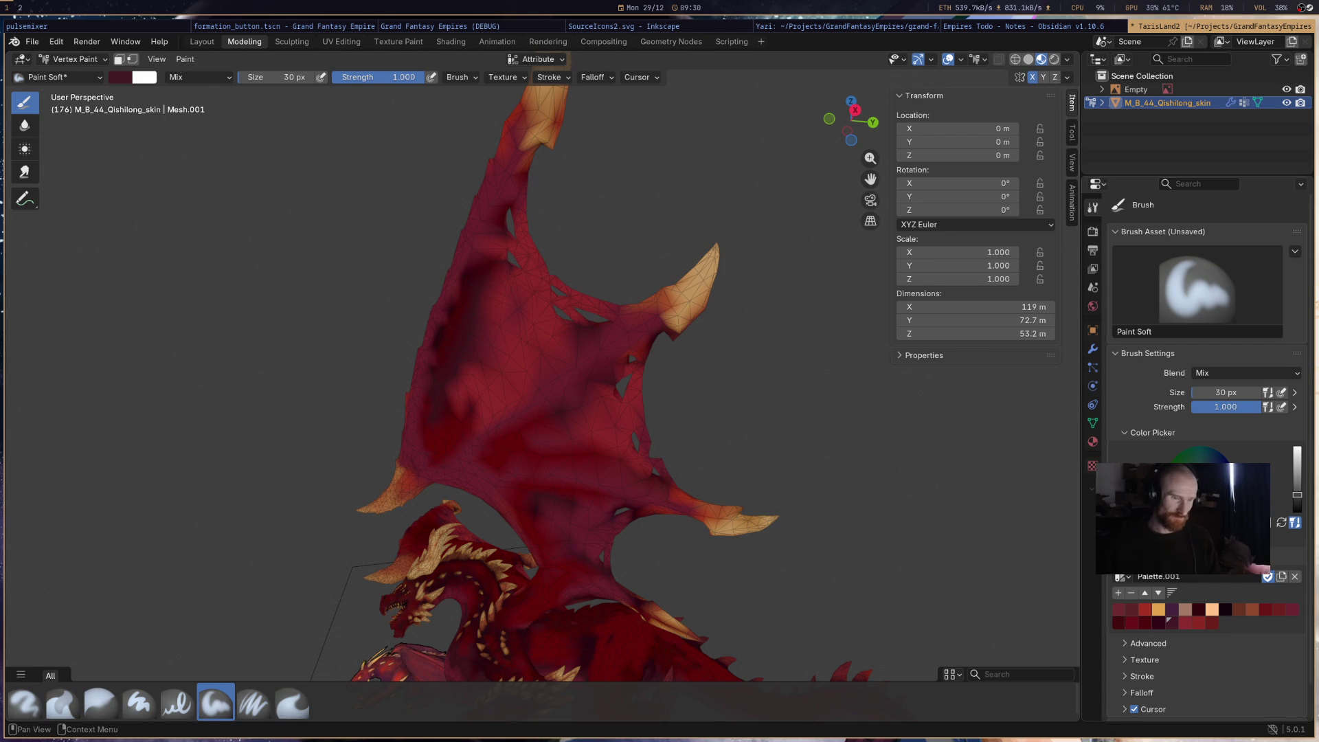
mouse_move(1295, 497)
mouse_down()
mouse_move(1297, 480)
mouse_move(1303, 495)
mouse_up()
click(1119, 593)
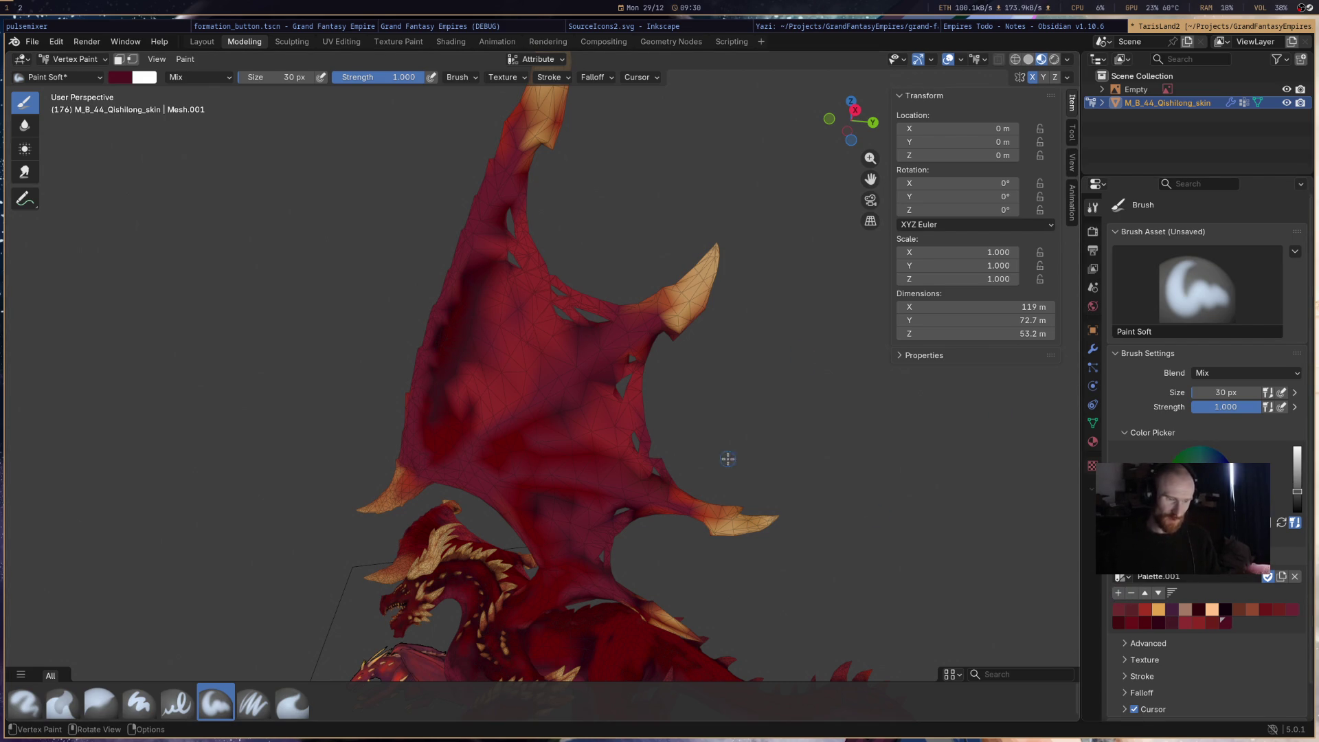
mouse_move(491, 266)
mouse_down()
mouse_move(471, 362)
mouse_move(559, 359)
mouse_move(483, 405)
mouse_move(512, 330)
mouse_move(507, 215)
mouse_move(519, 240)
mouse_move(692, 250)
mouse_up()
- Discard a trial teal stroke and set the brush colour to a darker purple
right_click(508, 227)
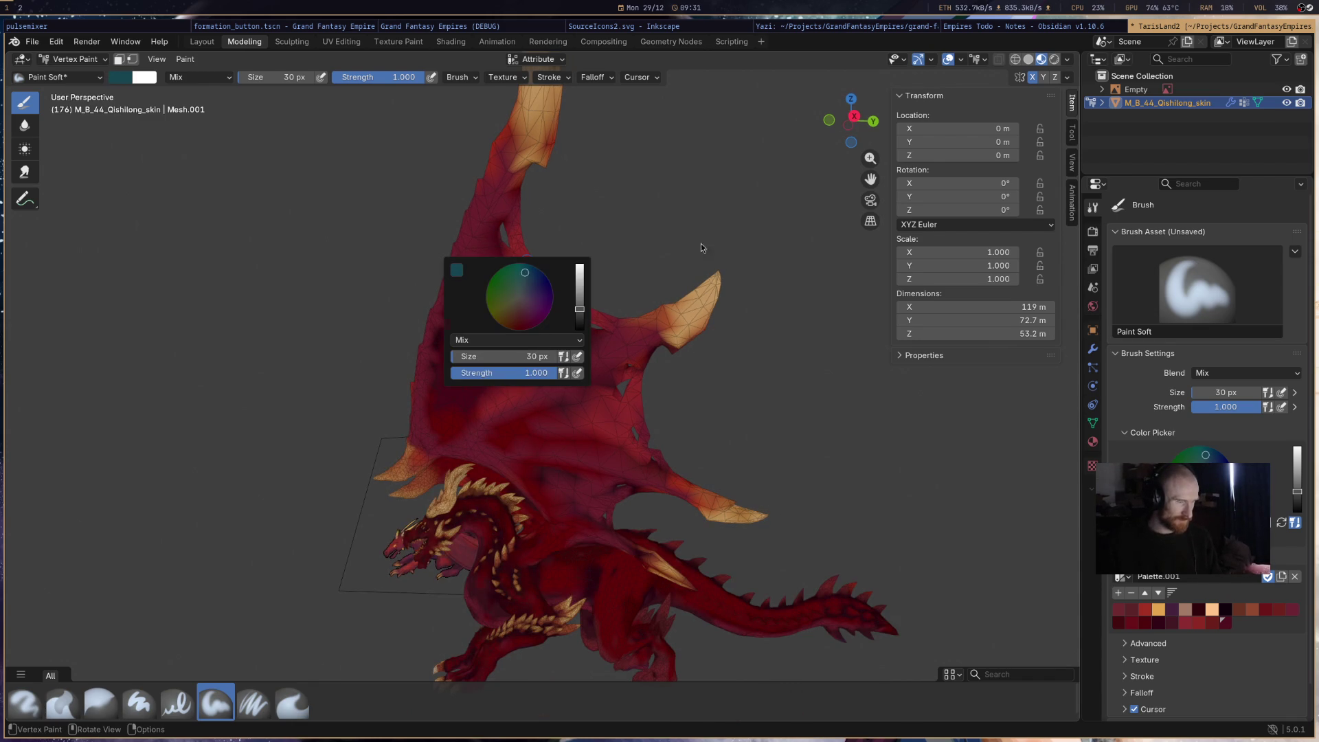
mouse_move(508, 329)
mouse_down()
mouse_move(481, 347)
mouse_move(485, 294)
mouse_move(515, 354)
mouse_up()
key(ctrl+z)
mouse_move(764, 342)
ctrl+middle_down()
mouse_move(736, 382)
mouse_move(712, 324)
mouse_move(673, 370)
ctrl+middle_up()
key(s)
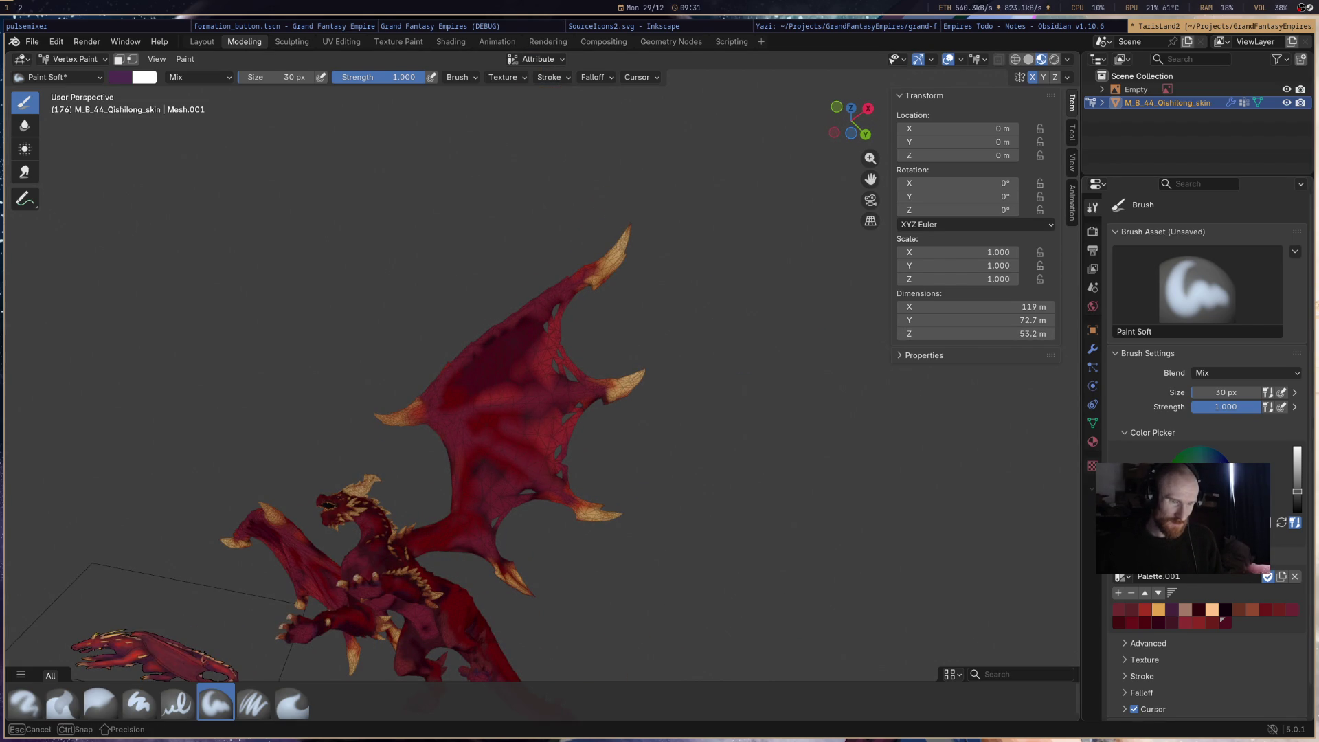
drag(1297, 500, 1297, 494)
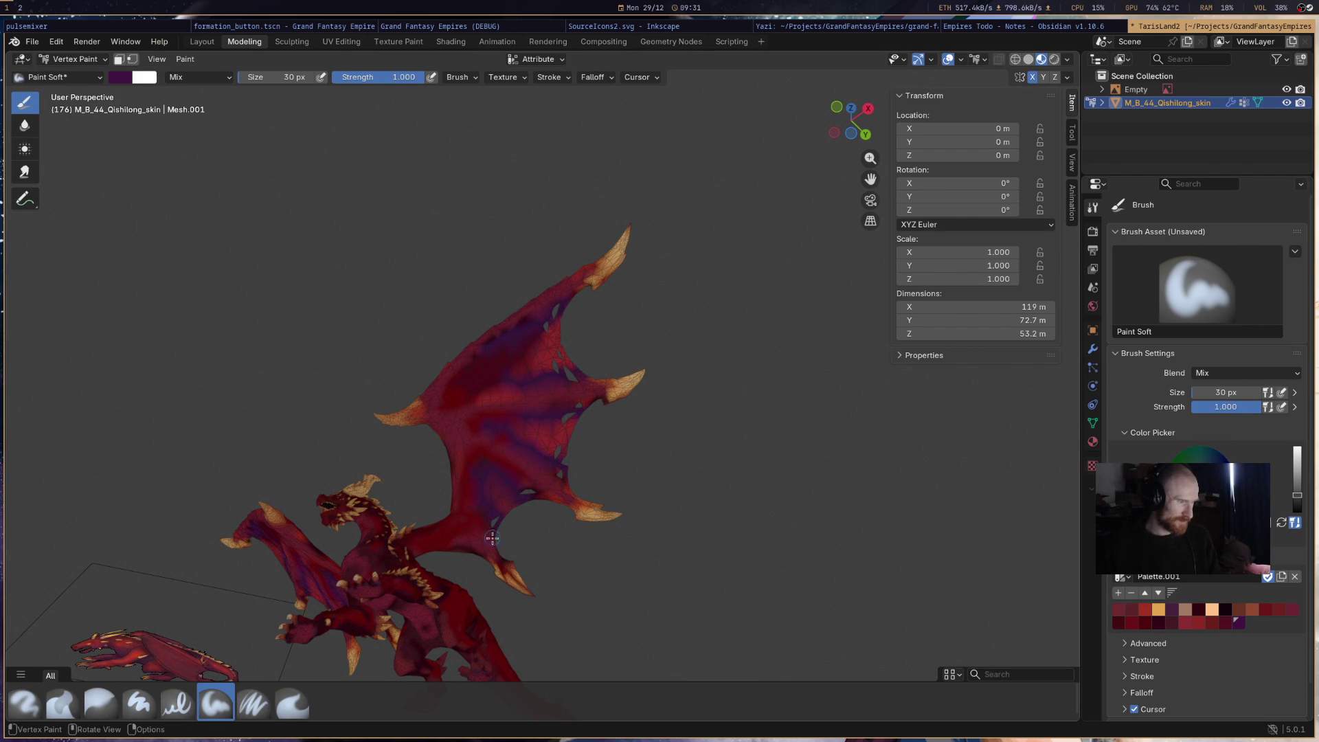
- Orbit around the dragon to review the wings, then save as TarisLand2.blend
scroll(478, 522, down, 5)
mouse_move(621, 506)
middle_down()
mouse_move(524, 565)
mouse_move(480, 612)
mouse_move(609, 504)
mouse_move(654, 529)
mouse_move(598, 442)
mouse_move(632, 512)
mouse_move(624, 545)
mouse_move(701, 377)
middle_up()
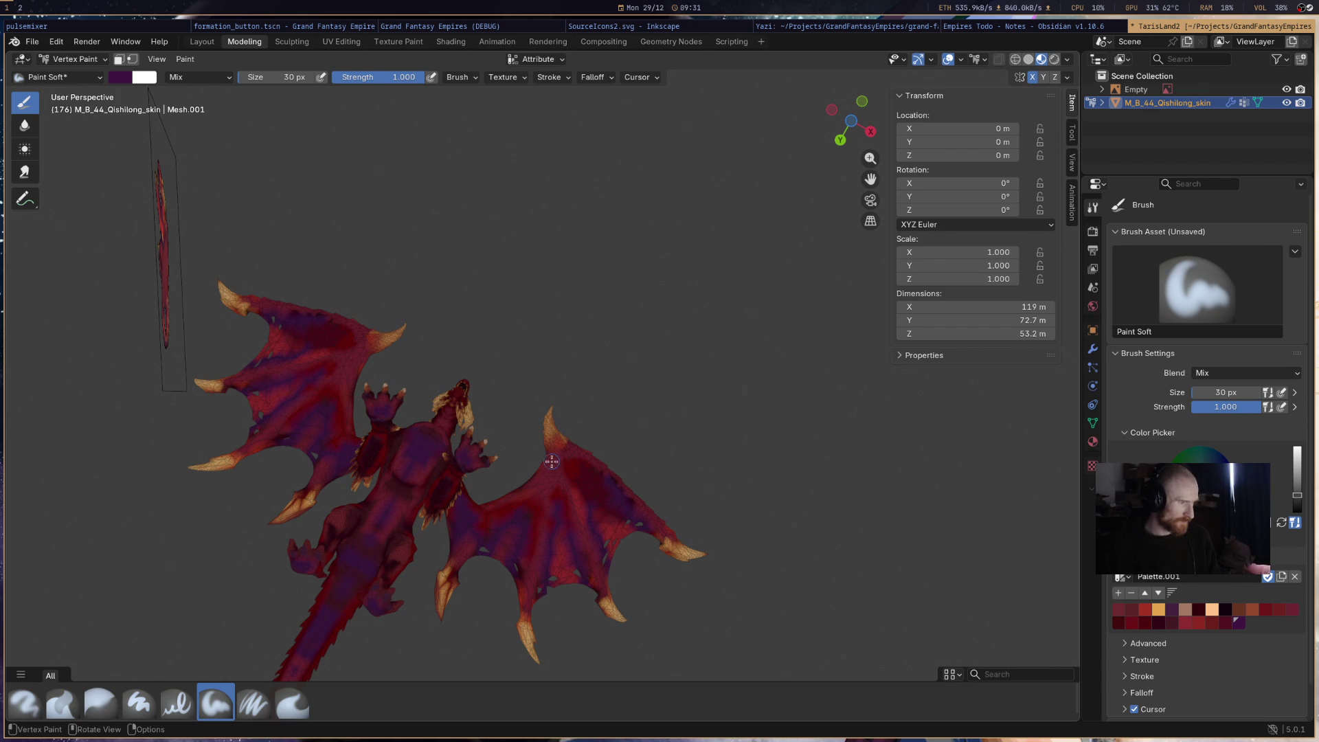
middle_drag(443, 416, 481, 571)
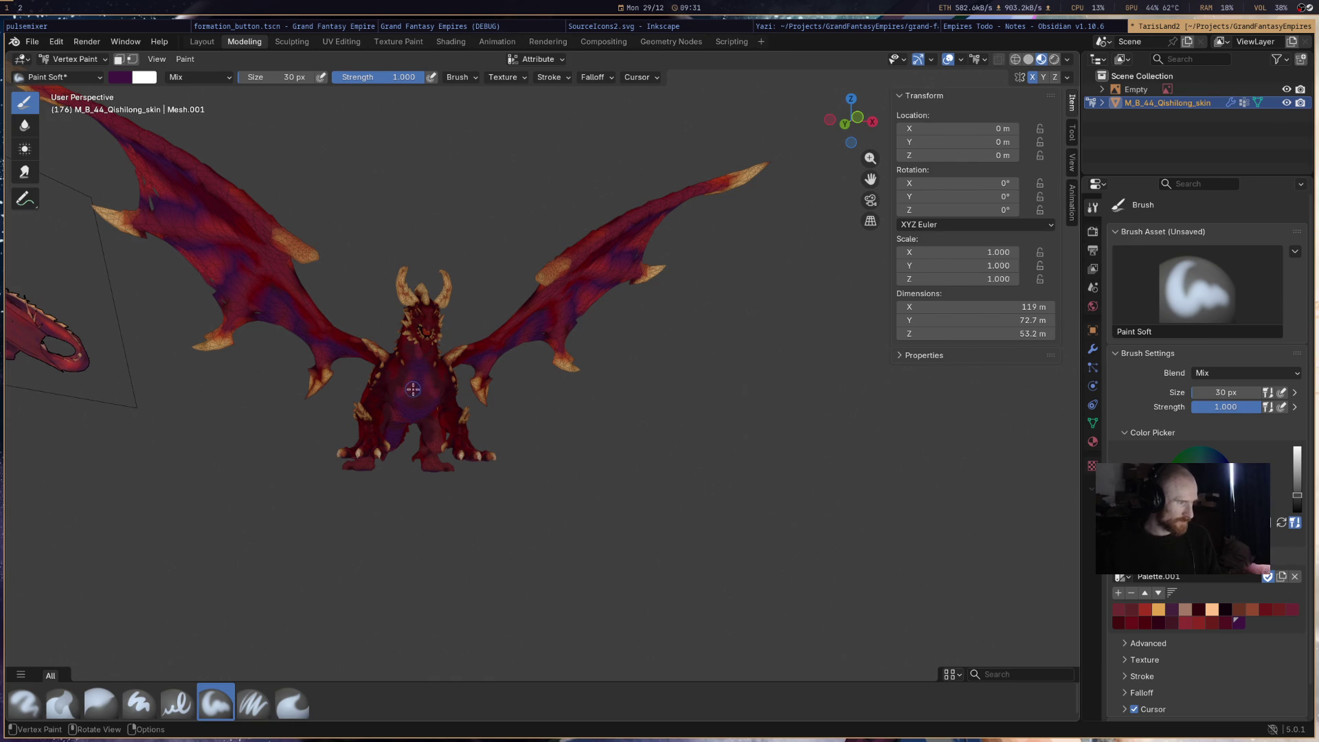
middle_drag(437, 375, 618, 388)
scroll(701, 392, down, 3)
middle_drag(700, 392, 685, 430)
key(ctrl+s)
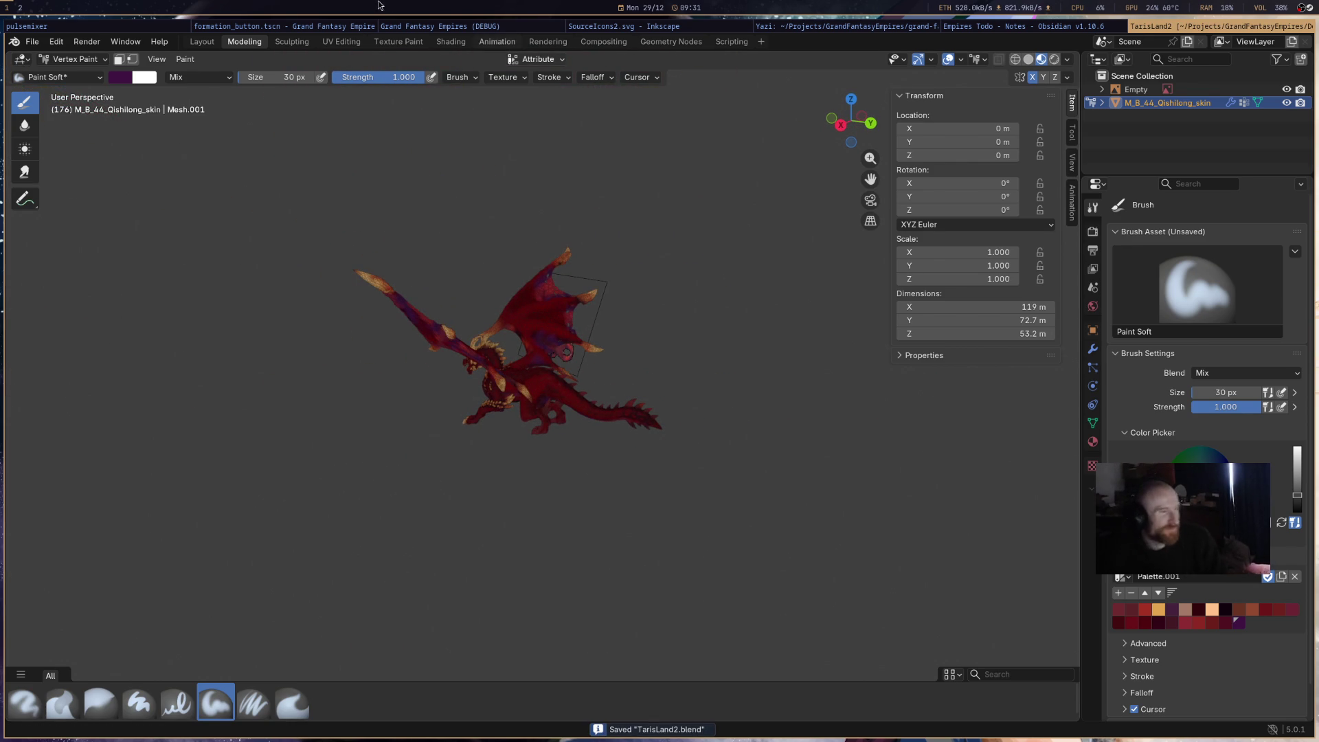
scroll(527, 402, up, 5)
- Pick a dark red swatch and darken the dragon's legs with it, mirrored on both sides
scroll(546, 403, down, 3)
mouse_move(547, 404)
middle_down()
mouse_move(527, 469)
mouse_move(650, 430)
mouse_move(654, 456)
mouse_move(627, 465)
mouse_move(436, 367)
mouse_move(522, 419)
middle_up()
click(1195, 610)
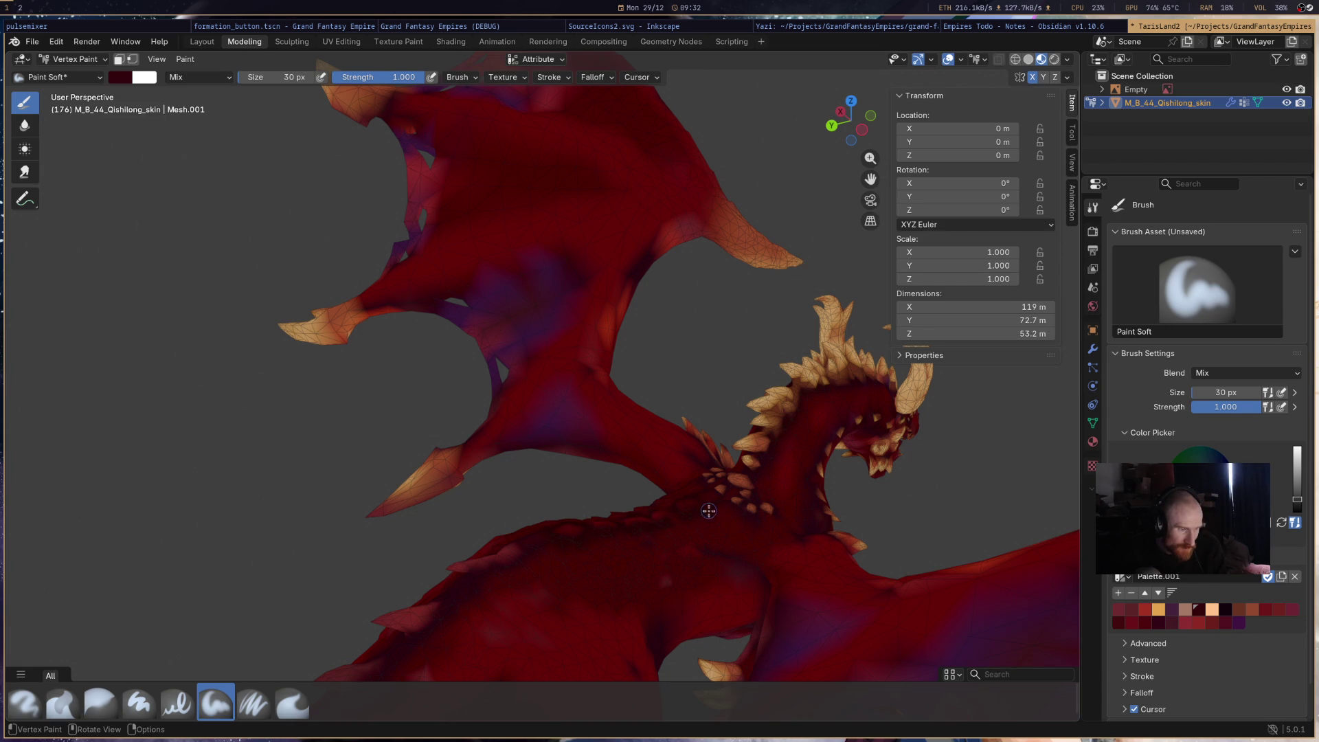
mouse_move(711, 513)
middle_down()
mouse_move(811, 514)
mouse_move(760, 538)
mouse_move(716, 501)
mouse_move(743, 493)
mouse_move(795, 530)
middle_up()
scroll(755, 525, up, 5)
mouse_move(700, 522)
middle_down()
mouse_move(715, 529)
mouse_move(684, 473)
middle_up()
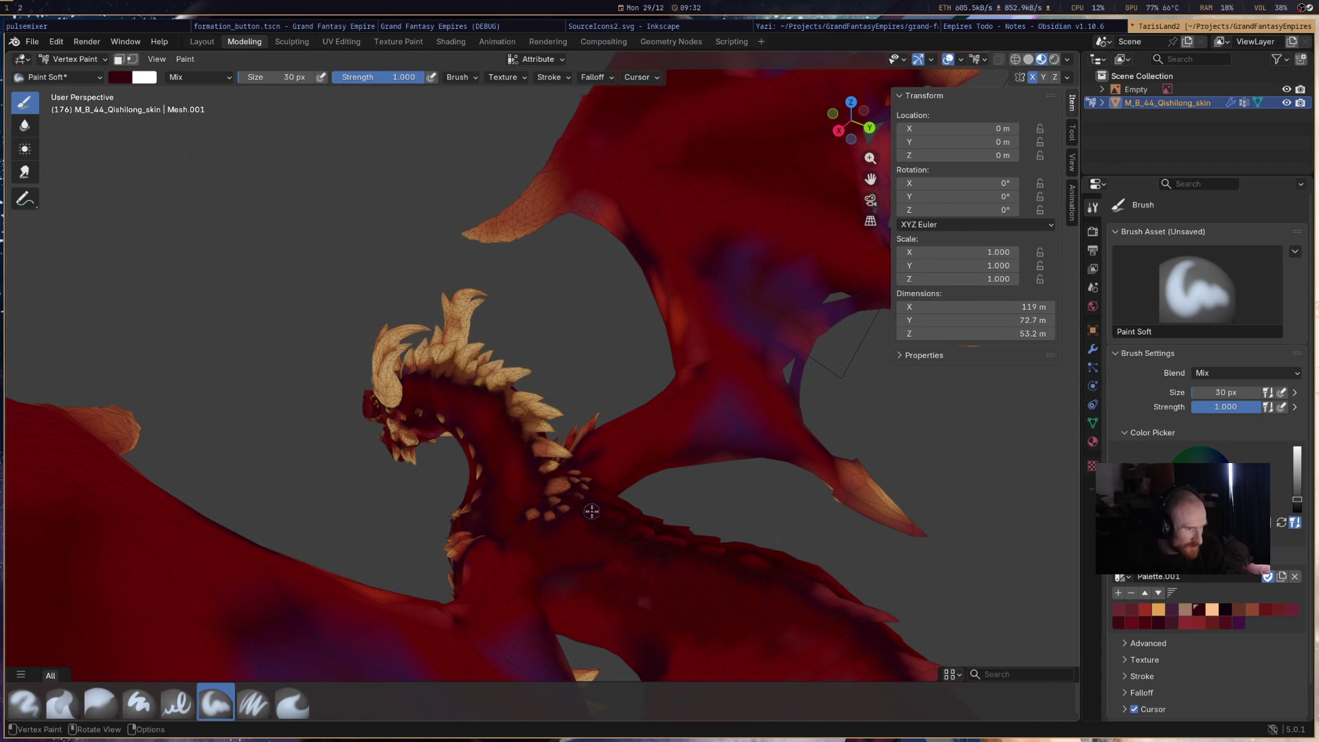
mouse_move(913, 435)
middle_down()
mouse_move(847, 432)
mouse_move(934, 489)
mouse_move(799, 496)
middle_up()
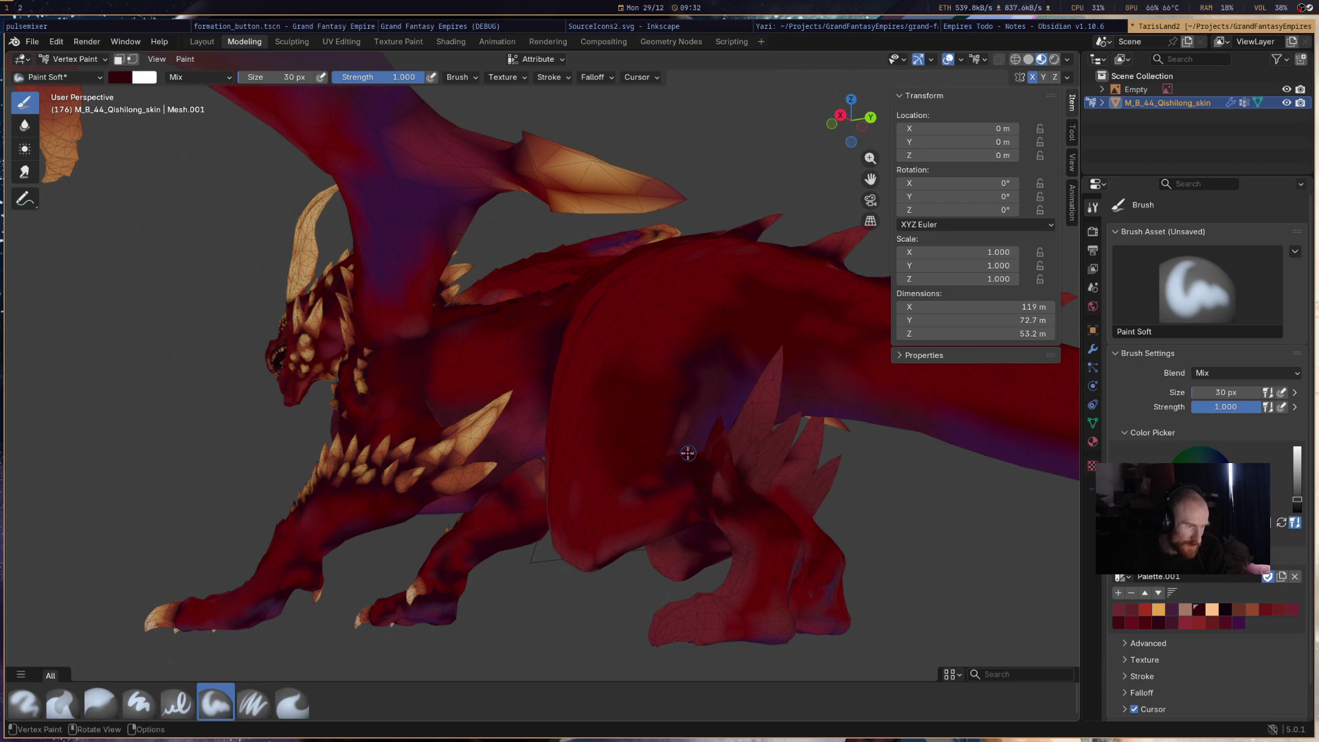
middle_drag(675, 429, 517, 425)
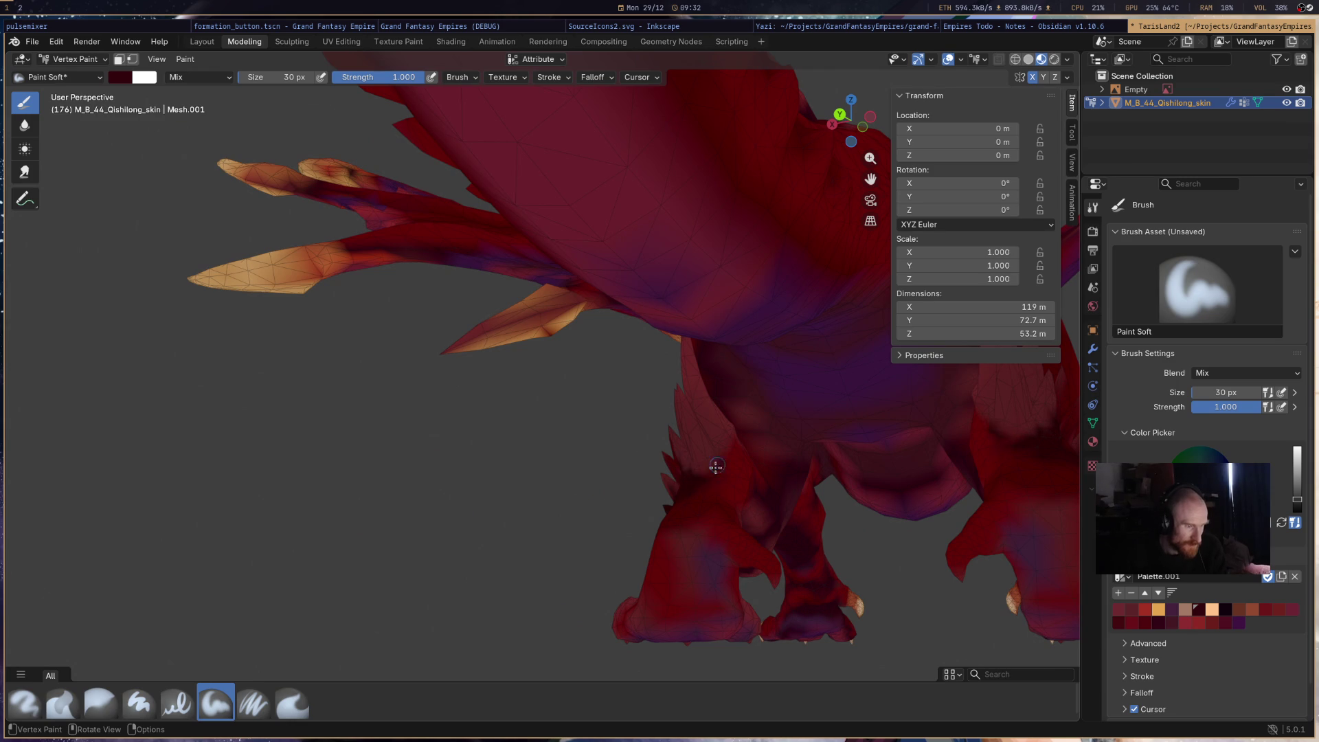
mouse_move(722, 533)
mouse_down()
mouse_move(724, 566)
mouse_move(717, 548)
mouse_up()
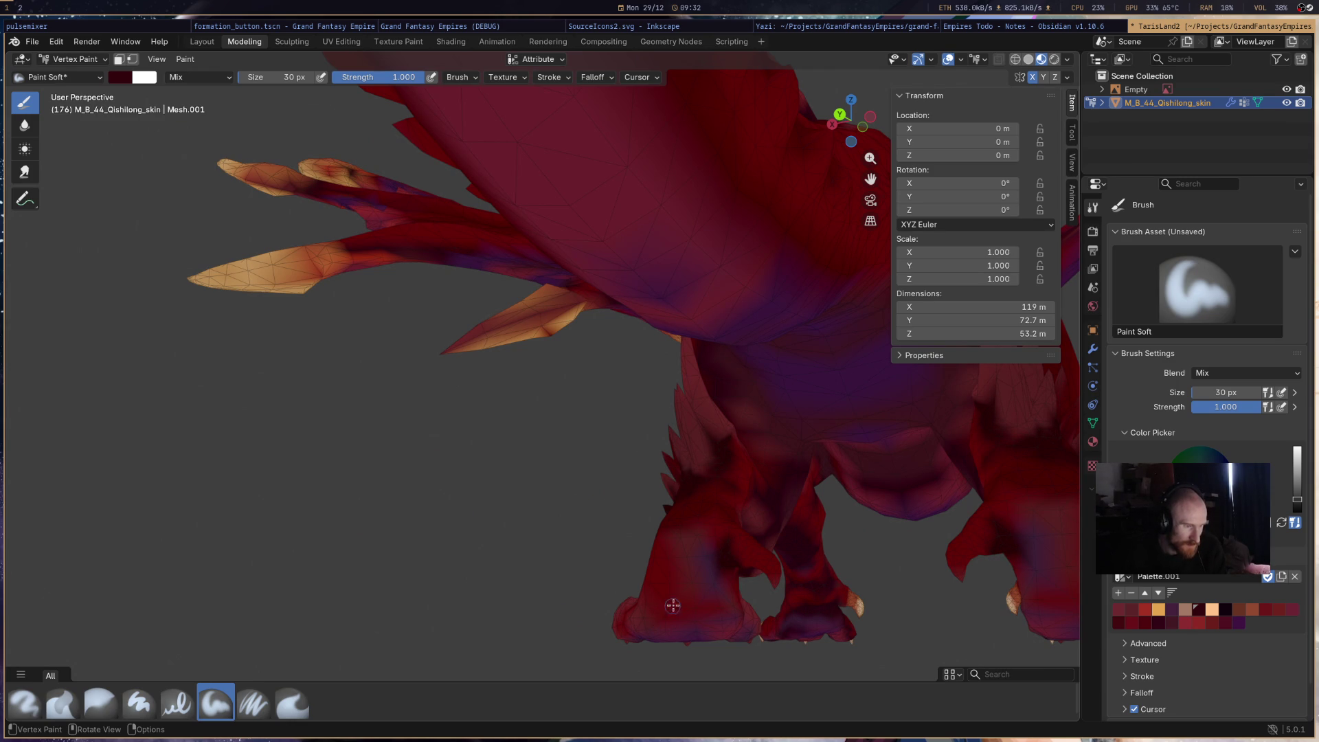
- Turn to a side view and paint darker maroon patches along the body and tail
middle_drag(864, 481, 806, 505)
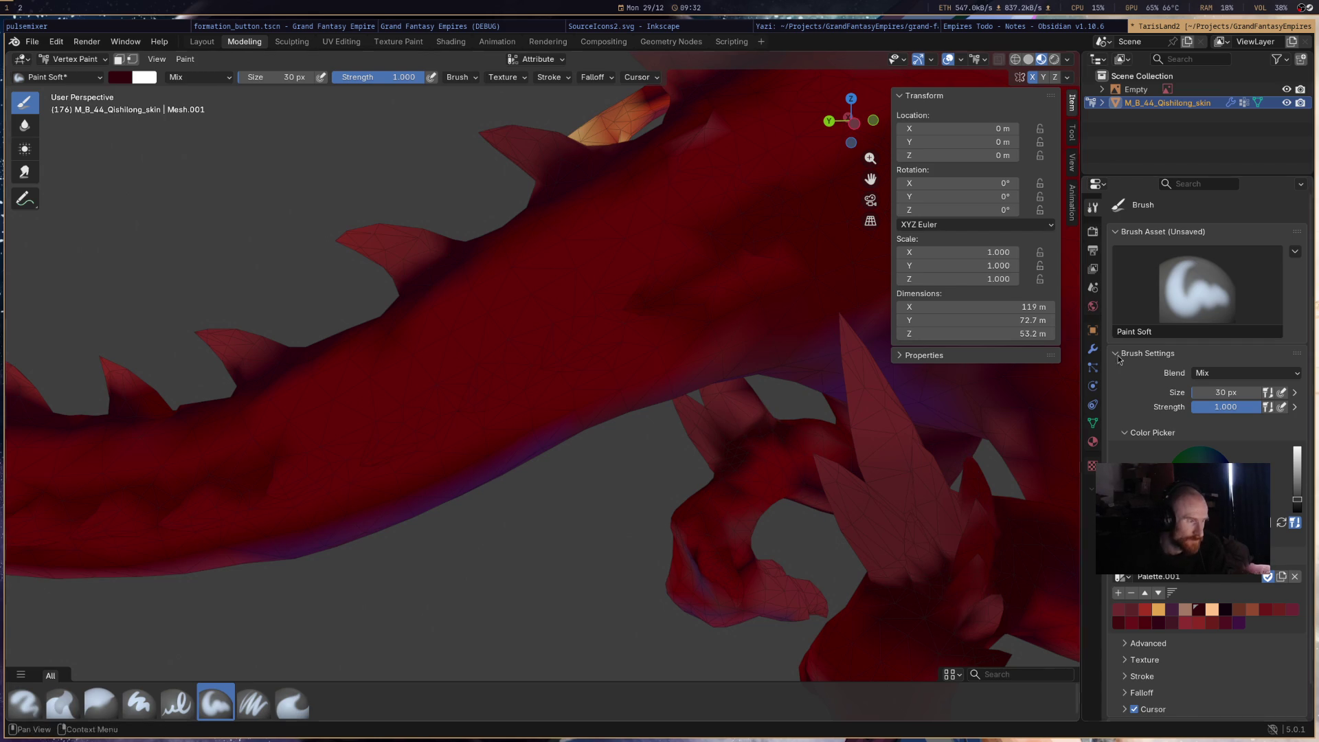
scroll(968, 472, down, 10)
middle_drag(721, 338, 626, 336)
scroll(626, 335, up, 8)
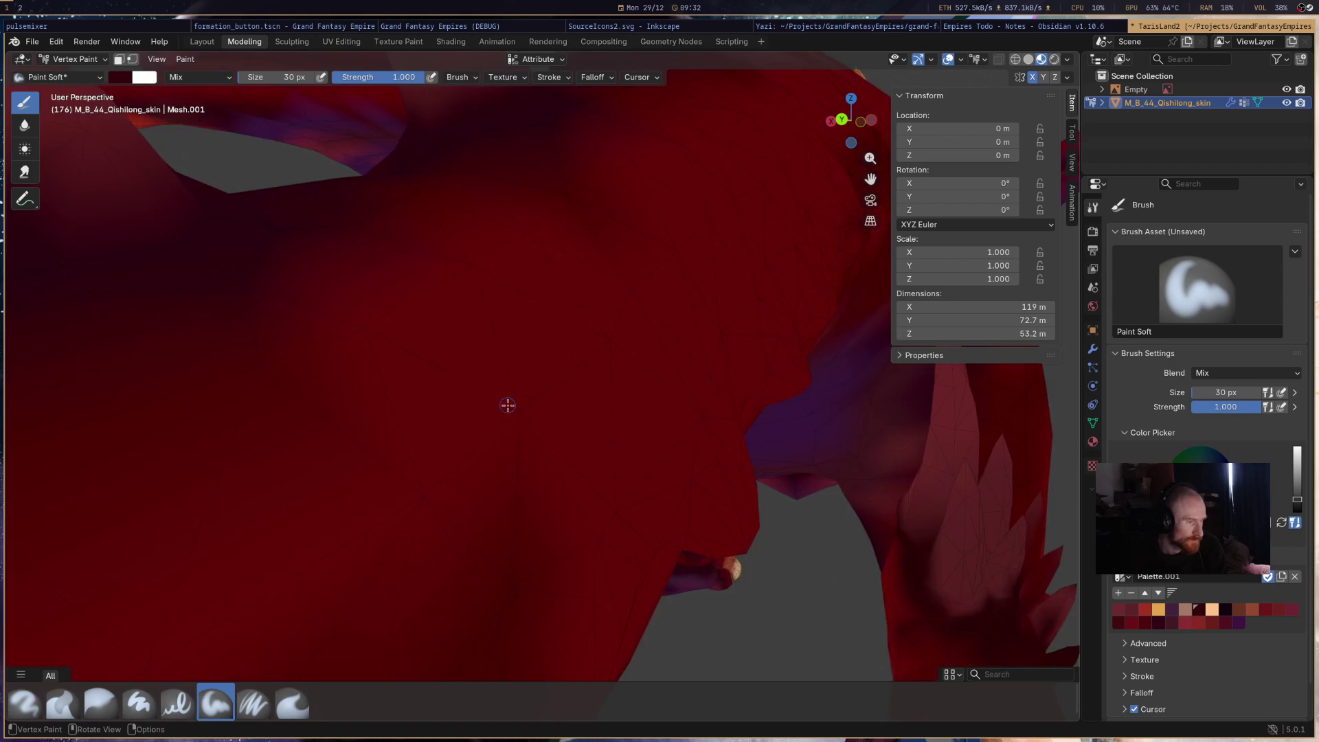
scroll(516, 391, down, 8)
middle_drag(515, 391, 600, 359)
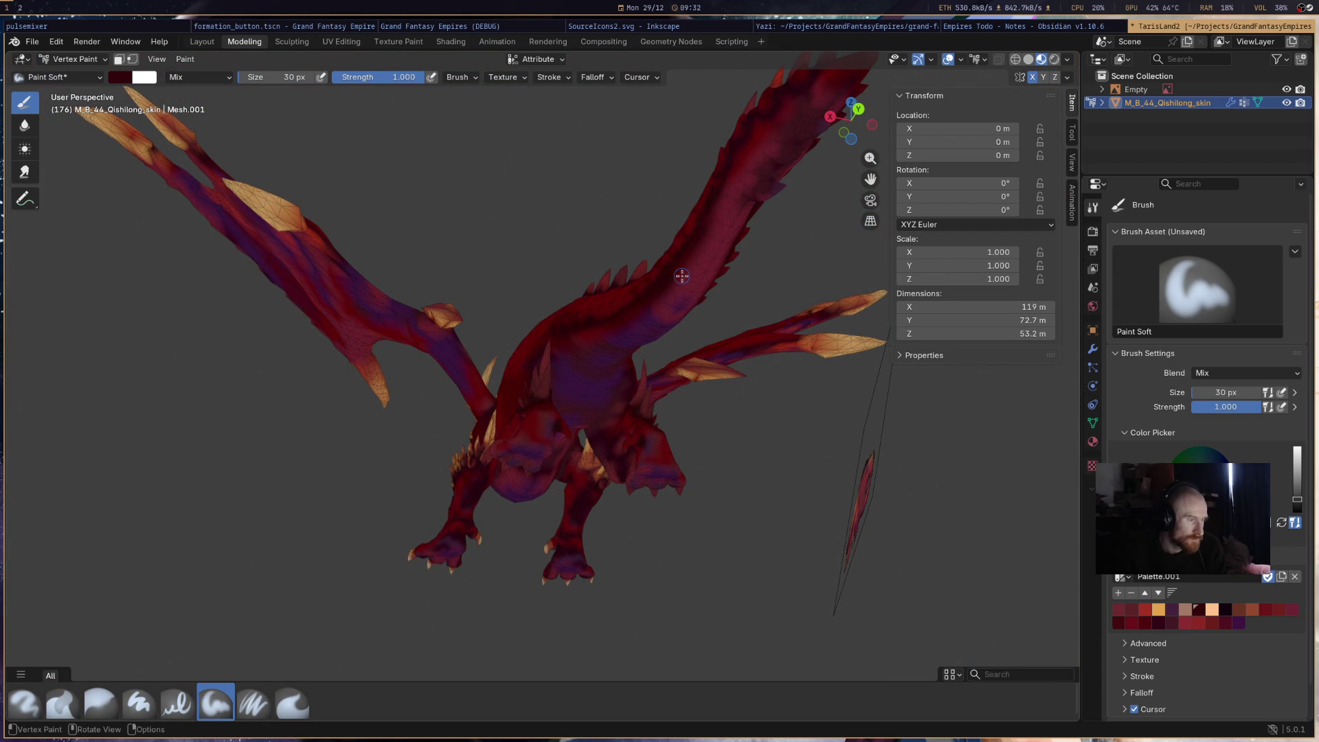
mouse_move(667, 284)
middle_down()
mouse_move(789, 456)
mouse_move(776, 476)
middle_up()
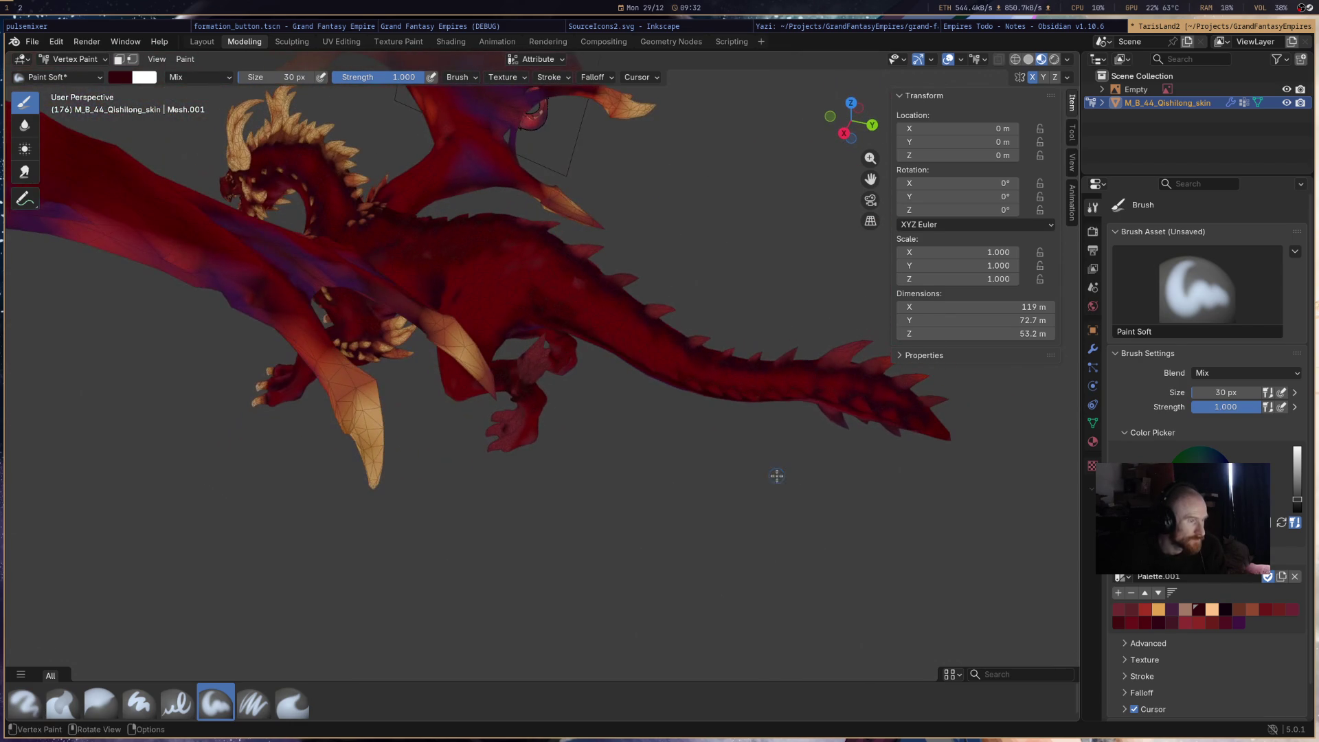
mouse_move(700, 316)
mouse_down()
mouse_move(574, 318)
mouse_move(717, 385)
mouse_up()
- Try the dark maroon and purple swatches, then switch to crimson red and add it to the palette
click(1145, 621)
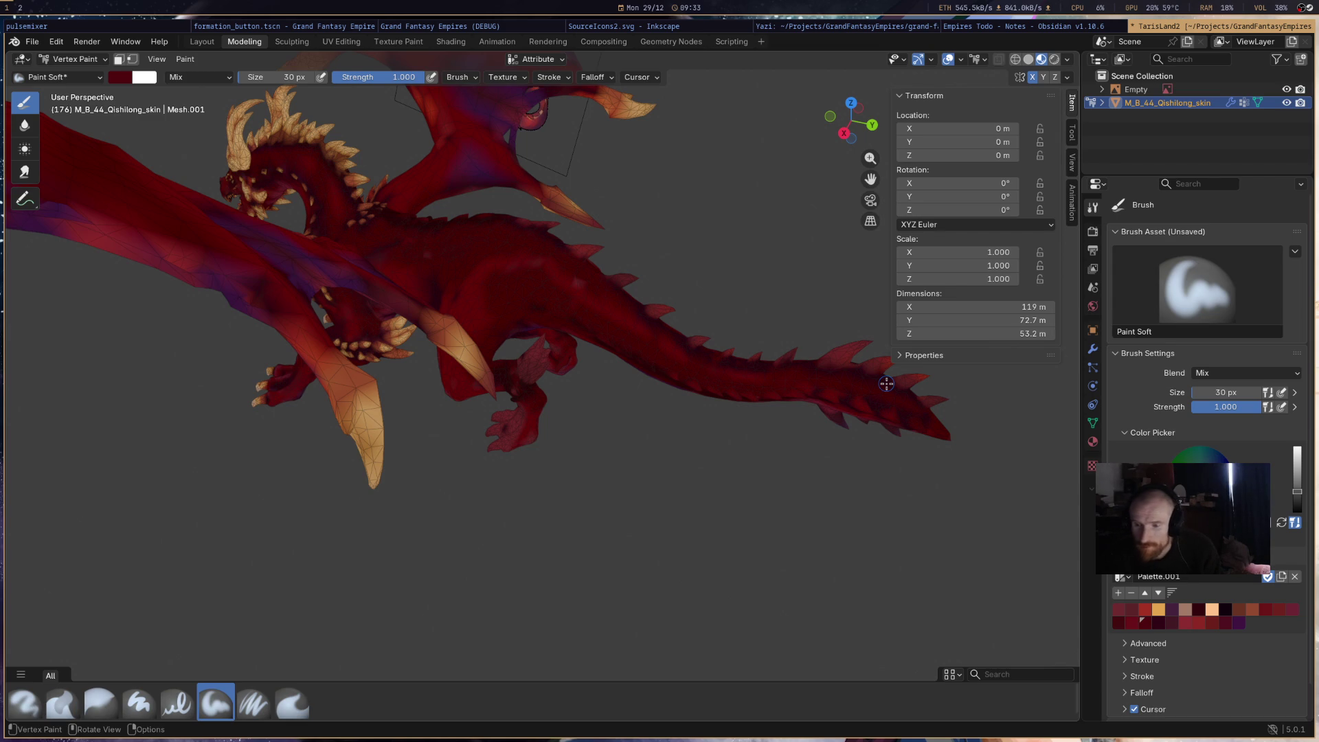
mouse_move(886, 384)
middle_down()
mouse_move(614, 238)
mouse_move(824, 371)
mouse_move(789, 366)
mouse_move(750, 309)
mouse_move(742, 329)
middle_up()
click(1241, 623)
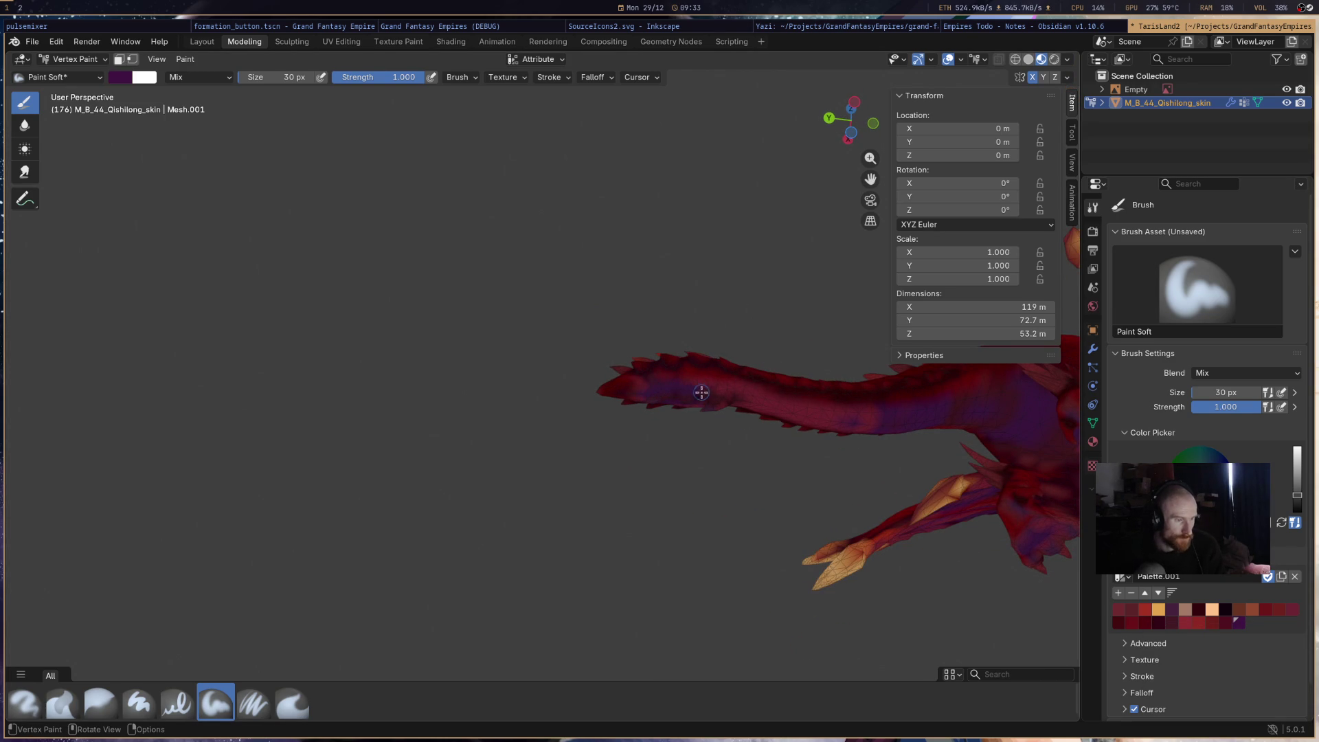
key(s)
mouse_move(723, 398)
middle_down()
mouse_move(589, 448)
mouse_move(758, 625)
mouse_move(845, 480)
mouse_move(662, 487)
mouse_move(694, 512)
mouse_move(691, 529)
mouse_move(718, 501)
mouse_move(693, 577)
mouse_move(721, 575)
mouse_move(721, 548)
middle_up()
scroll(845, 481, down, 3)
scroll(663, 488, up, 3)
scroll(708, 559, up, 2)
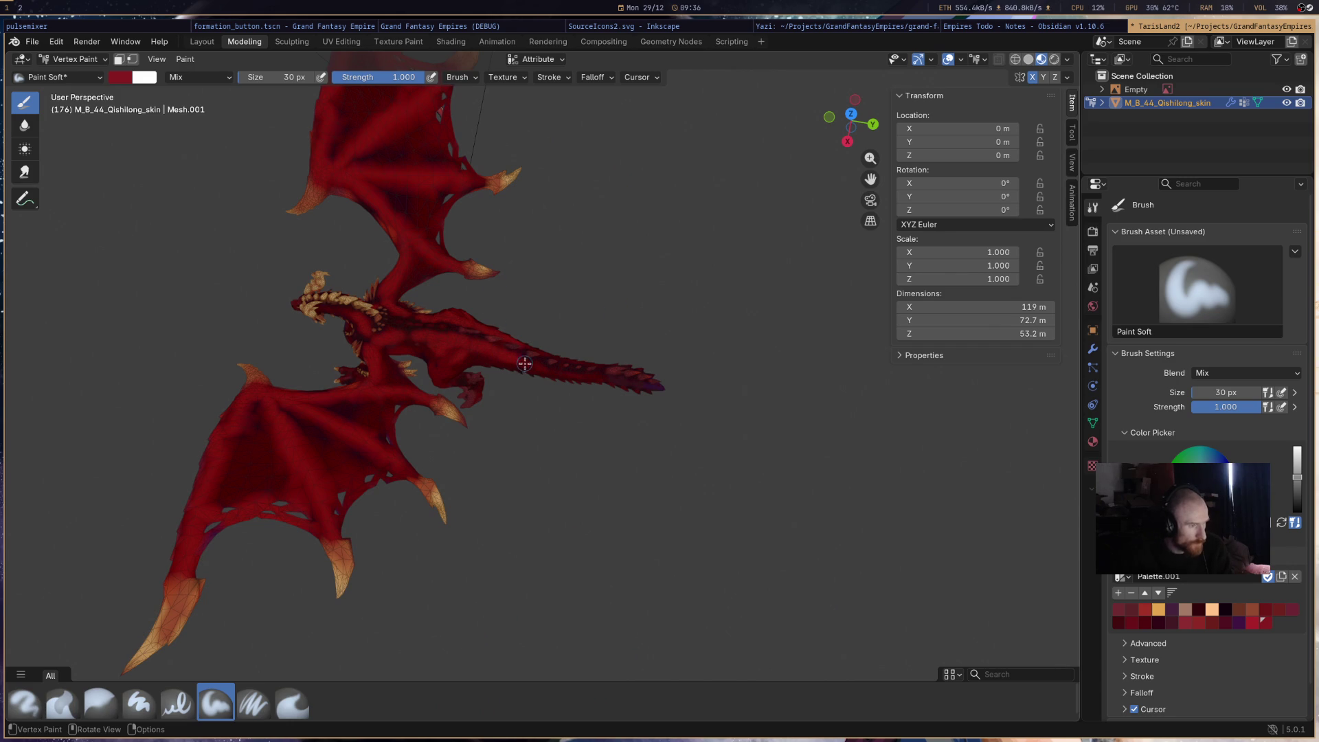
- Brush red over the tail's dark patches and pick a dark red palette swatch
mouse_move(561, 371)
mouse_down()
mouse_move(542, 364)
mouse_move(589, 377)
mouse_up()
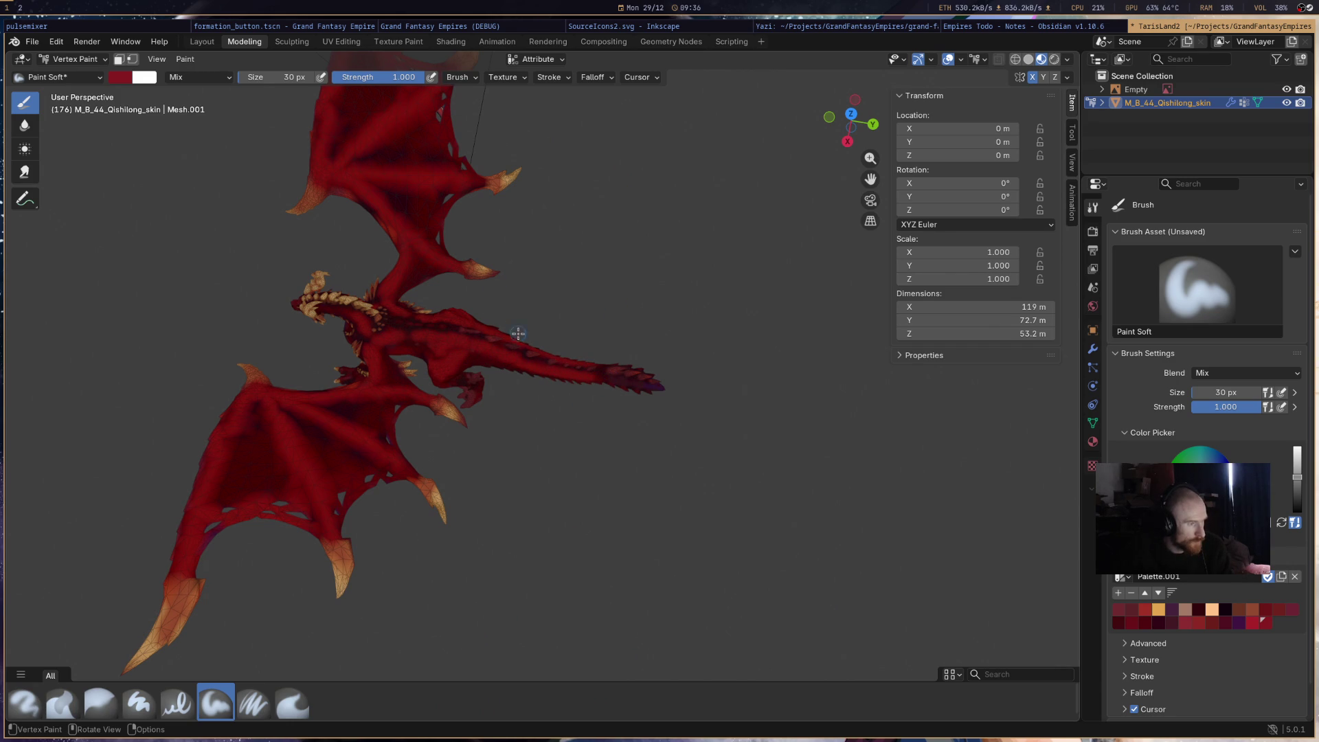
scroll(584, 337, up, 5)
mouse_move(577, 353)
middle_down()
mouse_move(624, 200)
mouse_move(516, 337)
mouse_move(542, 347)
middle_up()
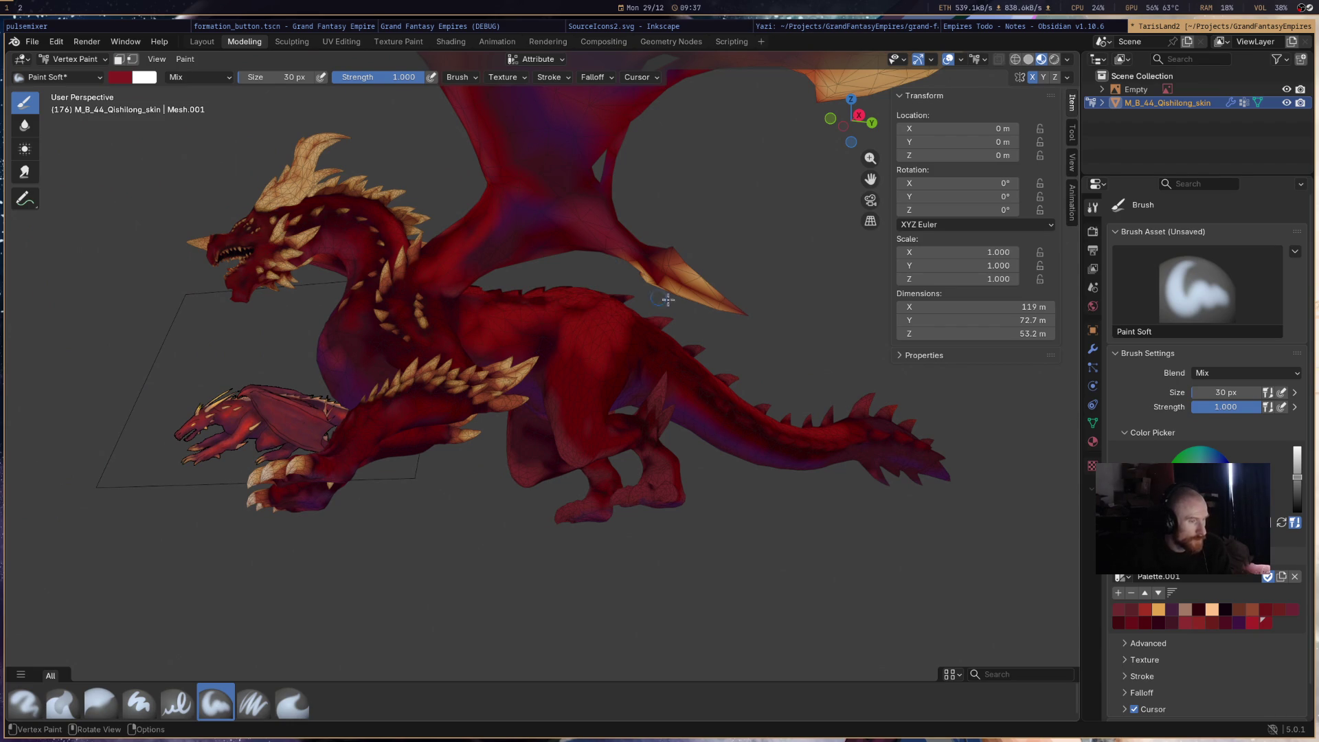
click(1147, 622)
click(1131, 623)
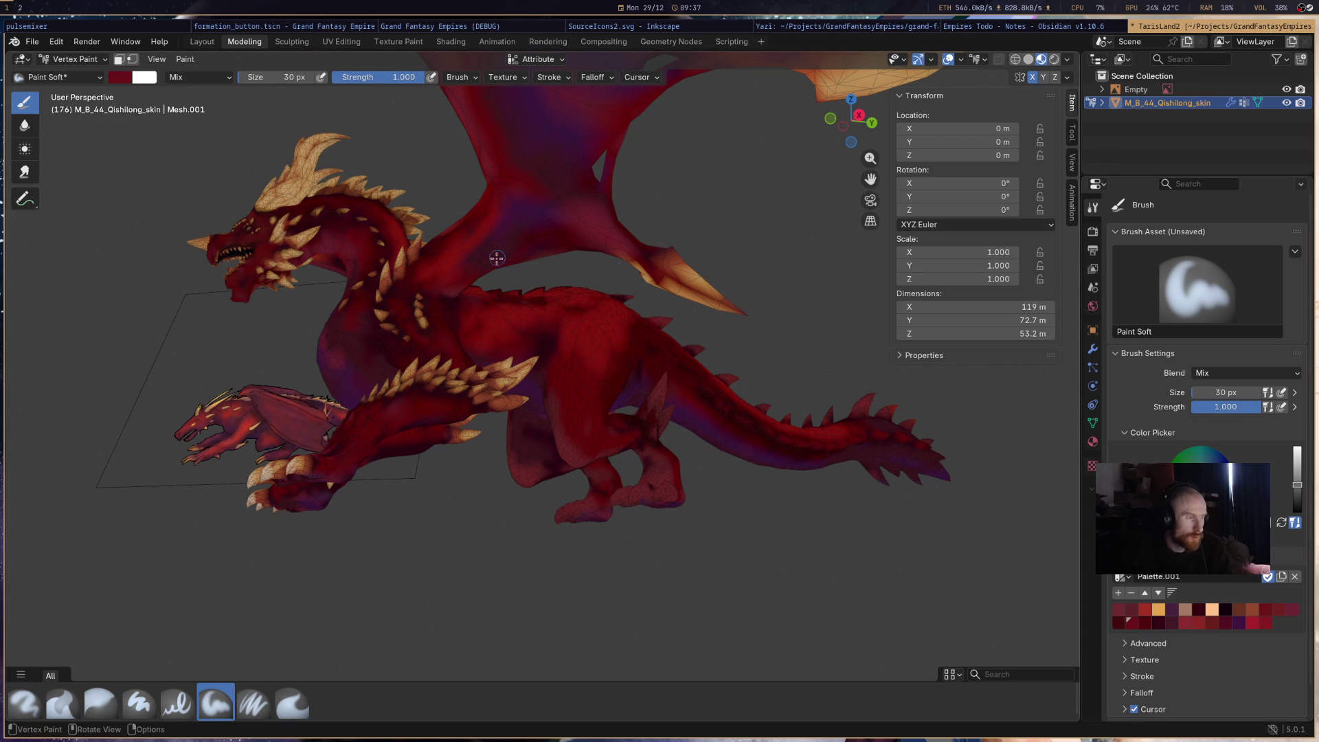
scroll(487, 263, down, 3)
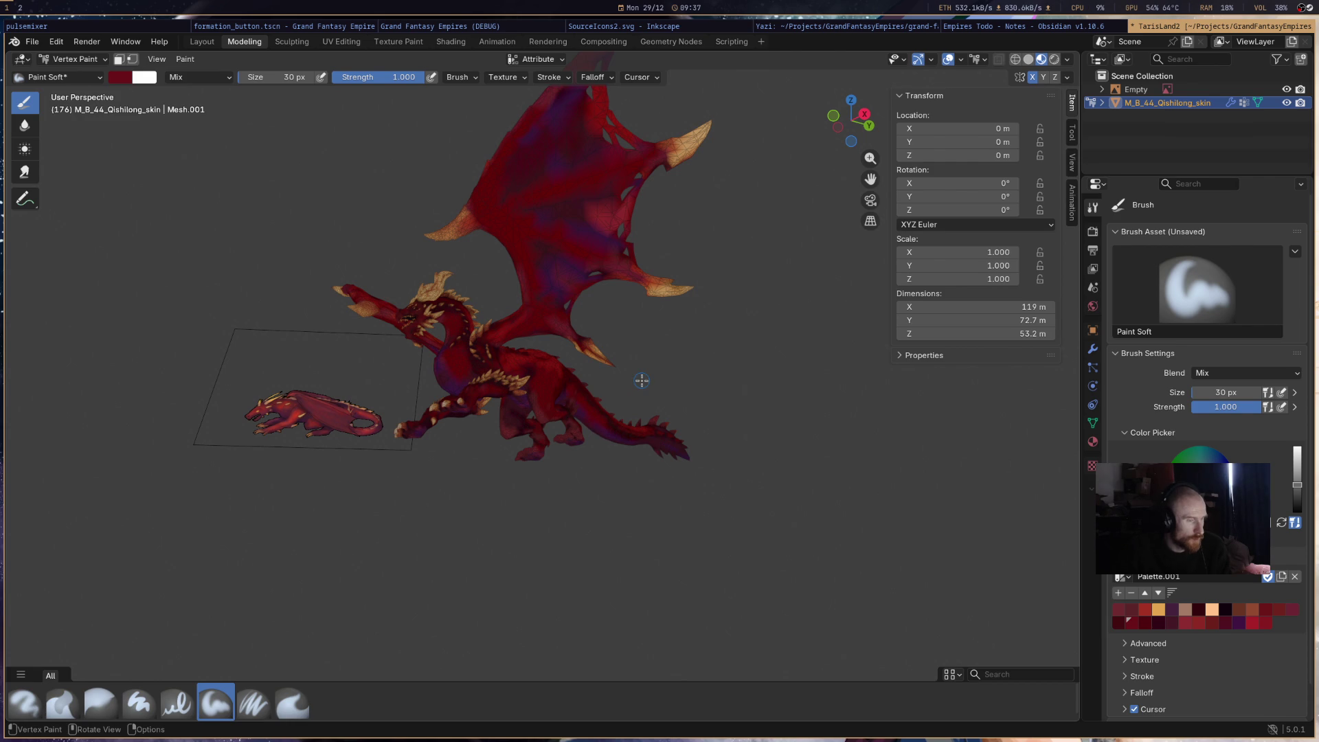
- Inspect the dragon from several sides, then select the 70 px Average brush
mouse_move(824, 318)
middle_down()
mouse_move(780, 436)
mouse_move(601, 430)
mouse_move(601, 399)
mouse_move(573, 371)
middle_up()
scroll(601, 430, up, 5)
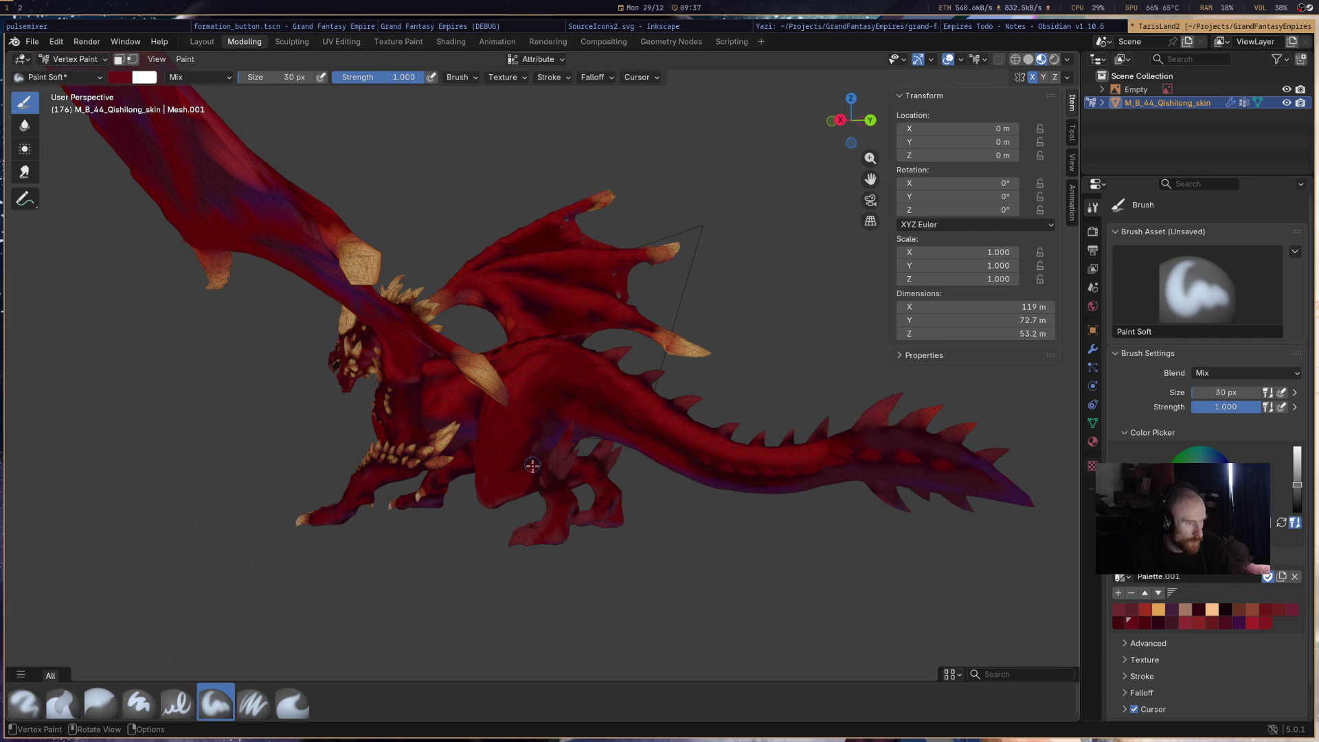
middle_drag(545, 523, 706, 442)
scroll(646, 355, down, 5)
mouse_move(646, 355)
middle_down()
mouse_move(701, 311)
mouse_move(703, 323)
mouse_move(733, 307)
mouse_move(726, 270)
mouse_move(692, 302)
mouse_move(563, 357)
mouse_move(484, 421)
mouse_move(601, 331)
mouse_move(606, 312)
mouse_move(365, 382)
mouse_move(544, 415)
middle_up()
scroll(691, 303, up, 3)
scroll(692, 303, down, 3)
scroll(573, 475, up, 5)
scroll(573, 475, down, 5)
middle_drag(573, 475, 420, 613)
click(63, 702)
middle_drag(183, 618, 461, 362)
- Smooth the blotchy colours across the body and the pinkish patches on the wing
scroll(461, 363, up, 4)
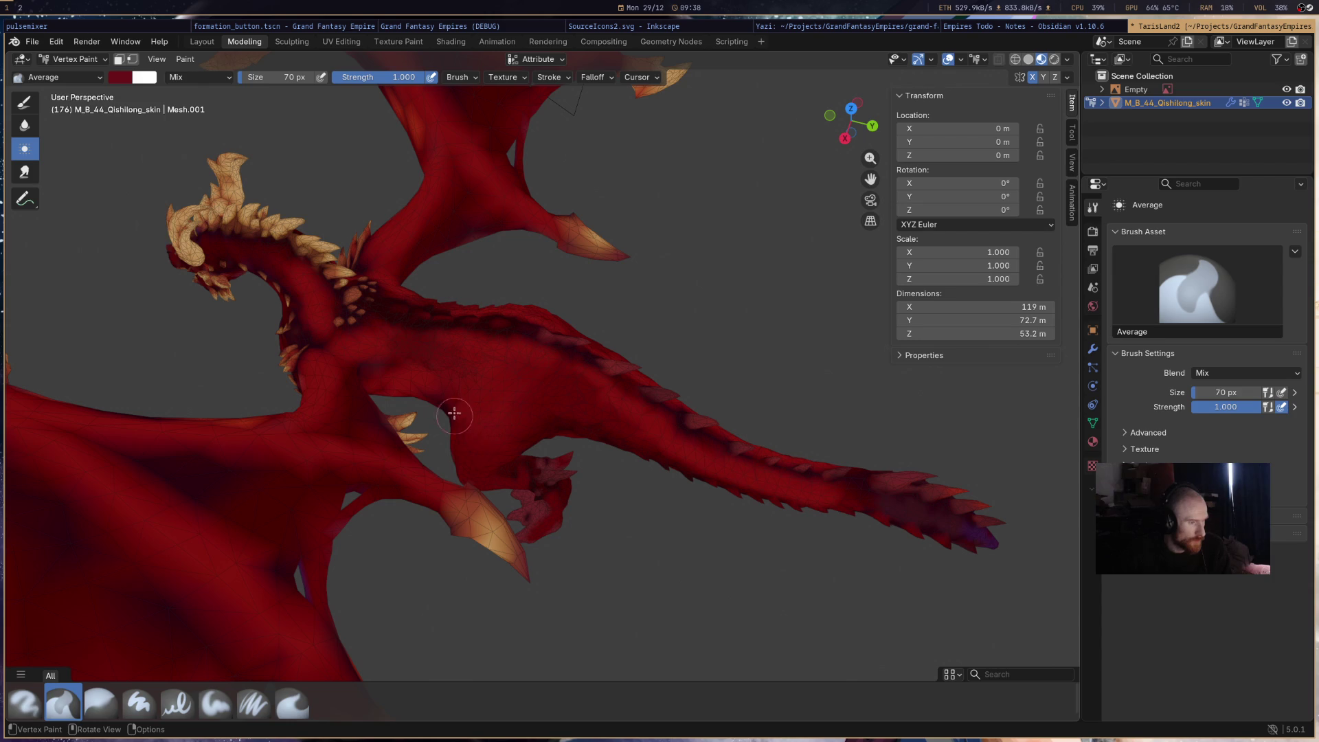
mouse_move(554, 371)
mouse_down()
mouse_move(613, 422)
mouse_move(728, 474)
mouse_move(815, 490)
mouse_up()
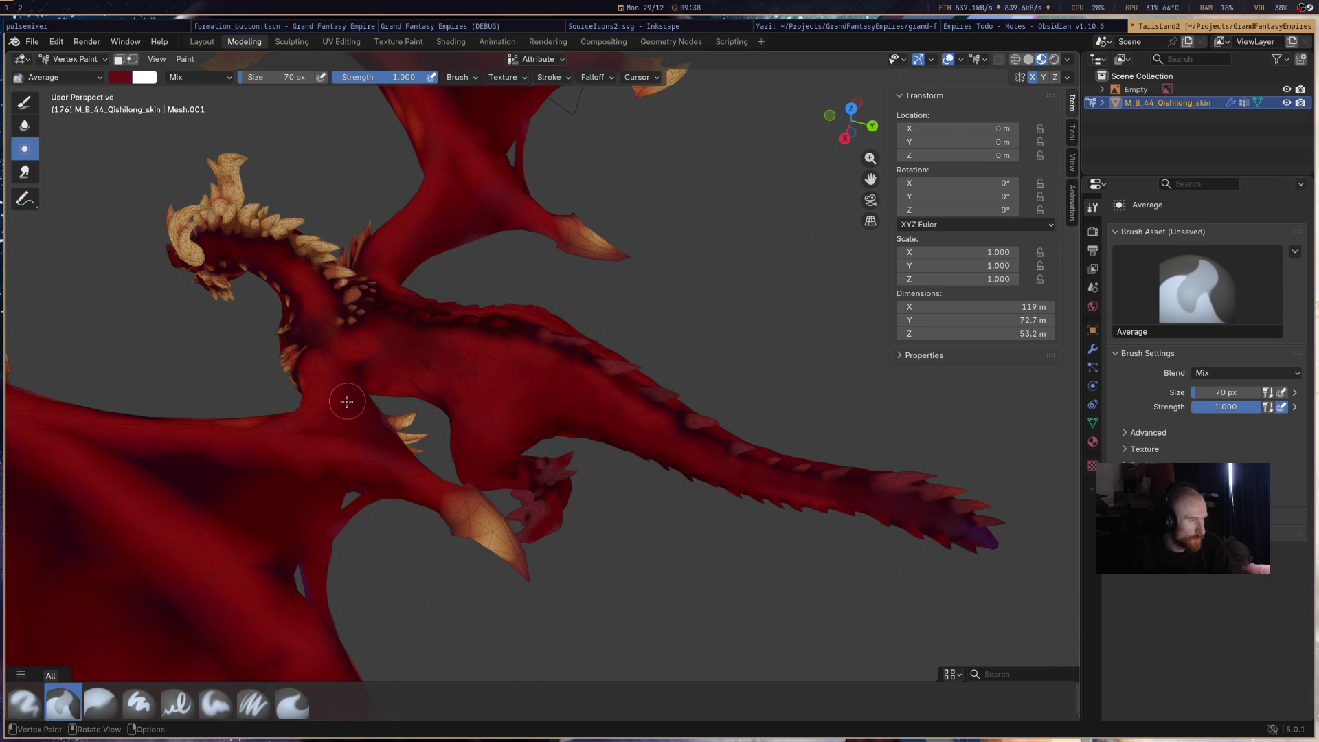
scroll(279, 270, down, 5)
mouse_move(279, 270)
middle_down()
mouse_move(574, 295)
mouse_move(481, 261)
mouse_move(538, 202)
middle_up()
scroll(459, 287, up, 5)
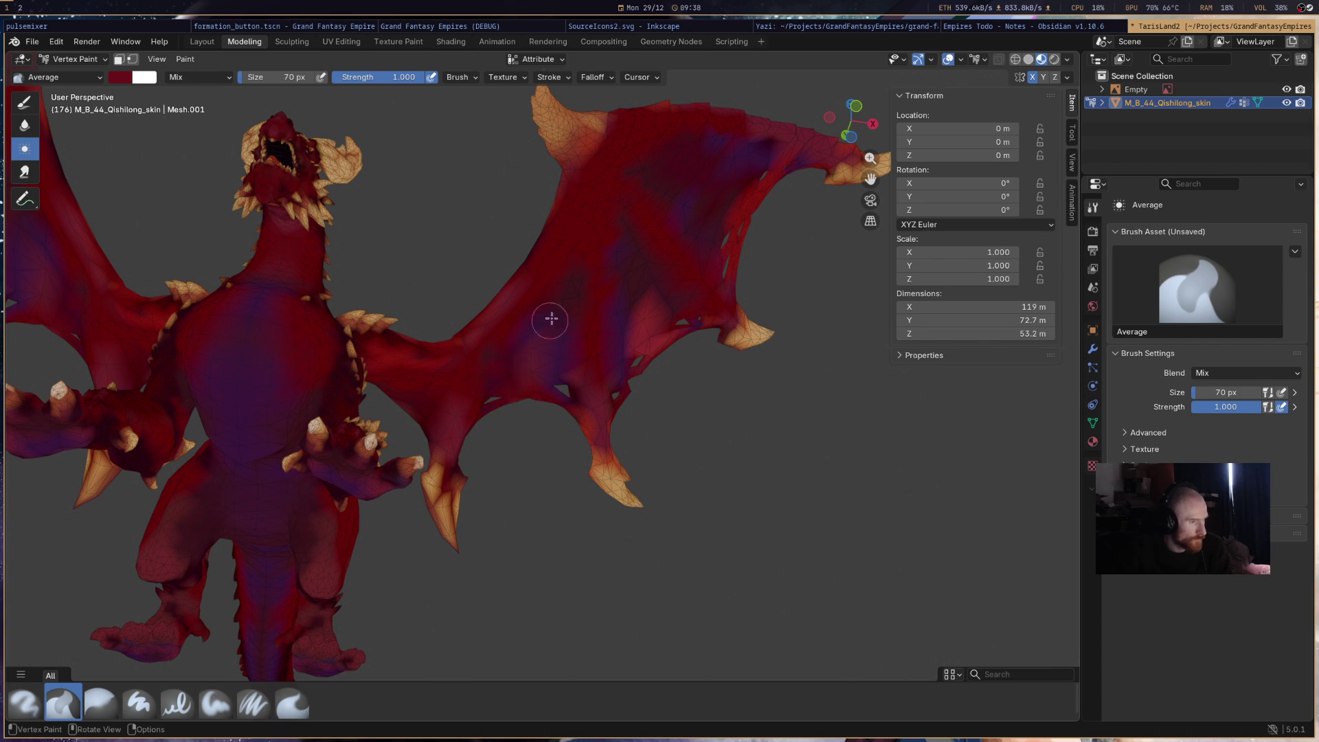
drag(614, 341, 638, 301)
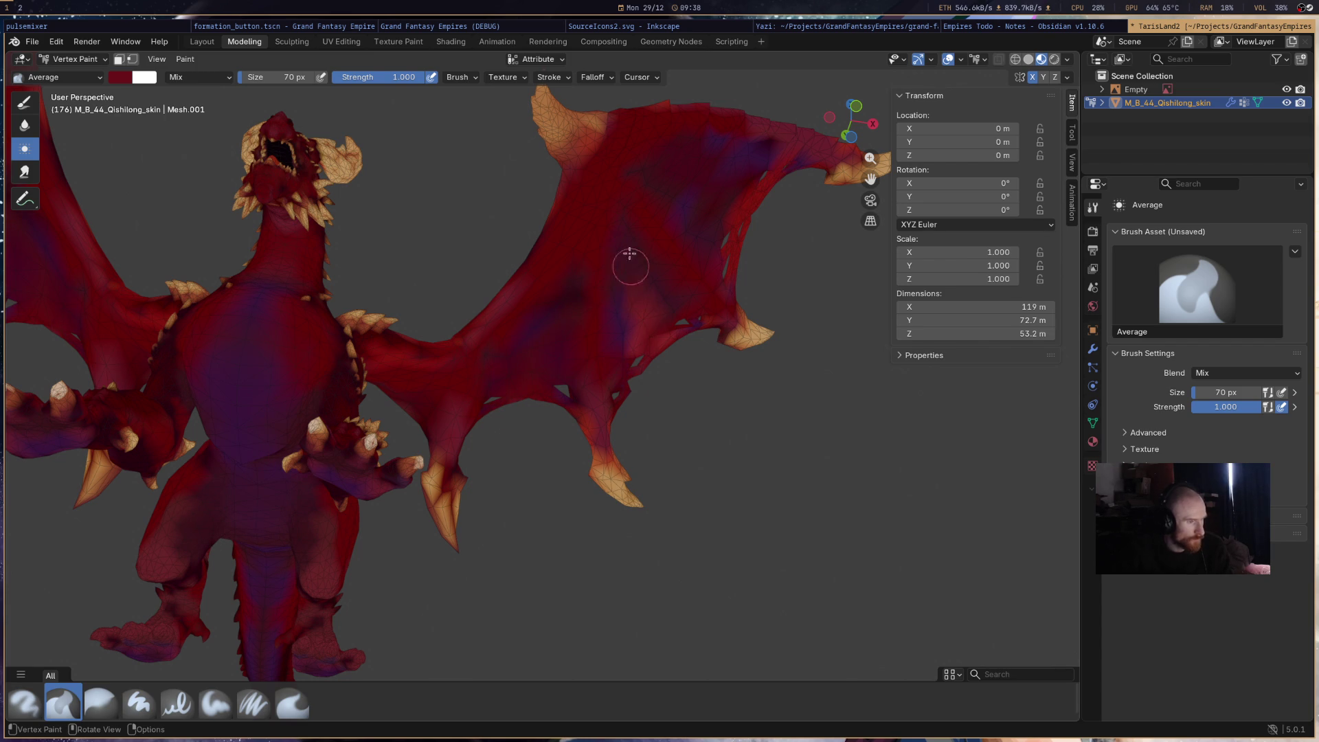
drag(671, 259, 669, 197)
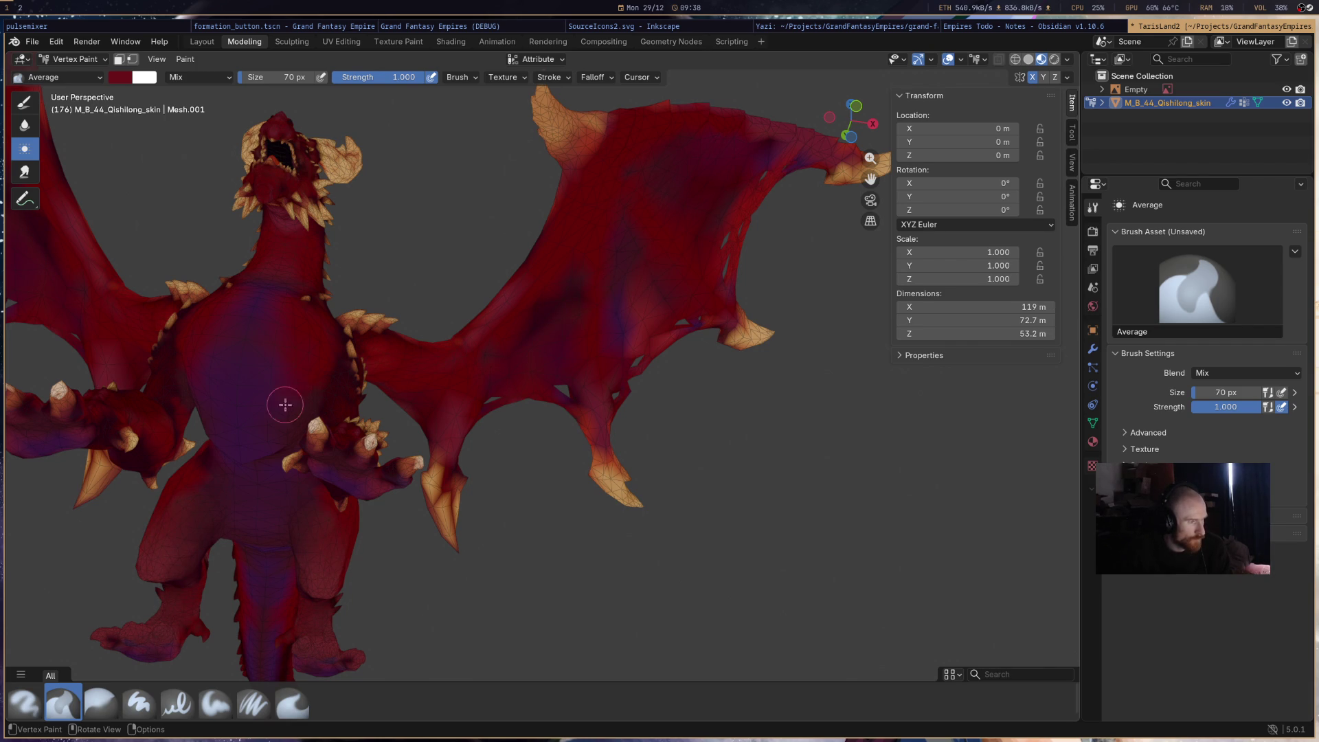
- Blend the purple wing patches and the light patch along the dragon's back
middle_drag(343, 369, 485, 347)
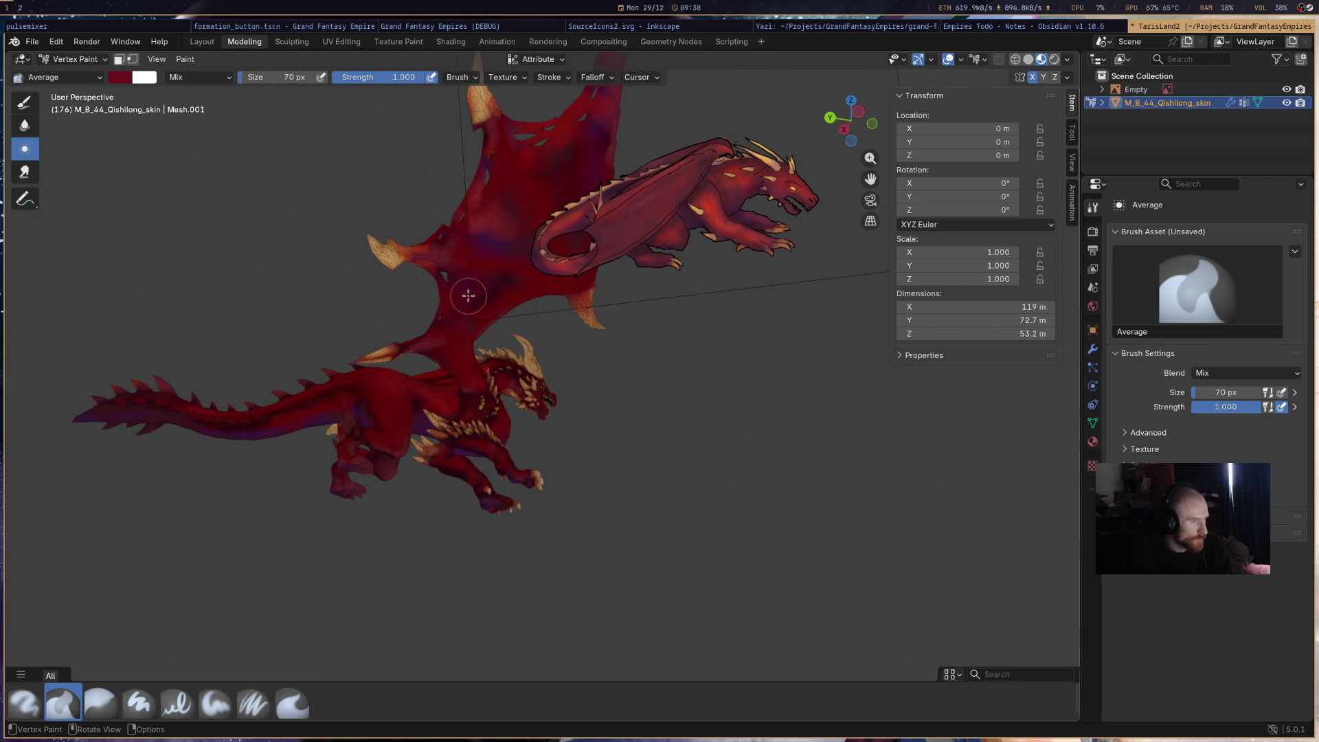
middle_drag(474, 299, 518, 272)
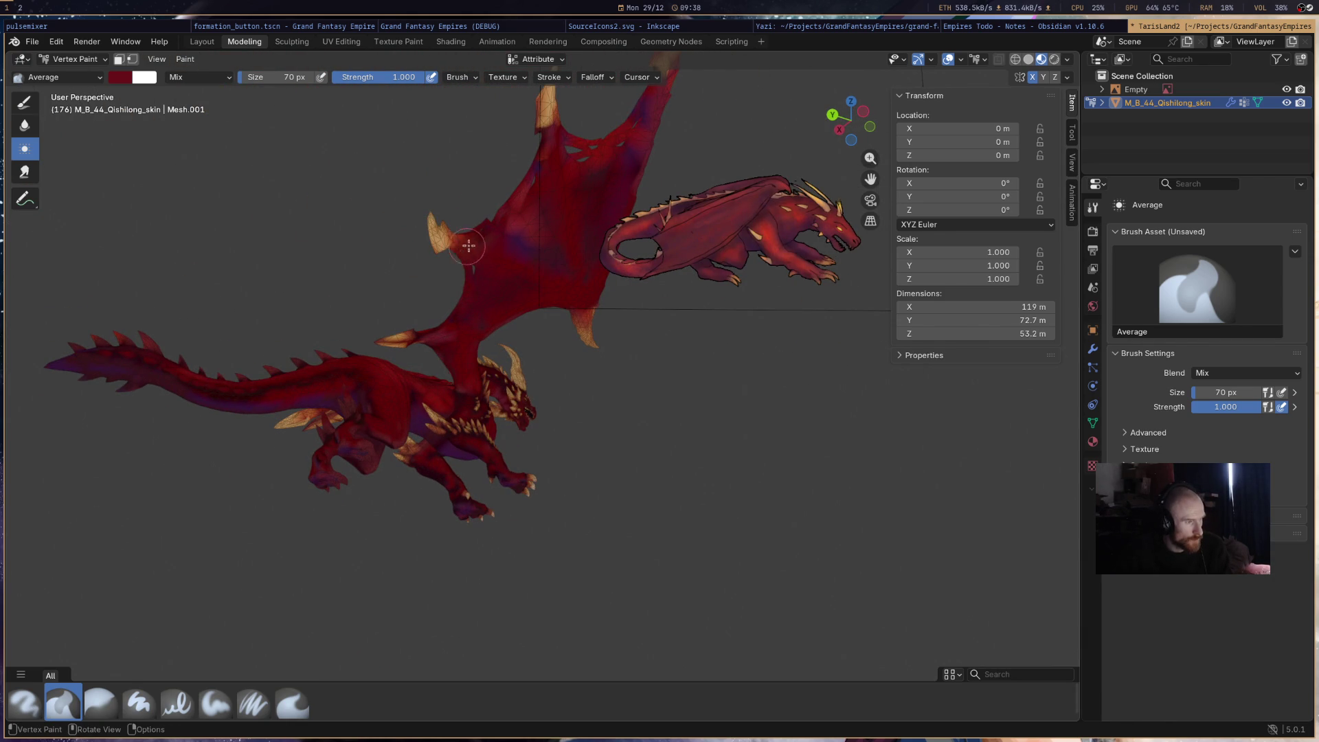
drag(506, 227, 522, 185)
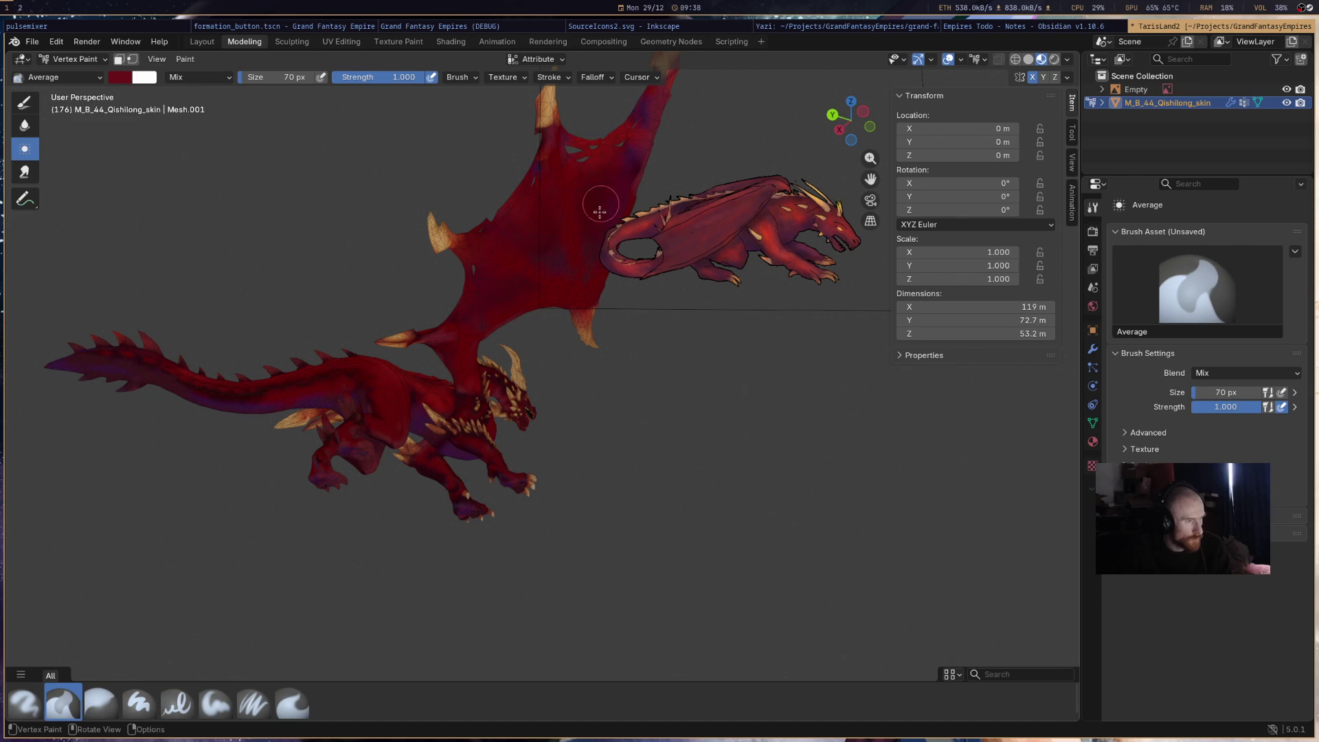
right_click(637, 141)
mouse_move(481, 289)
middle_down()
mouse_move(582, 376)
mouse_move(676, 276)
mouse_move(707, 273)
mouse_move(687, 265)
middle_up()
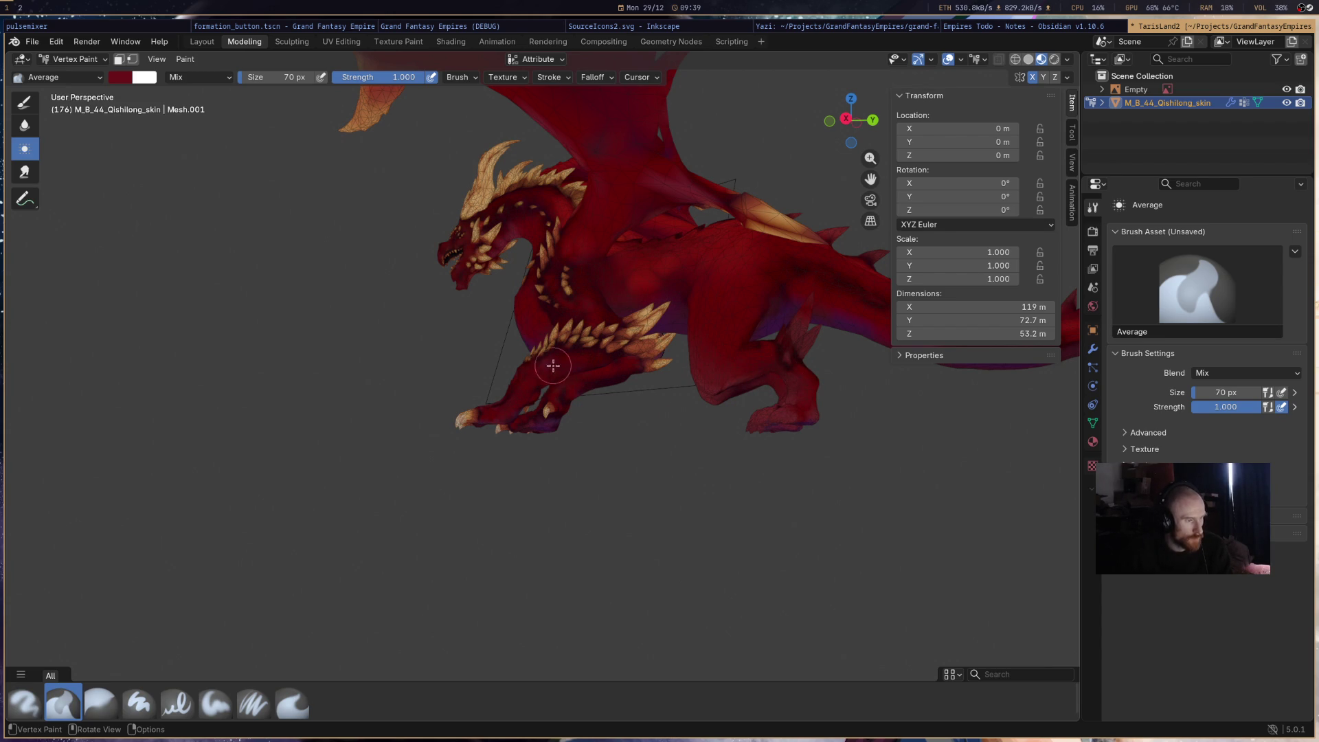
middle_drag(621, 339, 666, 230)
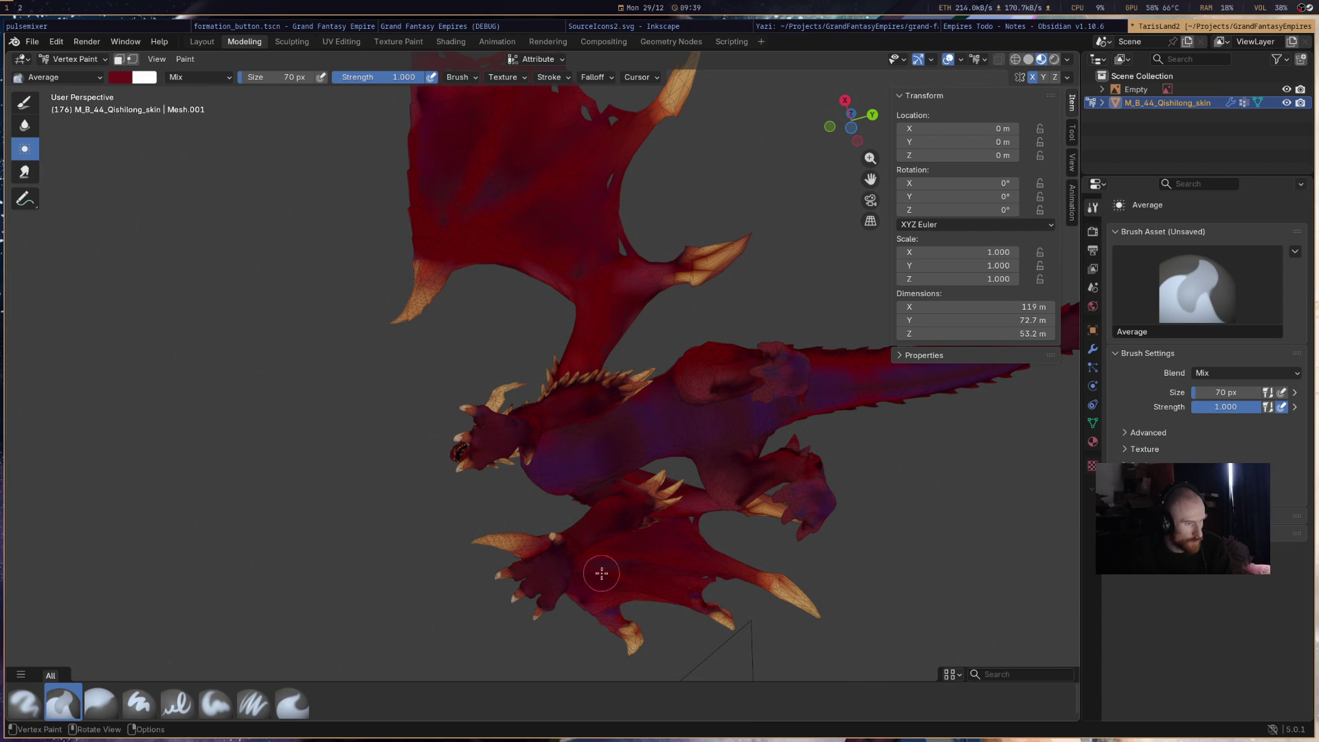
drag(782, 370, 846, 392)
- Check the blended shading from several angles, then switch back to the Airbrush
mouse_move(914, 373)
middle_down()
mouse_move(674, 498)
mouse_move(738, 366)
mouse_move(787, 377)
mouse_move(755, 371)
mouse_move(698, 309)
mouse_move(754, 352)
mouse_move(619, 315)
mouse_move(601, 327)
mouse_move(624, 280)
middle_up()
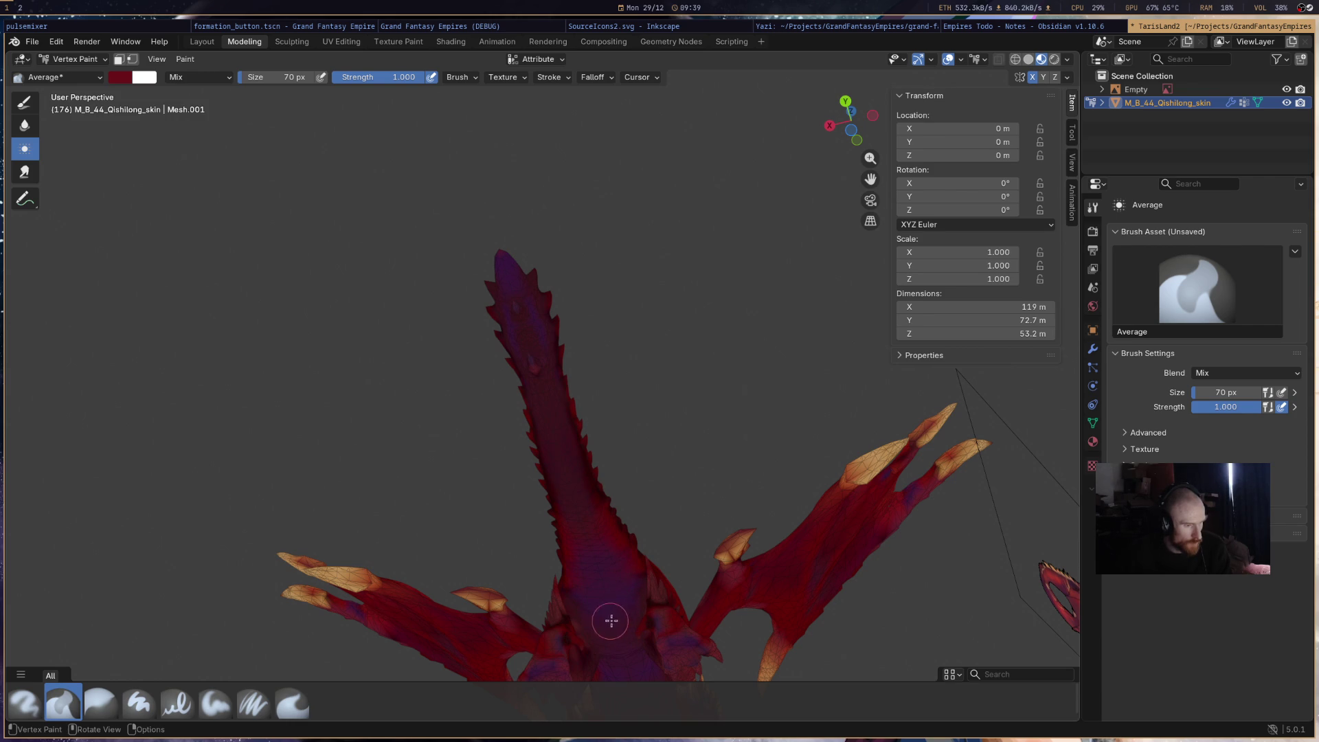
mouse_move(606, 563)
middle_down()
mouse_move(683, 461)
mouse_move(759, 548)
mouse_move(681, 460)
mouse_move(639, 448)
mouse_move(751, 437)
mouse_move(693, 450)
mouse_move(597, 428)
mouse_move(741, 444)
mouse_move(589, 301)
mouse_move(761, 462)
mouse_move(719, 451)
middle_up()
scroll(760, 462, down, 8)
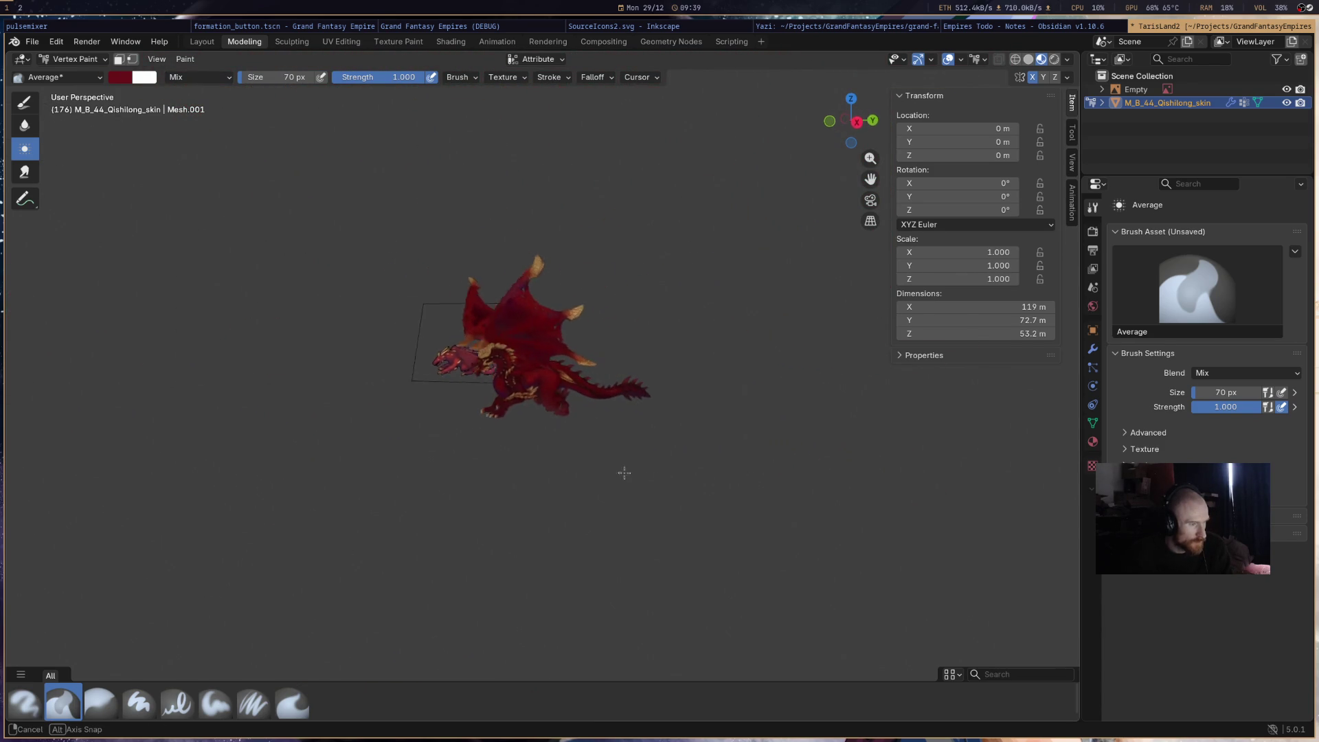
middle_drag(651, 498, 682, 471)
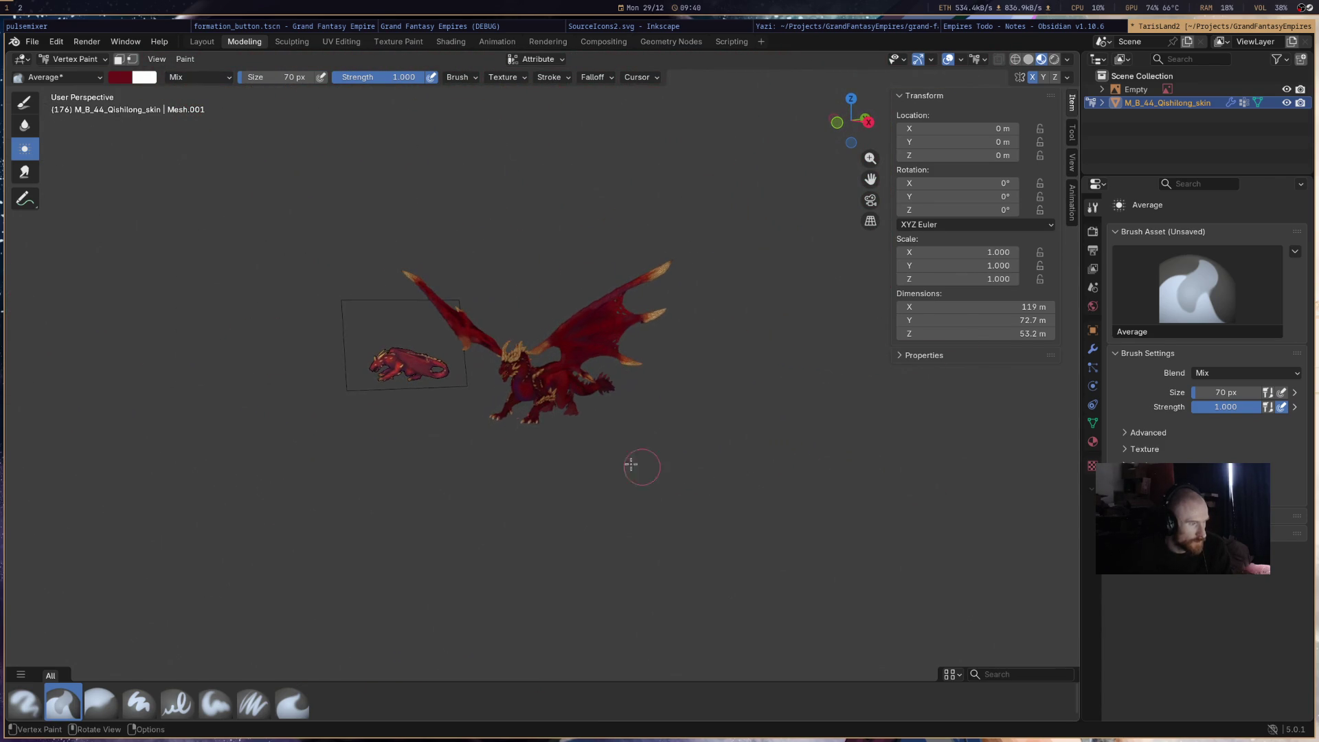
scroll(374, 377, up, 10)
mouse_move(382, 384)
middle_down()
mouse_move(532, 386)
mouse_move(581, 367)
mouse_move(447, 357)
middle_up()
scroll(590, 427, down, 8)
mouse_move(612, 438)
middle_down()
mouse_move(745, 420)
mouse_move(701, 388)
mouse_move(717, 310)
mouse_move(653, 364)
mouse_move(477, 419)
mouse_move(481, 454)
mouse_move(550, 371)
mouse_move(715, 385)
middle_up()
scroll(673, 351, up, 5)
scroll(674, 351, down, 8)
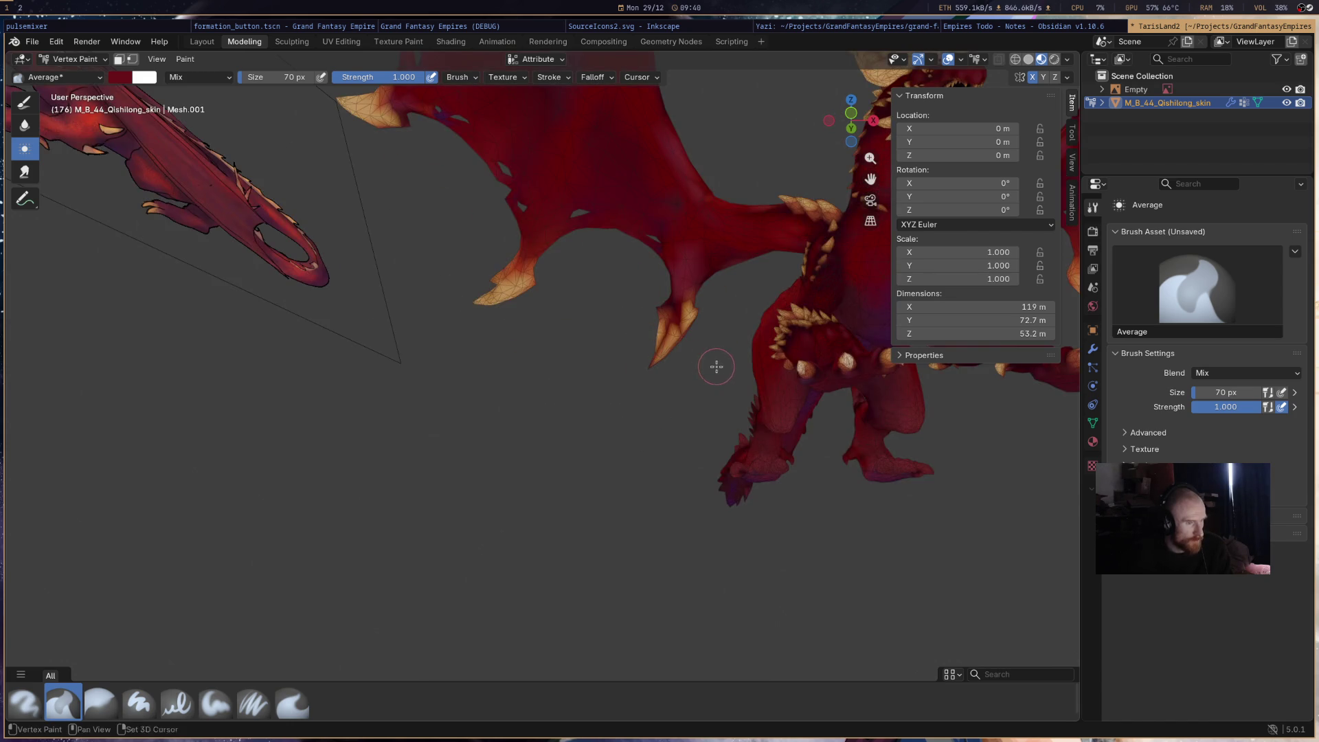
scroll(650, 382, up, 2)
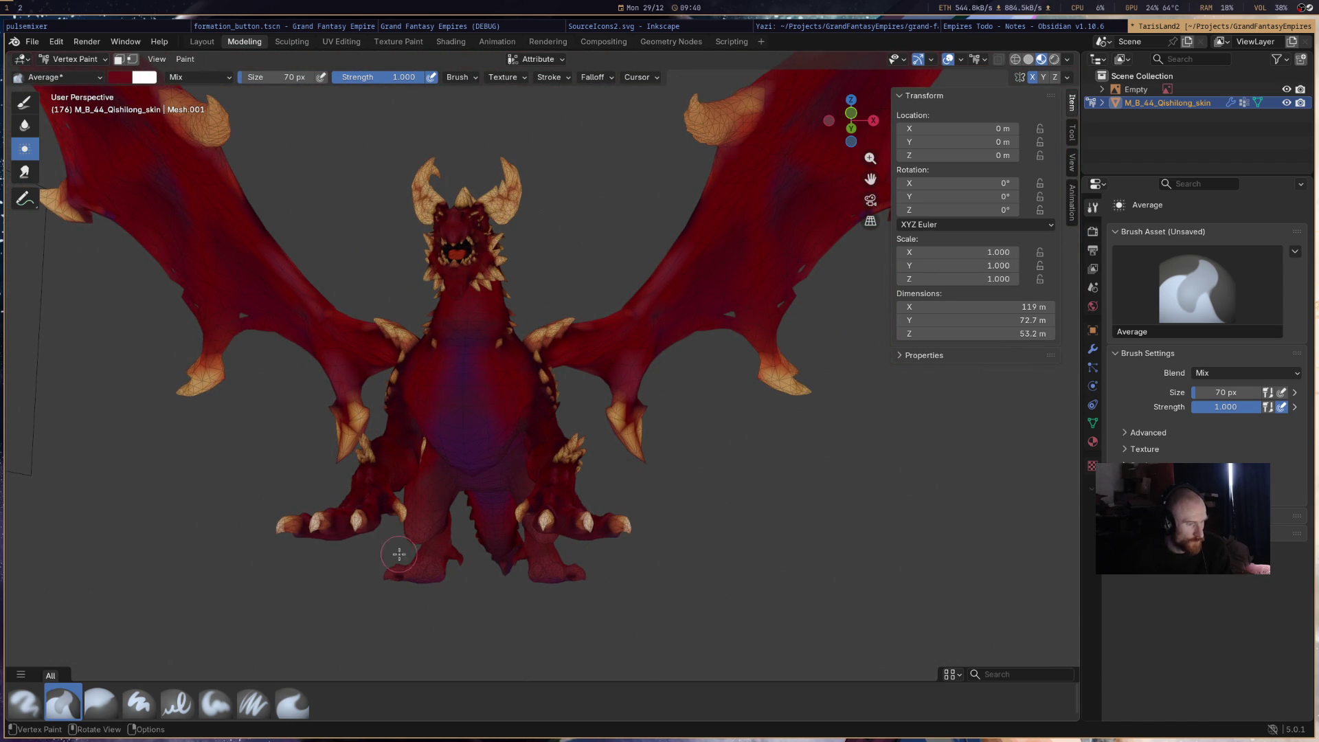
click(15, 711)
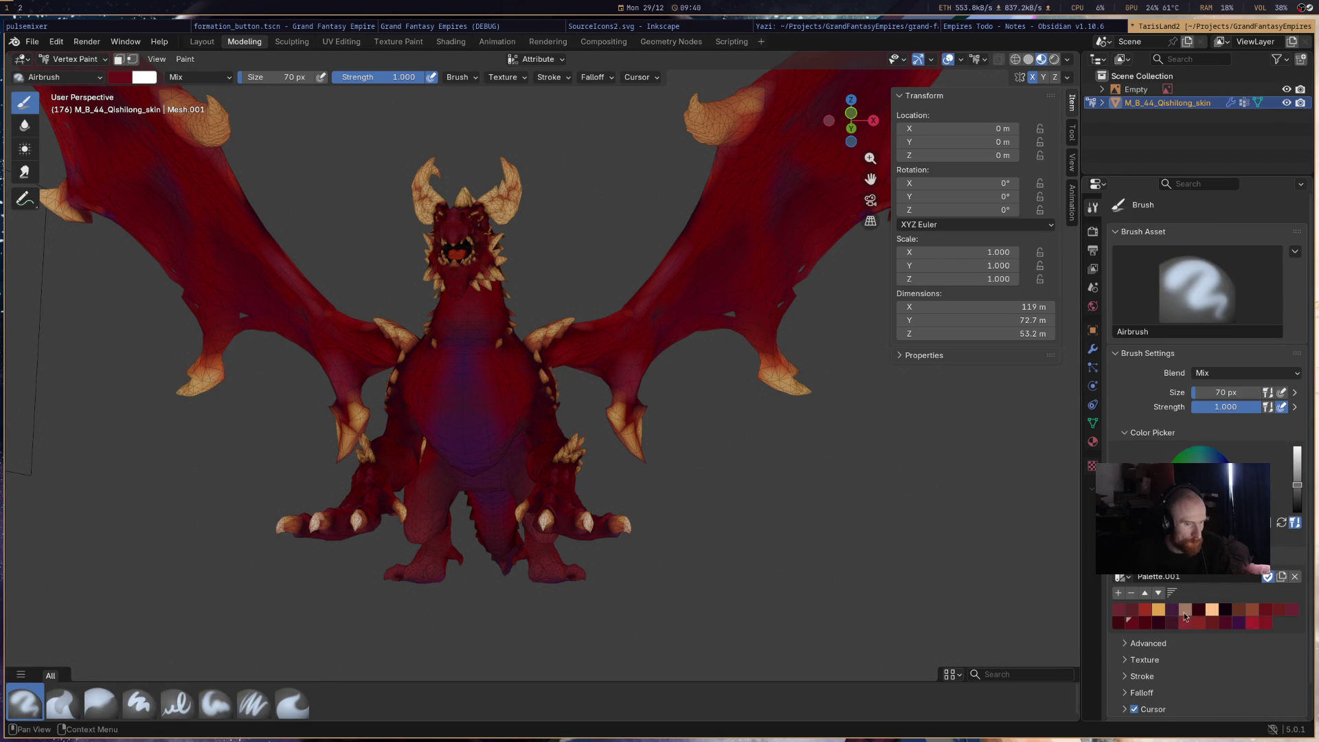
- Pick a bright red swatch and airbrush the chest, belly and tail brighter red
click(1150, 611)
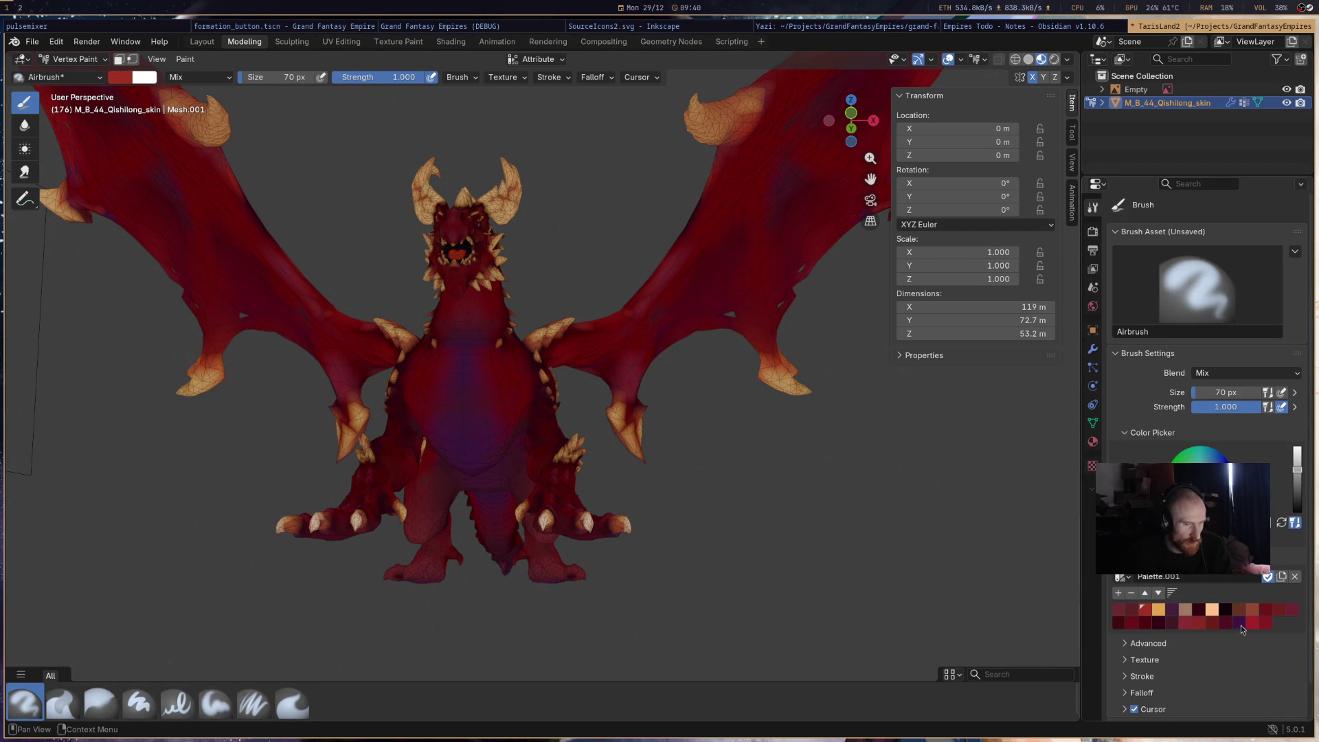
click(1211, 625)
click(1197, 621)
mouse_move(473, 357)
mouse_down()
mouse_move(471, 435)
mouse_move(450, 409)
mouse_move(467, 339)
mouse_move(454, 388)
mouse_move(467, 457)
mouse_up()
middle_drag(477, 450, 476, 206)
mouse_move(482, 264)
mouse_down()
mouse_move(489, 347)
mouse_move(466, 353)
mouse_move(486, 388)
mouse_move(483, 478)
mouse_up()
middle_drag(482, 477, 494, 467)
drag(598, 223, 554, 485)
scroll(741, 345, down, 8)
mouse_move(742, 344)
middle_down()
mouse_move(710, 464)
mouse_move(660, 507)
mouse_move(521, 480)
mouse_move(698, 485)
mouse_move(681, 414)
middle_up()
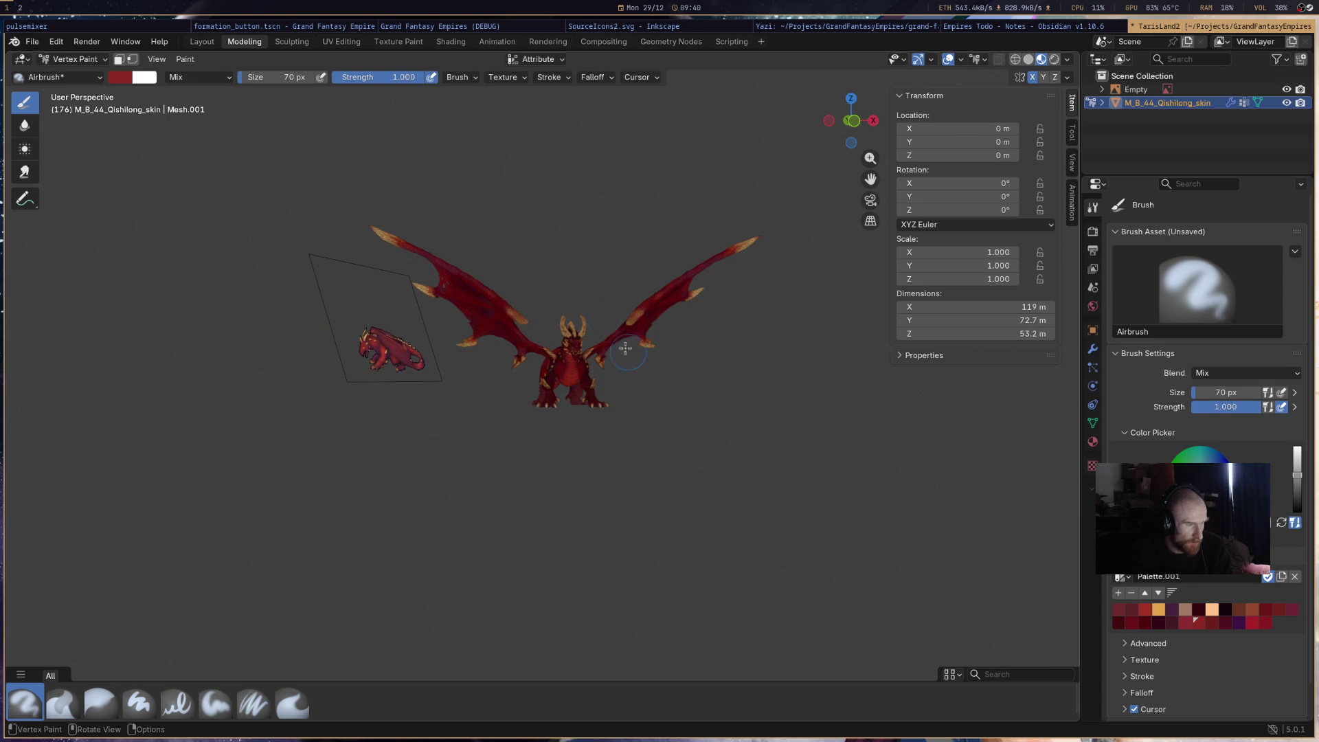
- Frame the whole dragon, view it from the side, and pick a darker maroon swatch
mouse_move(614, 334)
middle_down()
mouse_move(806, 334)
mouse_move(474, 342)
mouse_move(607, 343)
middle_up()
scroll(607, 343, up, 5)
mouse_move(673, 368)
middle_down()
mouse_move(682, 339)
mouse_move(591, 369)
mouse_move(691, 359)
mouse_move(628, 372)
middle_up()
scroll(692, 360, up, 5)
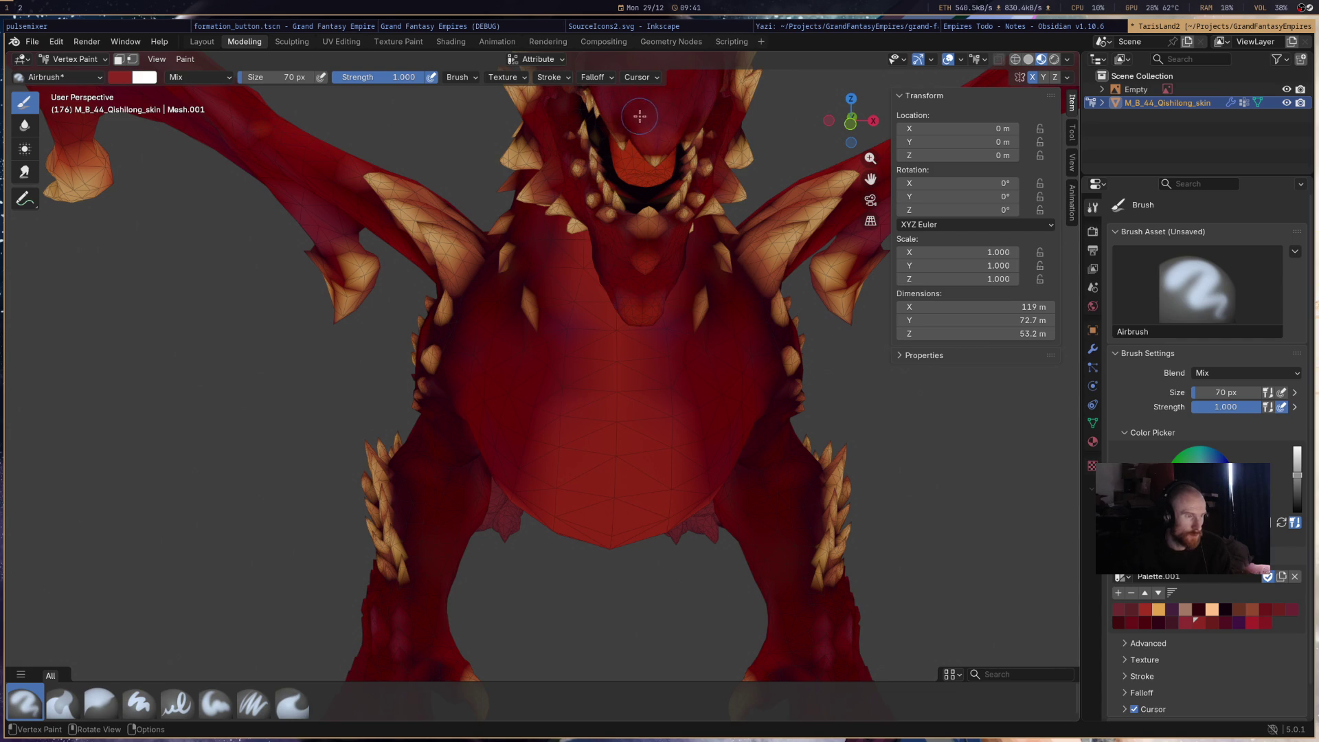
key(Home)
mouse_move(754, 147)
middle_down()
mouse_move(712, 162)
mouse_move(647, 128)
mouse_move(707, 171)
mouse_move(587, 264)
mouse_move(668, 303)
mouse_move(521, 287)
middle_up()
mouse_move(721, 364)
middle_down()
mouse_move(883, 391)
mouse_move(616, 435)
mouse_move(653, 402)
mouse_move(680, 303)
mouse_move(647, 315)
mouse_move(690, 345)
middle_up()
click(1175, 622)
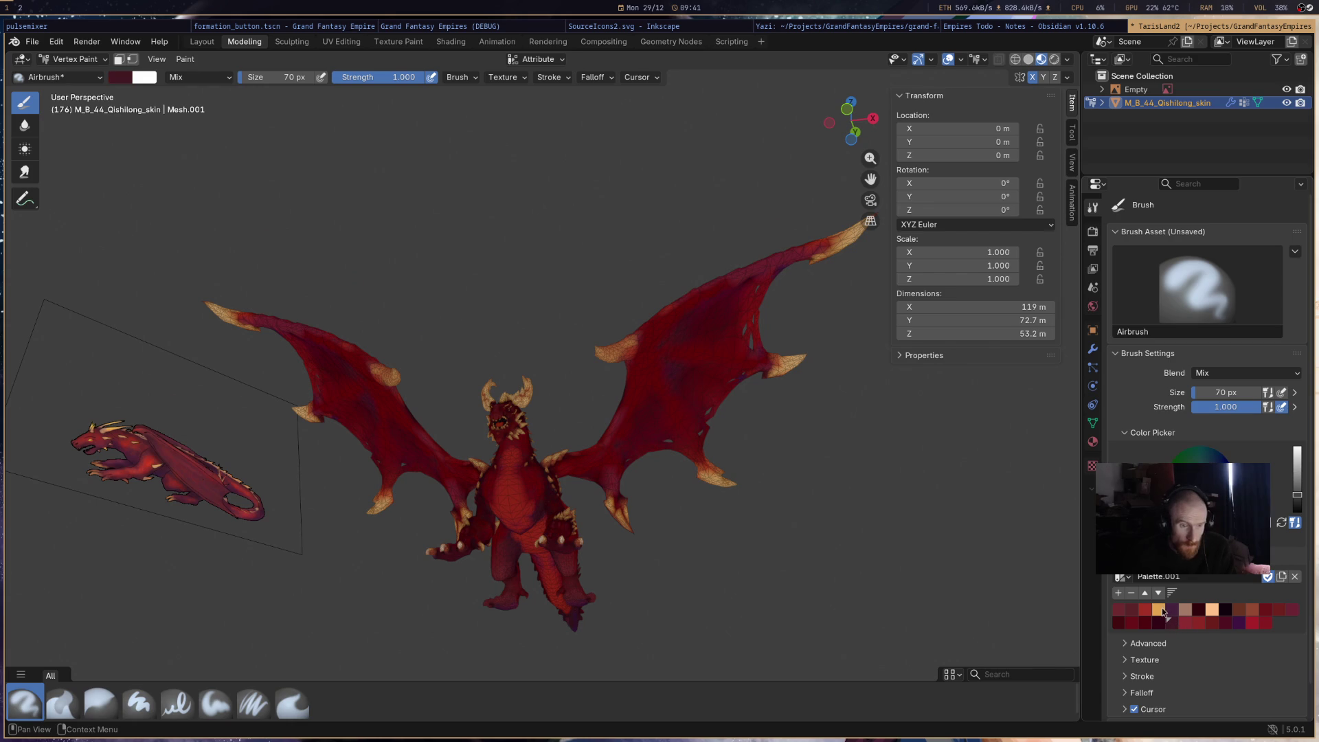
click(1268, 605)
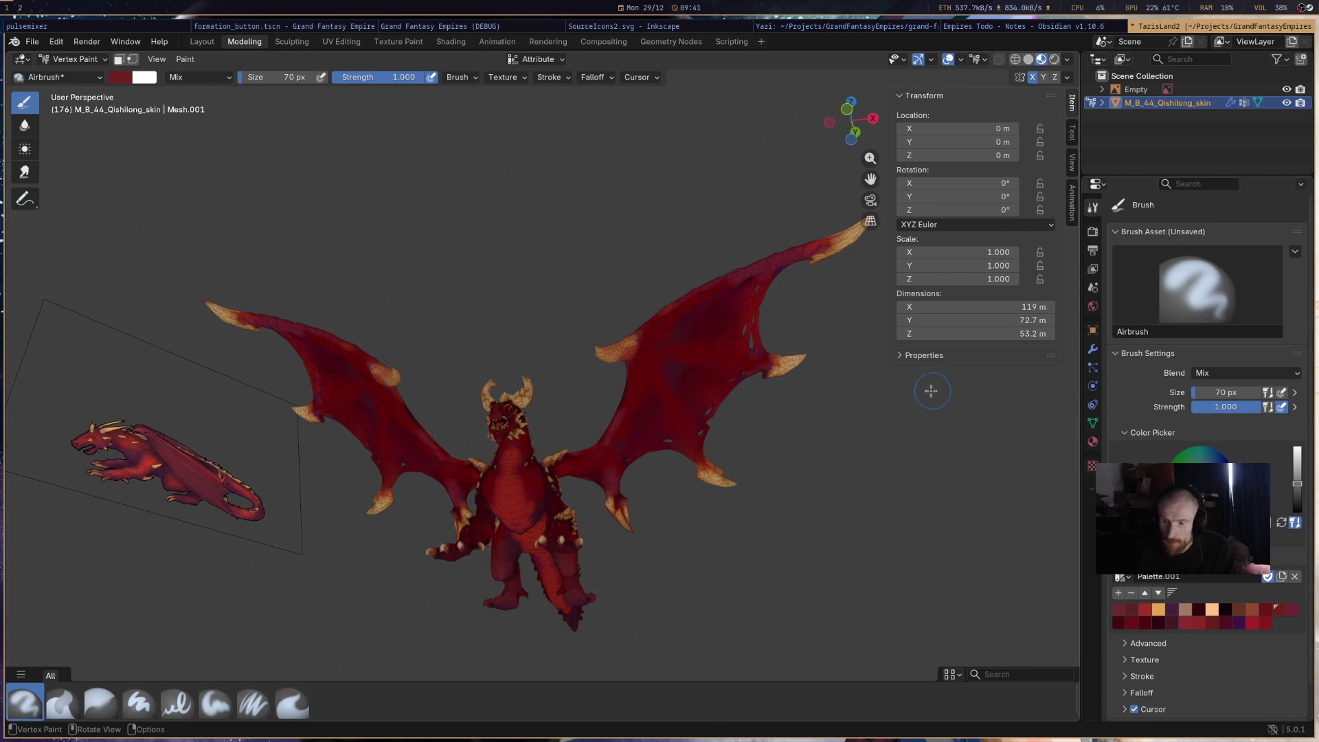
- Save TarisLand2.blend, then orbit to check the paint from closer and lower angles
key(ctrl+s)
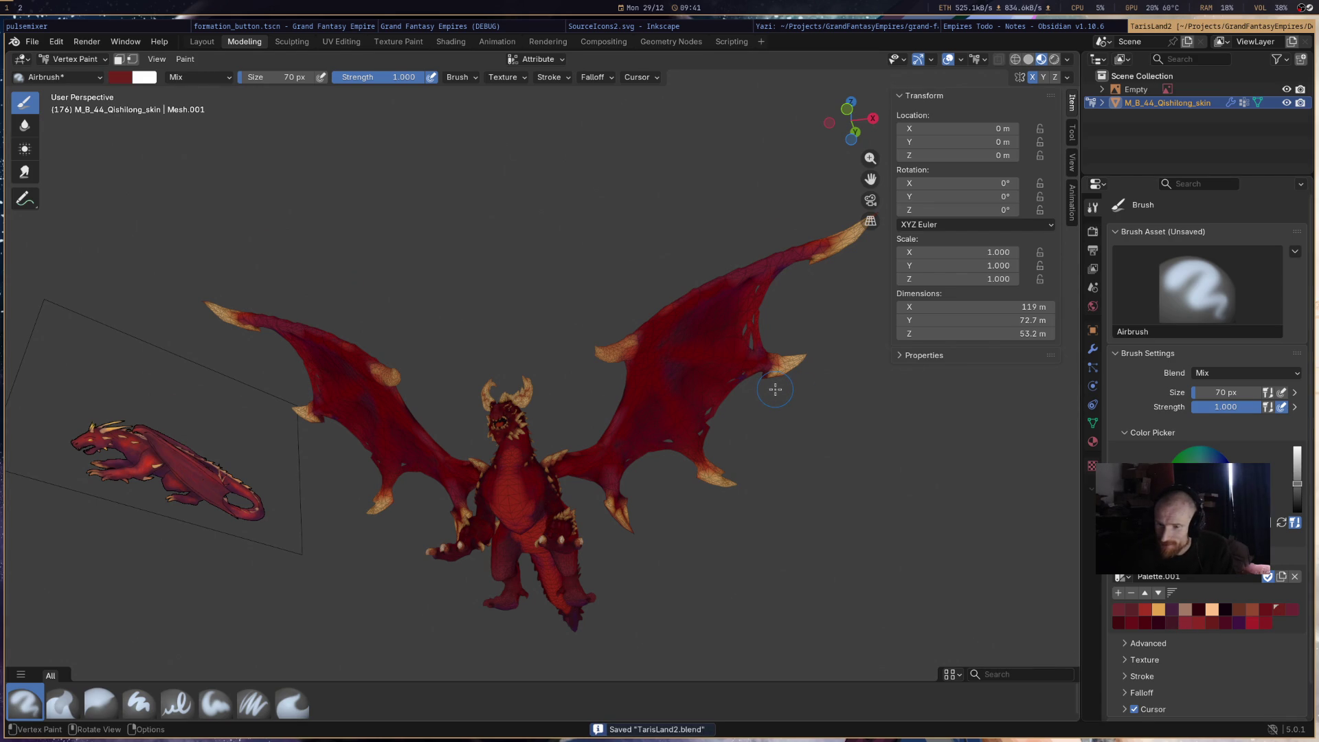
mouse_move(718, 398)
middle_down()
mouse_move(604, 442)
mouse_move(838, 398)
middle_up()
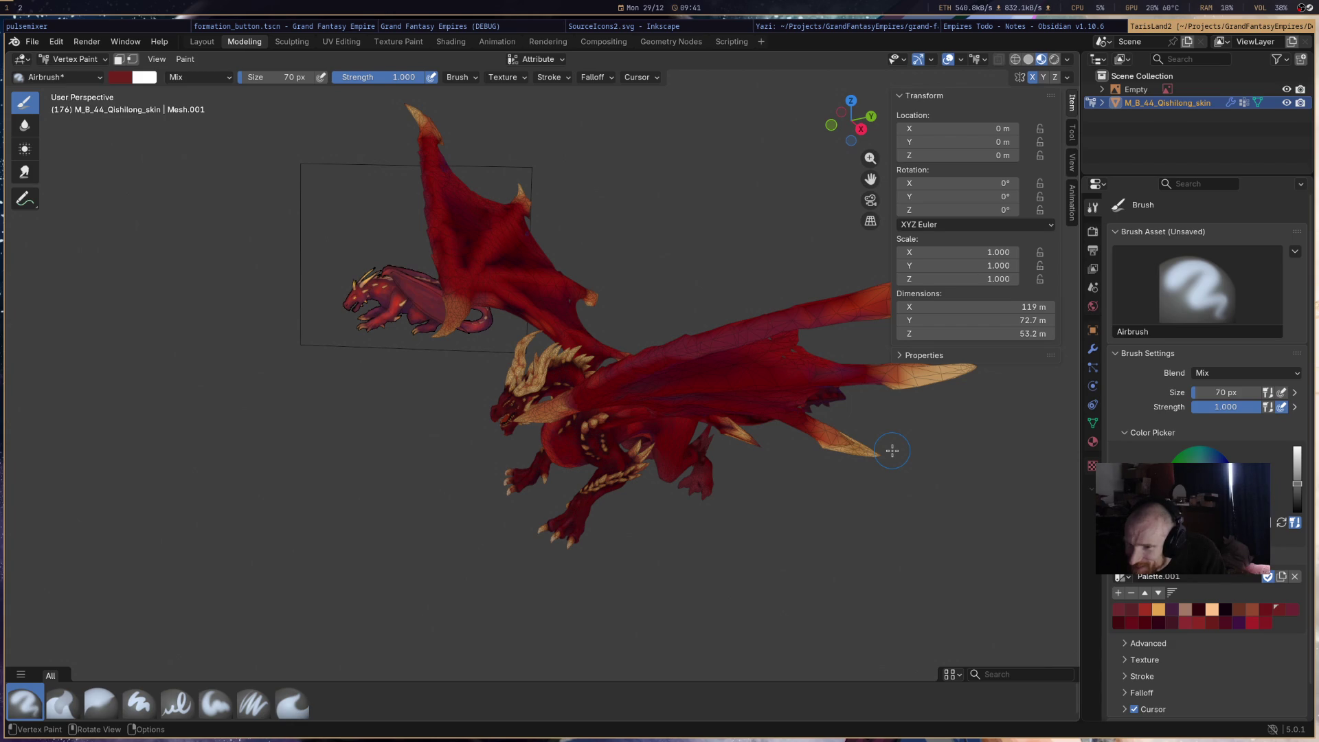
mouse_move(745, 418)
middle_down()
mouse_move(732, 331)
mouse_move(642, 371)
middle_up()
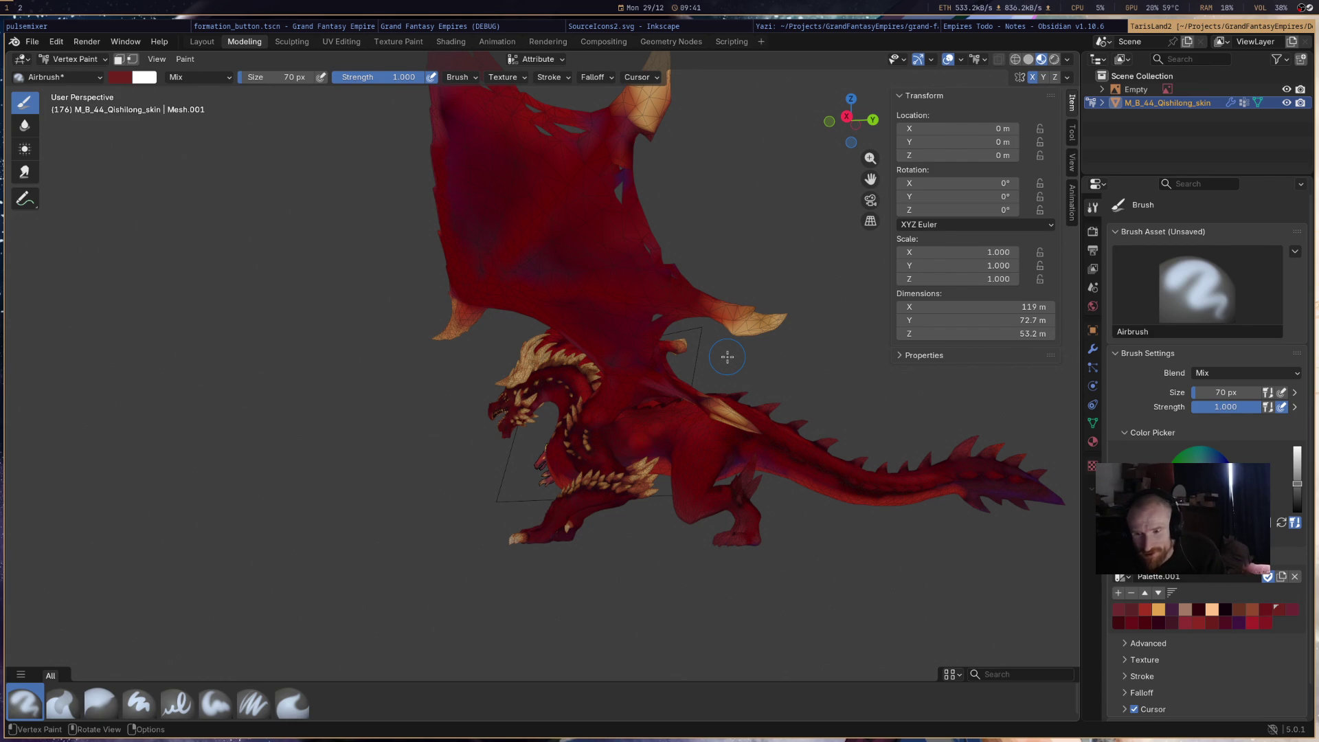
mouse_move(718, 347)
middle_down()
mouse_move(754, 323)
mouse_move(718, 186)
middle_up()
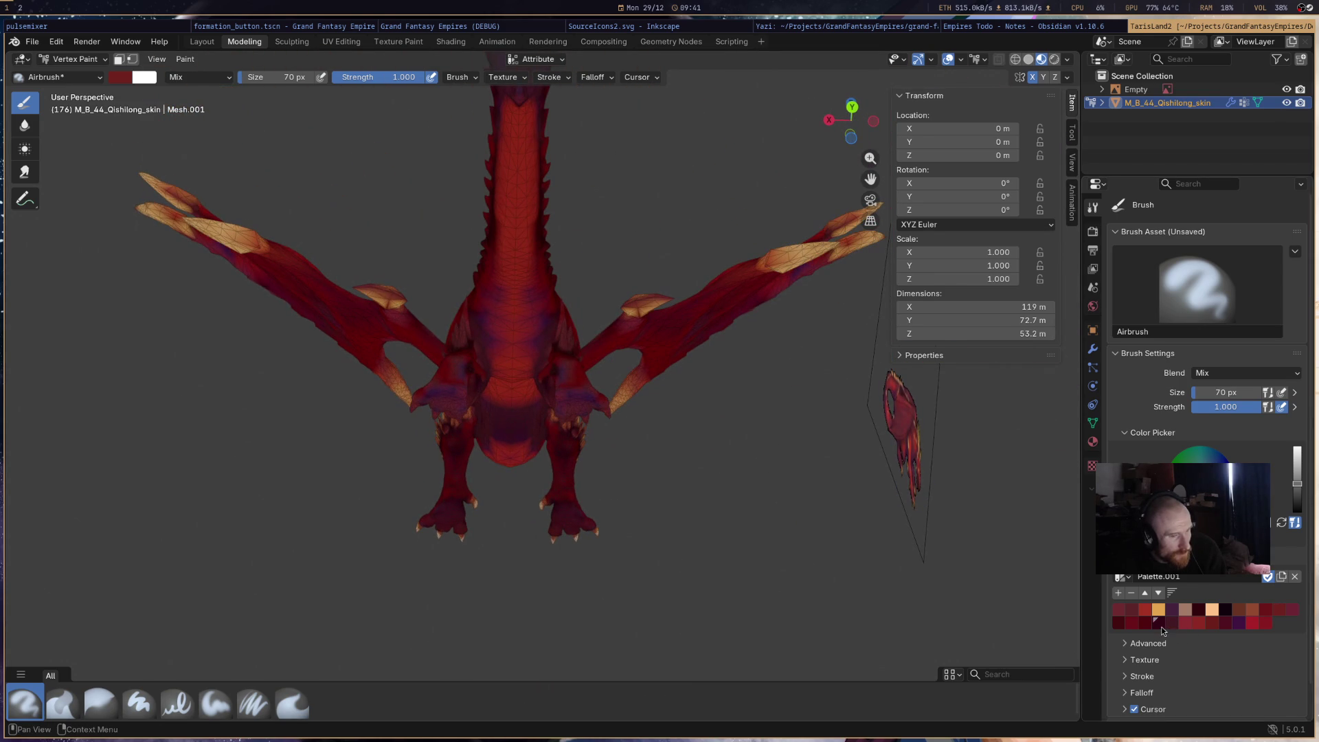
click(1160, 626)
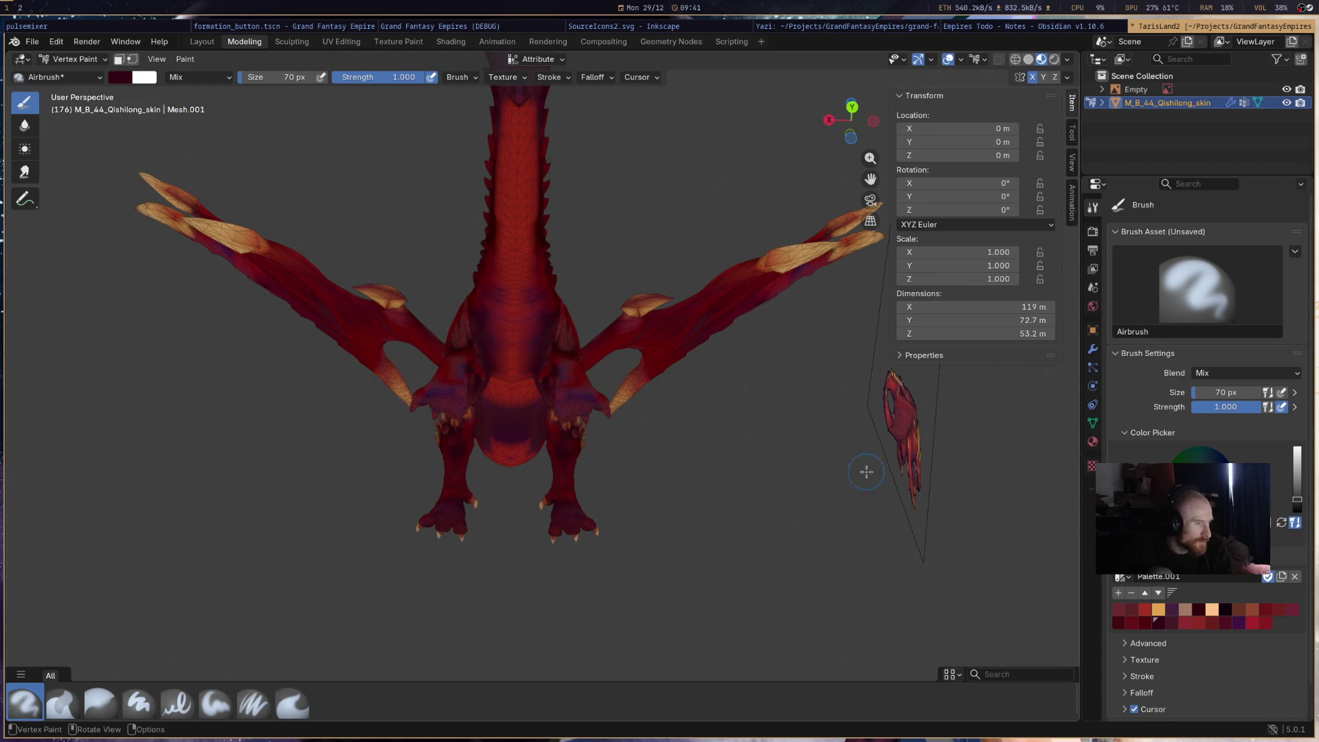
middle_drag(645, 420, 600, 345)
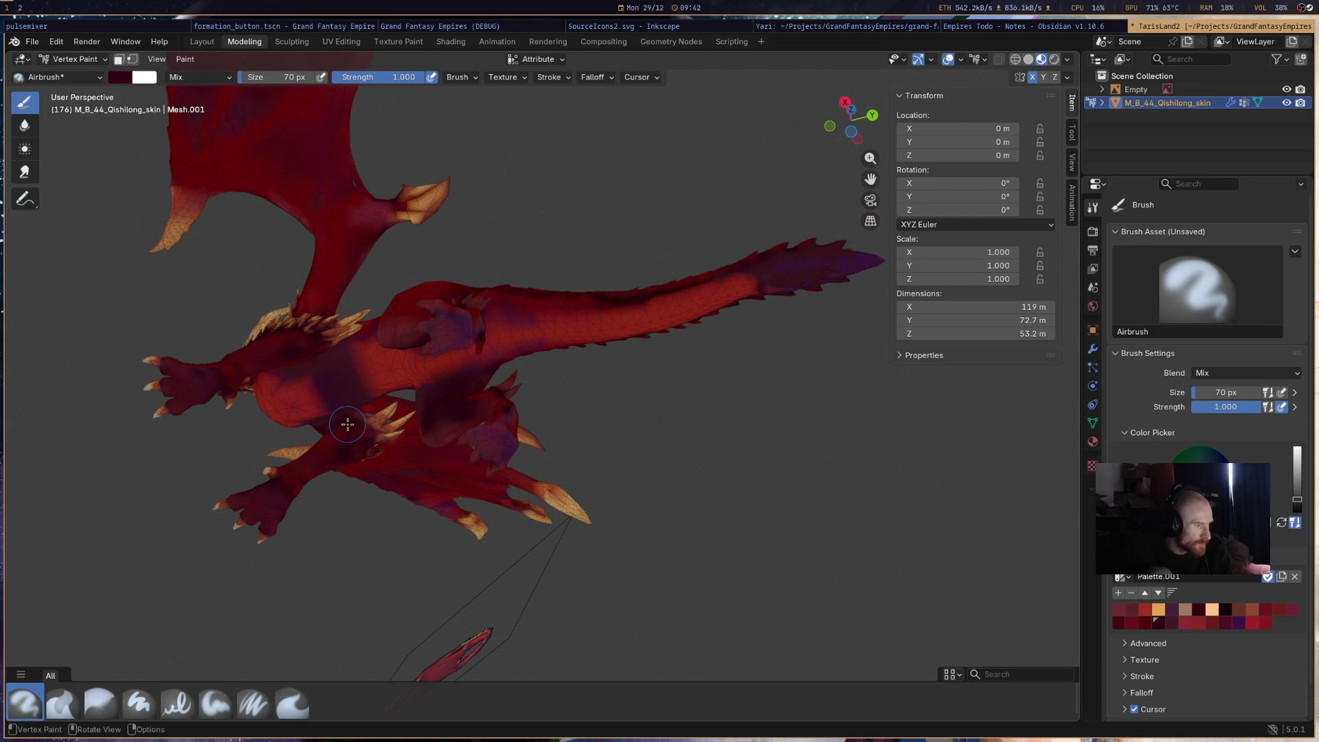
mouse_move(653, 339)
middle_down()
mouse_move(785, 444)
mouse_move(601, 399)
mouse_move(608, 334)
mouse_move(586, 331)
middle_up()
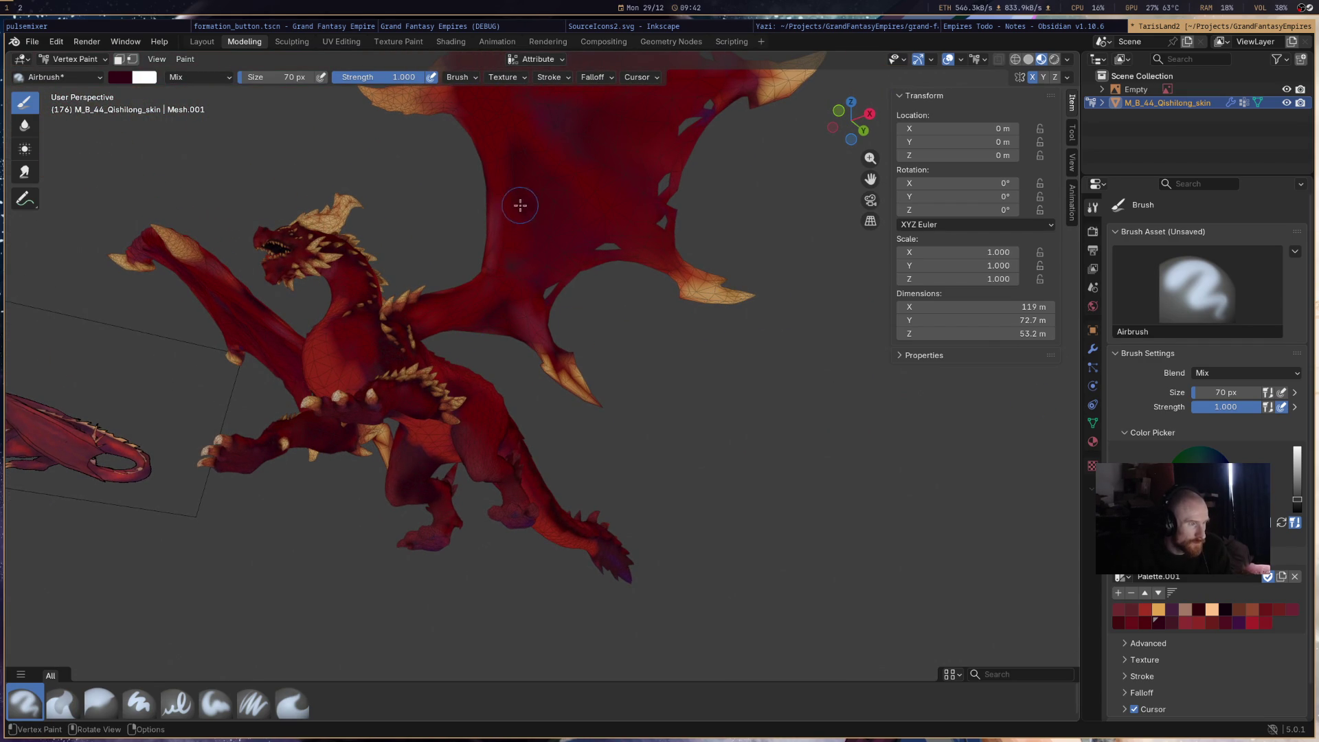
scroll(597, 213, up, 3)
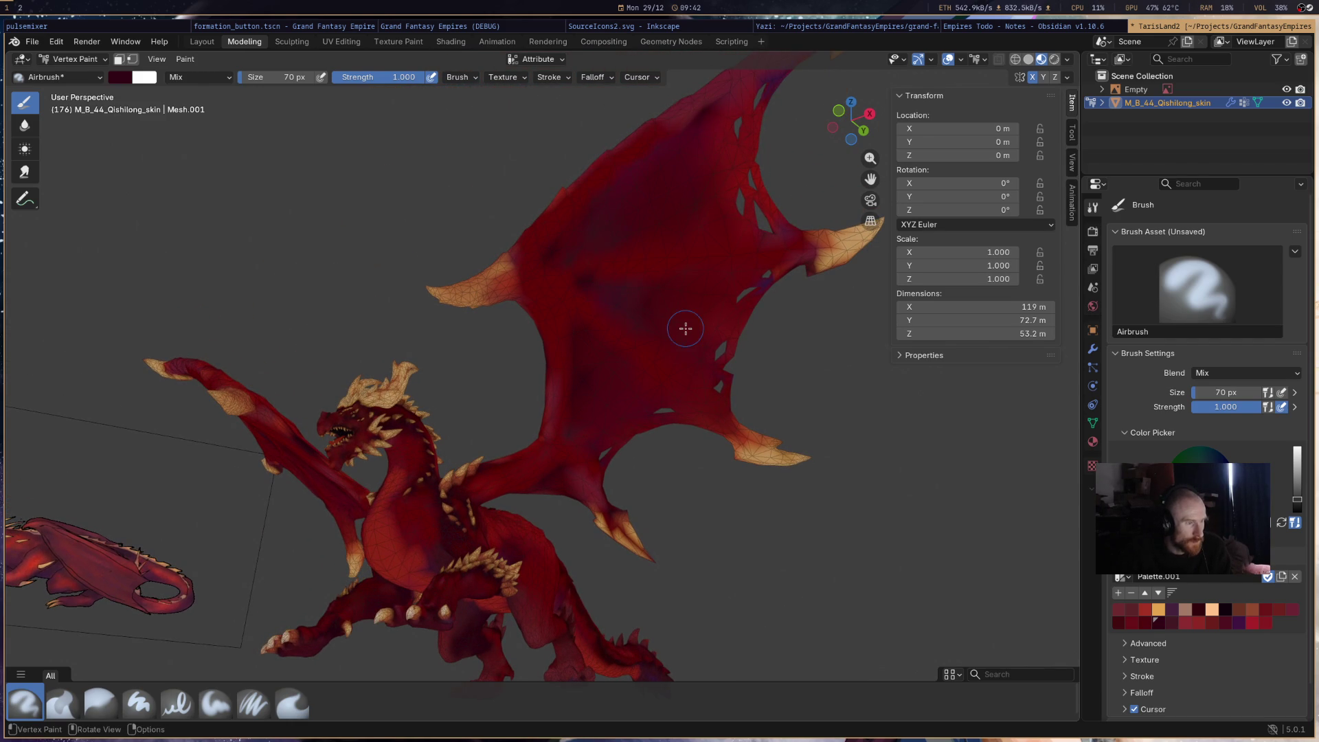
mouse_move(750, 312)
middle_down()
mouse_move(730, 406)
mouse_move(598, 391)
mouse_move(665, 384)
mouse_move(610, 411)
middle_up()
scroll(612, 411, down, 5)
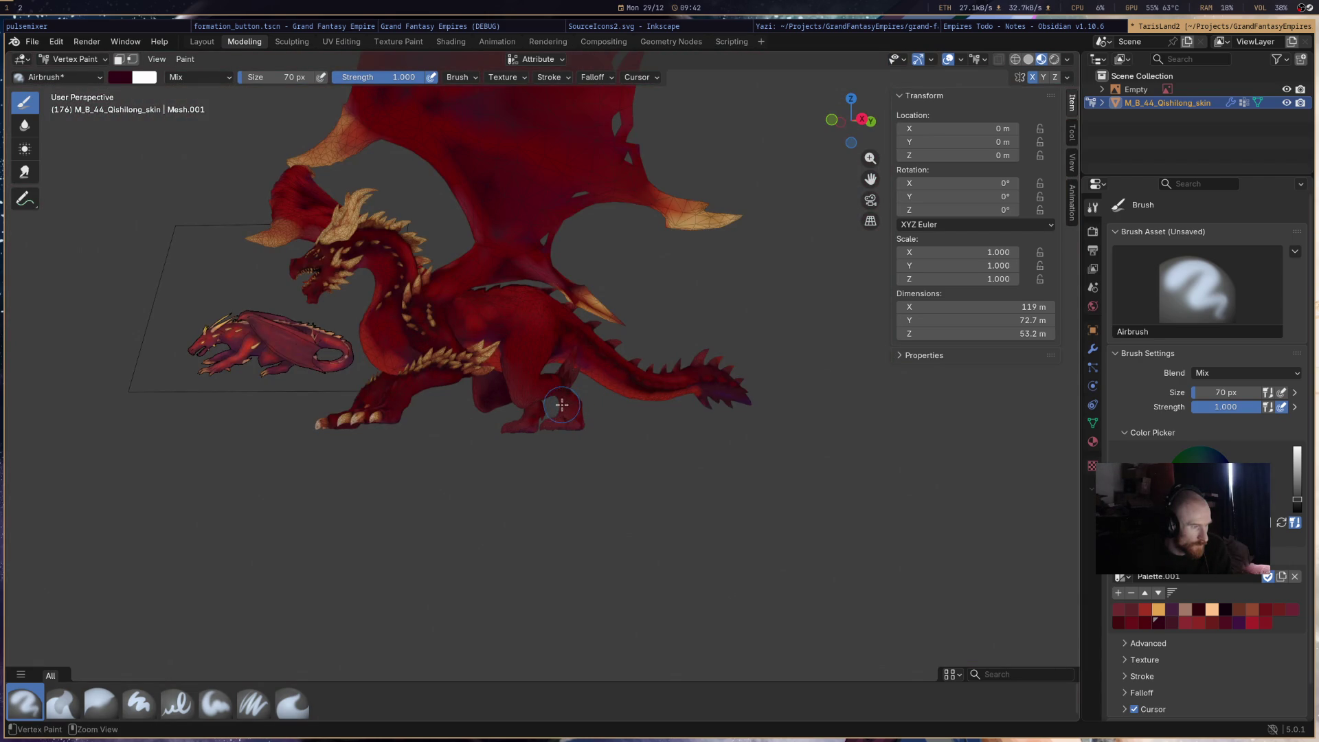
scroll(562, 406, up, 5)
shift+scroll(627, 386, down, 2)
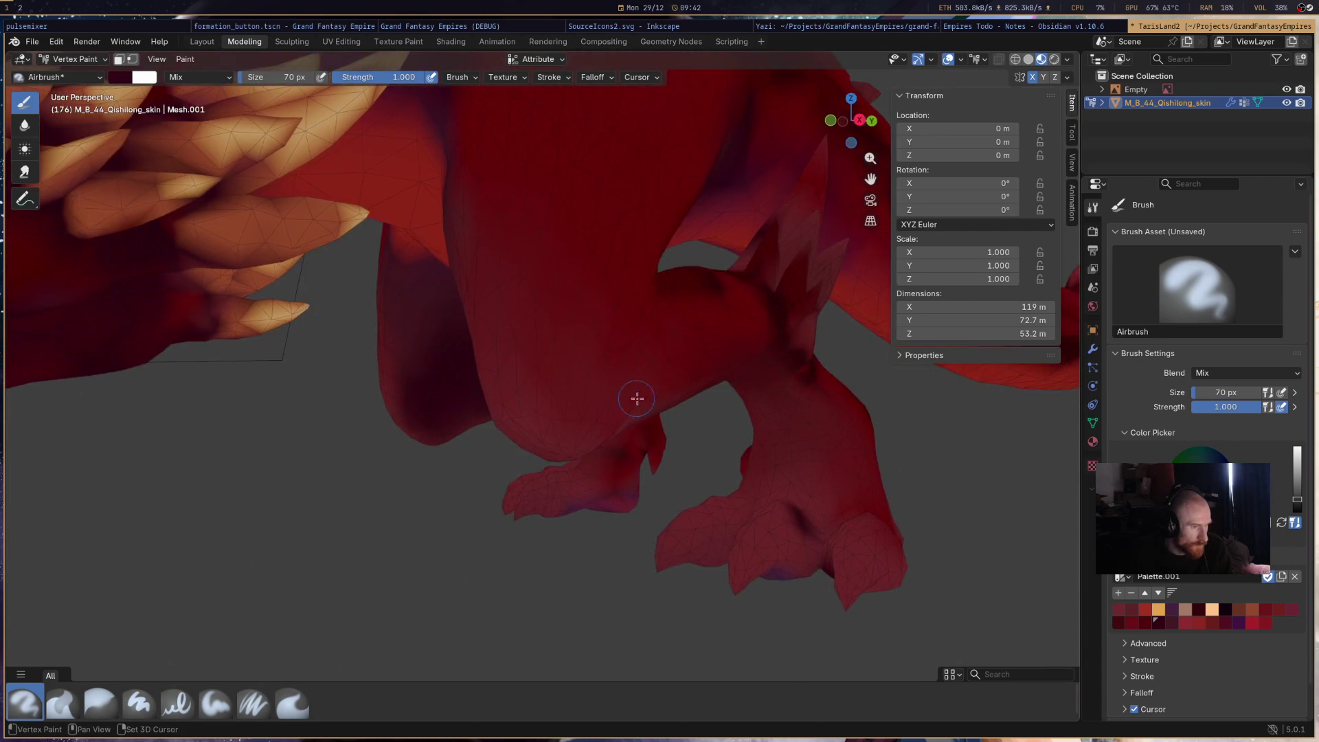
shift+scroll(619, 399, down, 3)
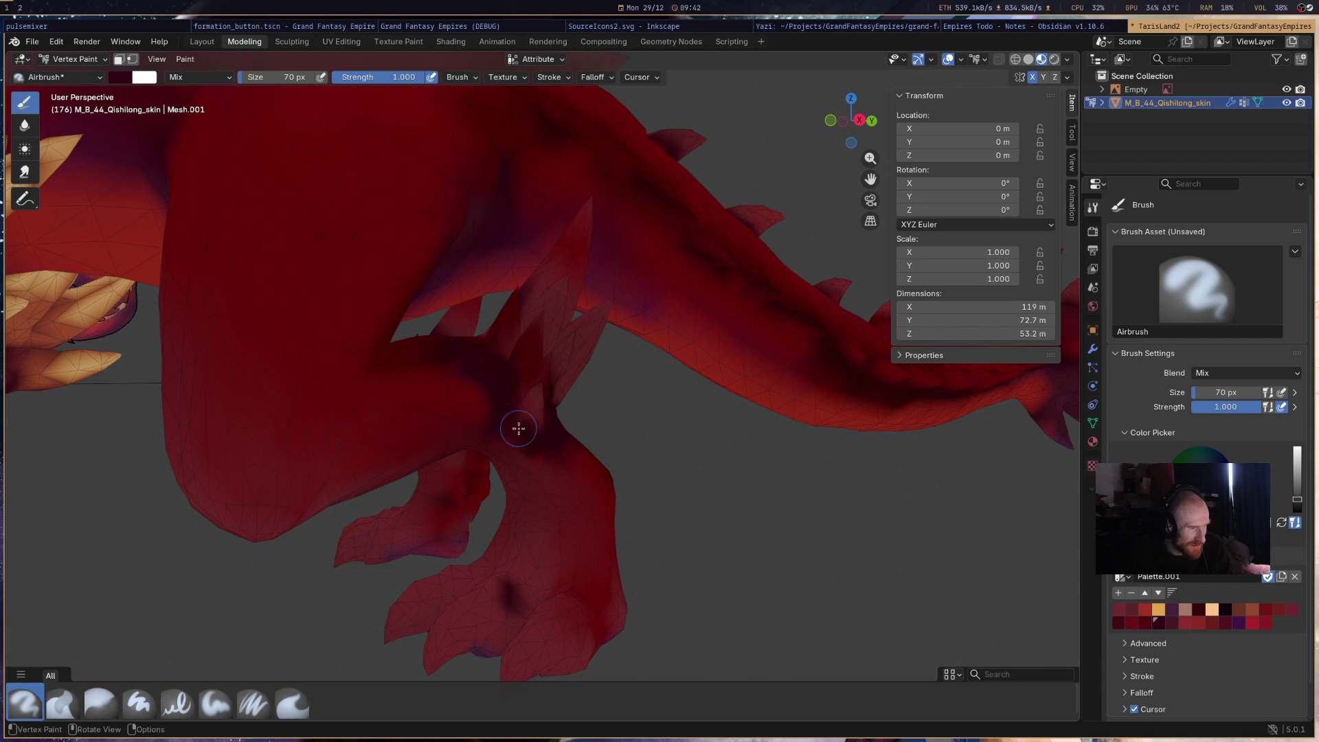
mouse_move(672, 364)
middle_down()
mouse_move(533, 333)
mouse_move(432, 350)
mouse_move(423, 327)
mouse_move(403, 326)
middle_up()
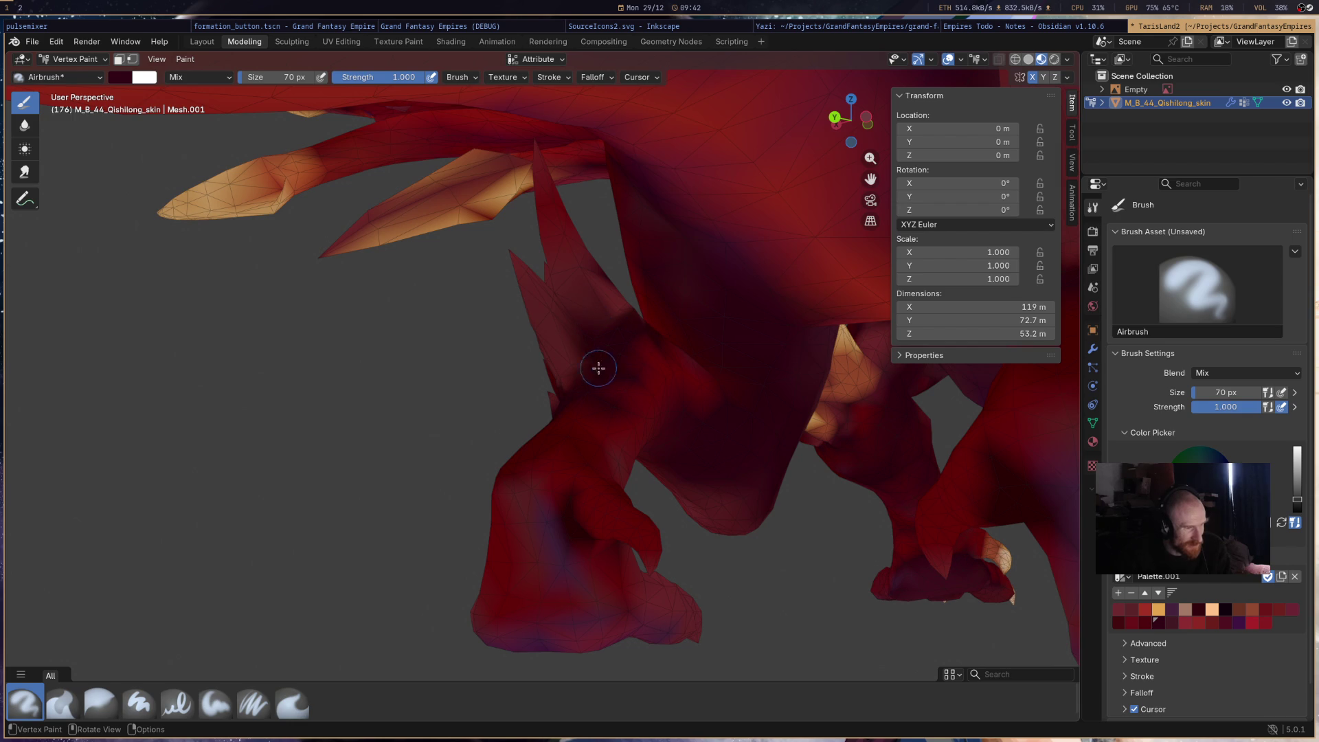
mouse_move(756, 297)
middle_down()
mouse_move(748, 315)
mouse_move(853, 333)
mouse_move(695, 357)
mouse_move(630, 309)
mouse_move(557, 303)
mouse_move(473, 327)
middle_up()
scroll(473, 327, down, 6)
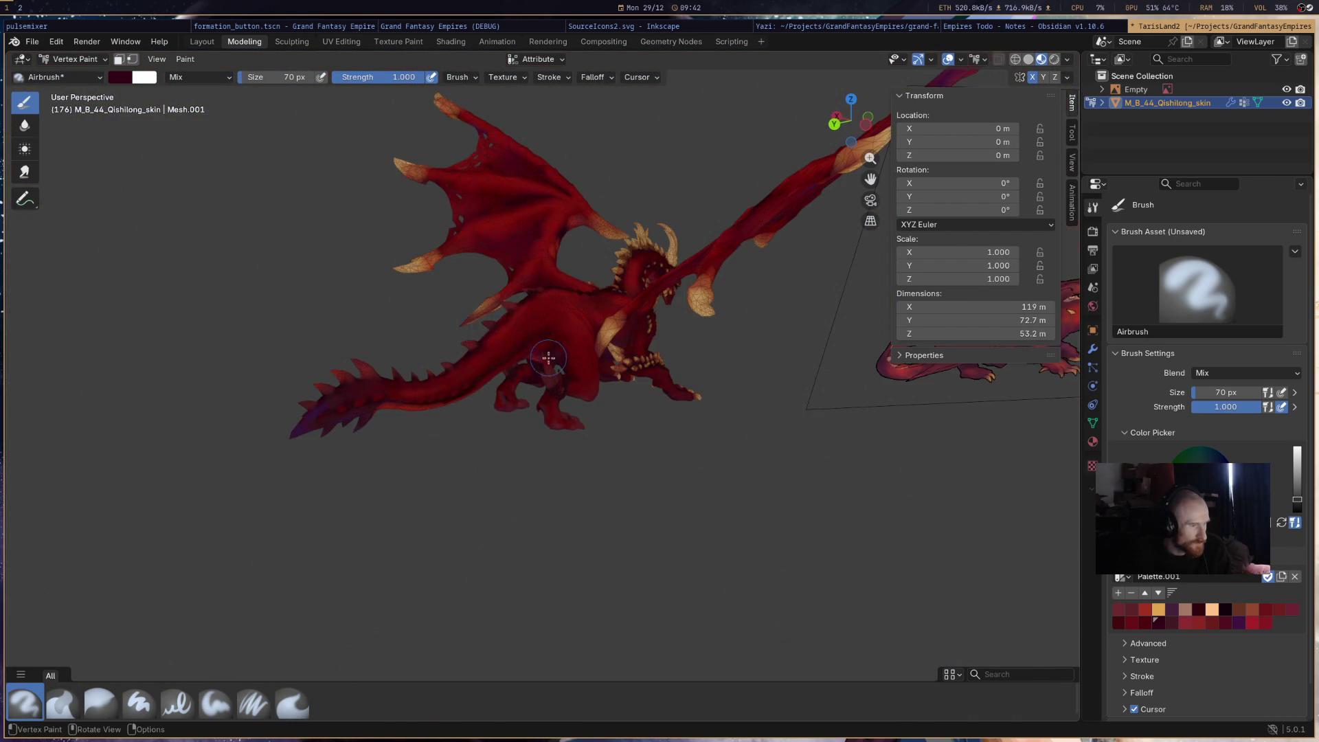
scroll(542, 355, up, 5)
mouse_move(598, 385)
middle_down()
mouse_move(721, 362)
mouse_move(673, 350)
middle_up()
- Open Blender's Preferences at the Navigation section via the Edit menu
click(31, 41)
mouse_move(77, 308)
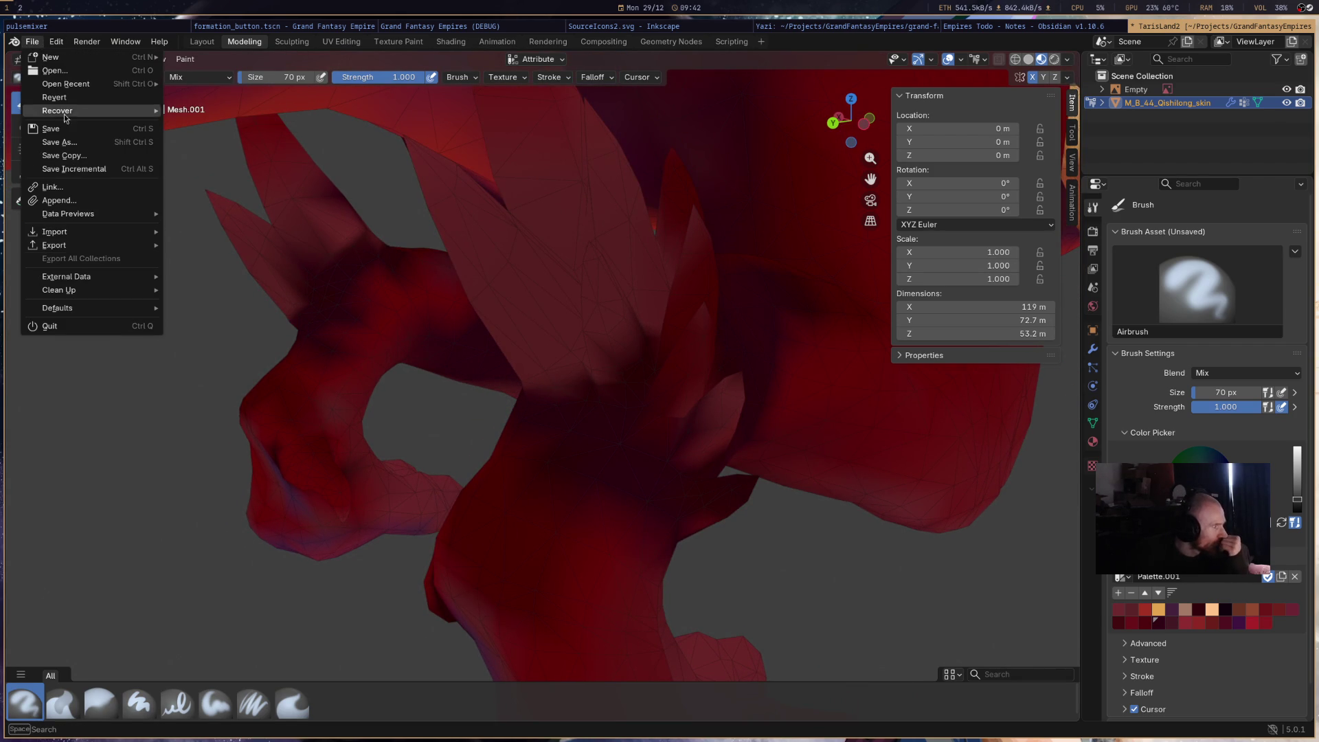
key(Escape)
click(57, 42)
click(110, 215)
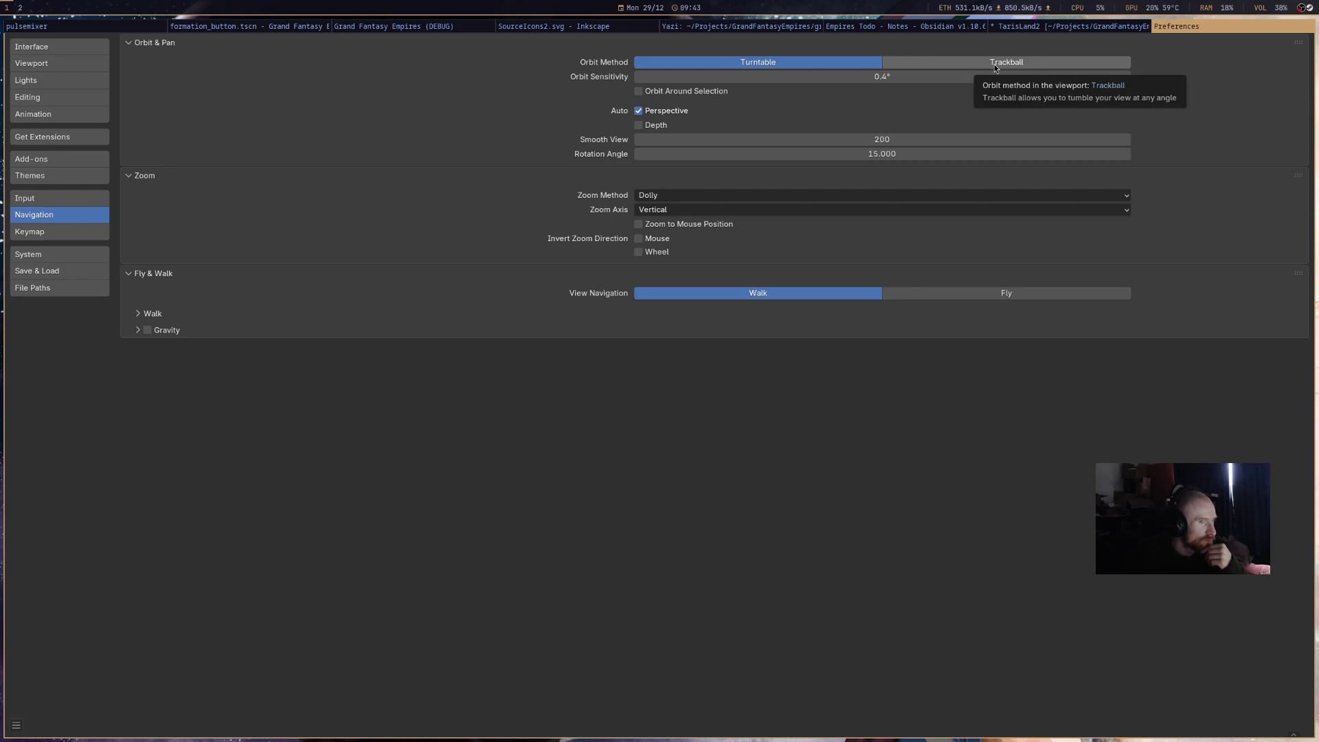
- Orbit and zoom the viewport until the dragon is back in close view
middle_click(1170, 33)
middle_drag(677, 292, 628, 288)
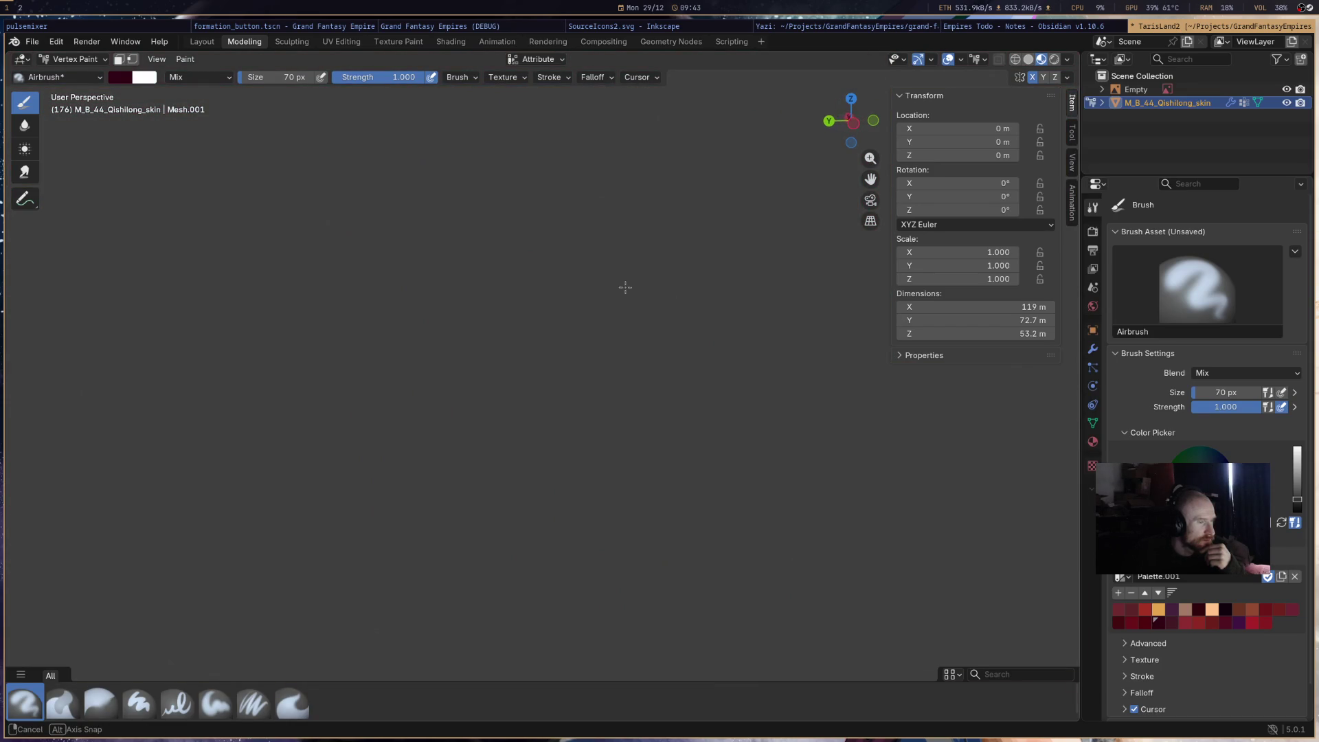
mouse_move(412, 261)
middle_down()
mouse_move(494, 303)
mouse_move(385, 388)
mouse_move(303, 341)
mouse_move(410, 335)
mouse_move(377, 339)
middle_up()
scroll(565, 322, up, 3)
scroll(565, 323, up, 5)
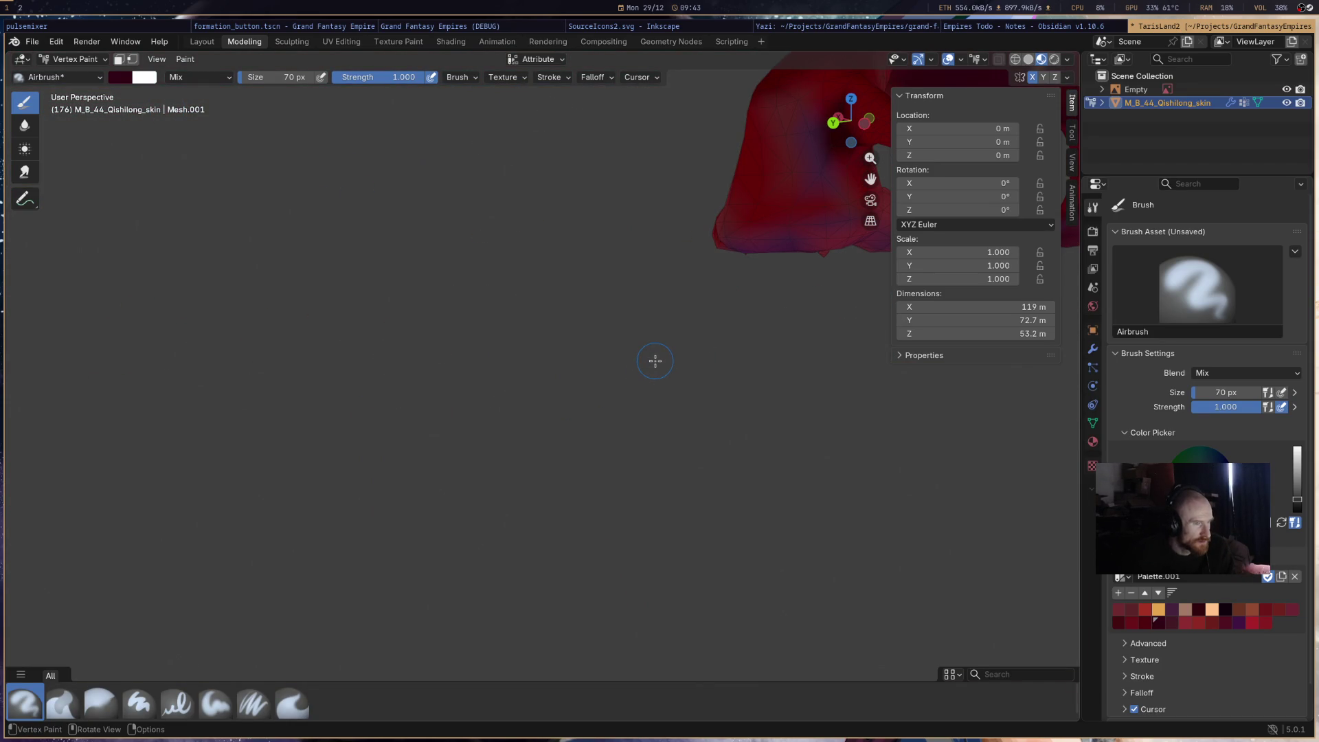
scroll(646, 364, down, 8)
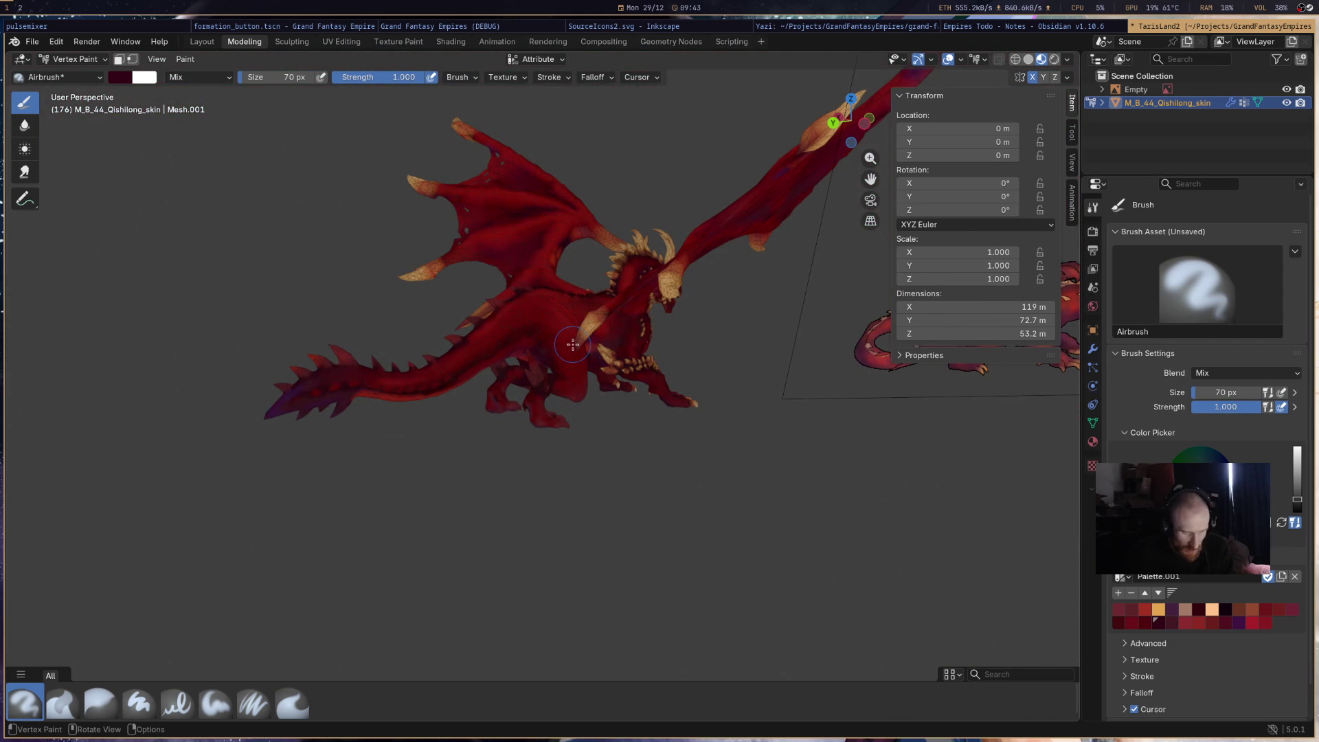
mouse_move(573, 344)
ctrl+middle_down()
mouse_move(576, 385)
mouse_move(589, 343)
mouse_move(595, 369)
mouse_move(646, 378)
mouse_move(618, 364)
ctrl+middle_up()
scroll(599, 369, up, 5)
scroll(599, 369, down, 5)
- Set Orbit Method to Trackball in Navigation preferences, close them, and test orbiting
click(56, 41)
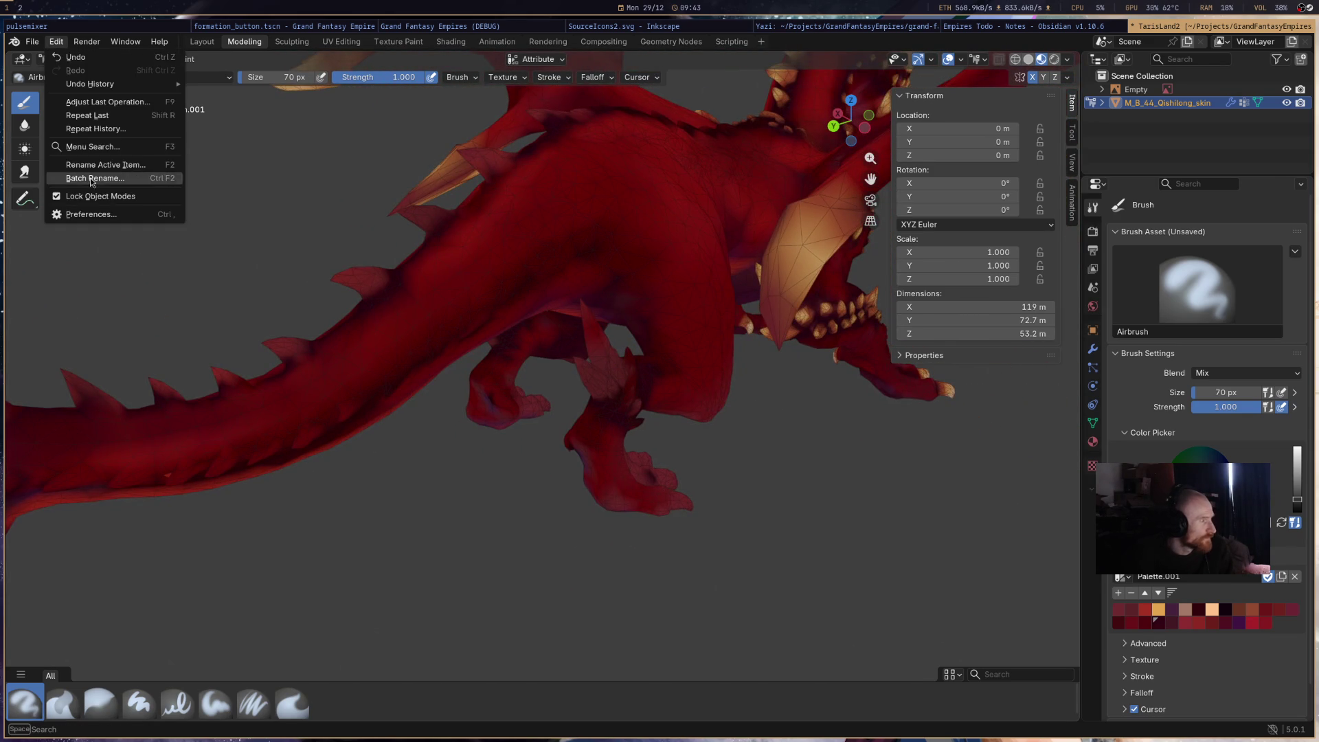
click(92, 214)
click(982, 63)
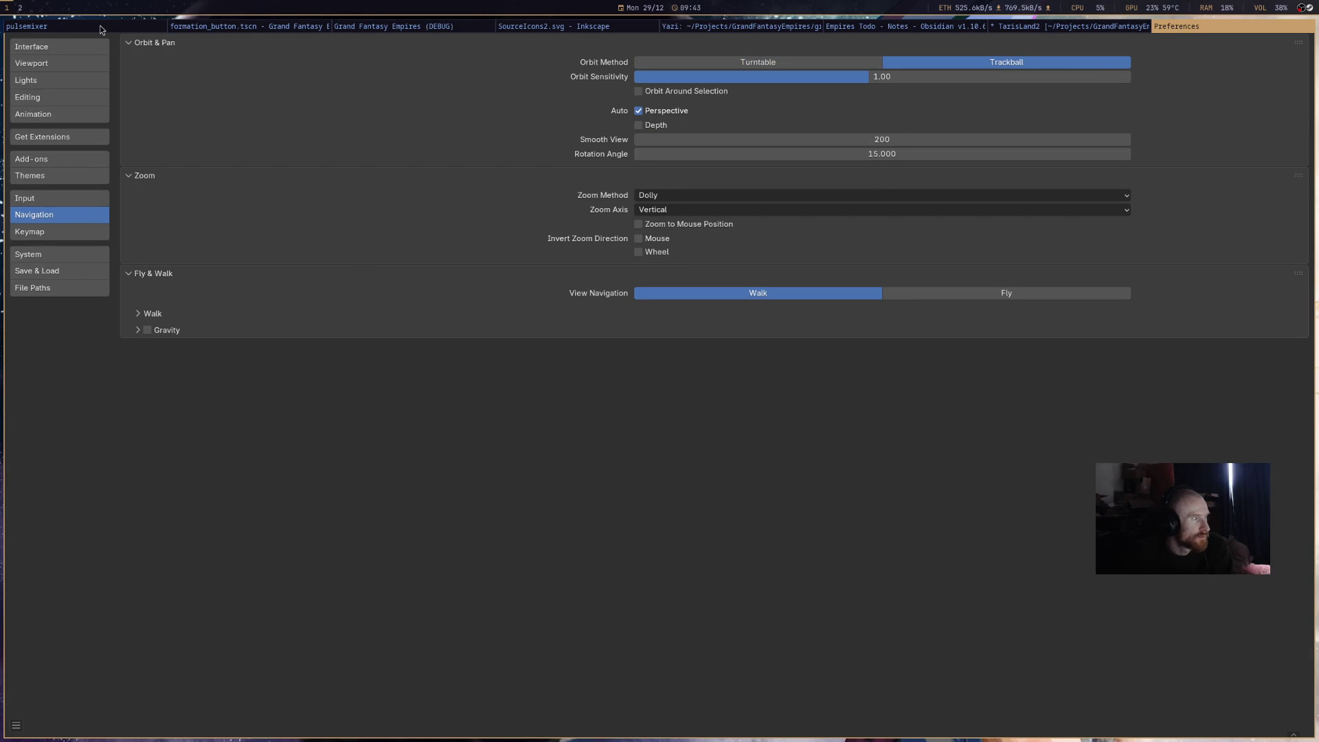
key(super+shift+q)
mouse_move(715, 289)
middle_down()
mouse_move(691, 303)
mouse_move(718, 281)
mouse_move(715, 466)
mouse_move(603, 362)
mouse_move(607, 400)
mouse_move(756, 347)
mouse_move(609, 433)
mouse_move(627, 502)
middle_up()
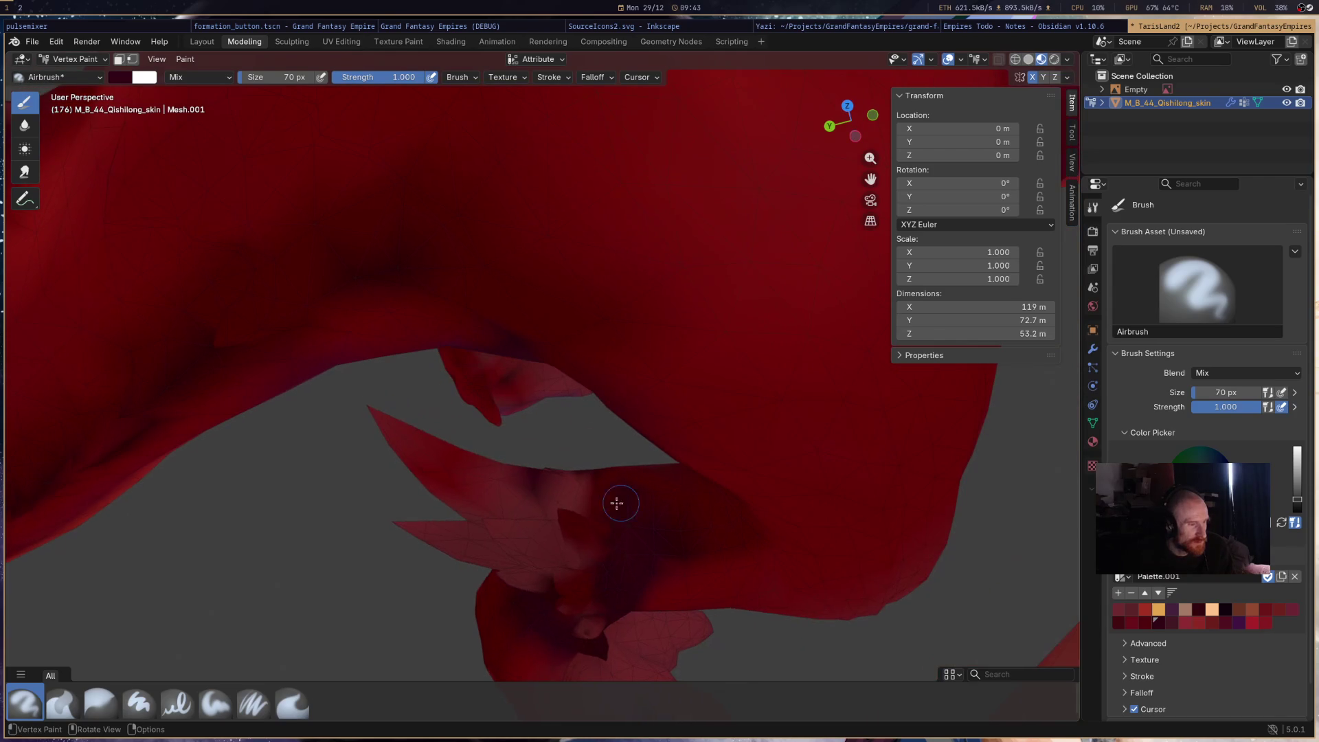
- Pick a darker red palette swatch and darken the dragon's flank
mouse_move(604, 457)
middle_down()
mouse_move(969, 441)
mouse_move(995, 486)
mouse_move(954, 526)
mouse_move(707, 487)
mouse_move(736, 480)
mouse_move(568, 377)
mouse_move(500, 271)
mouse_move(613, 350)
mouse_move(683, 436)
mouse_move(536, 283)
middle_up()
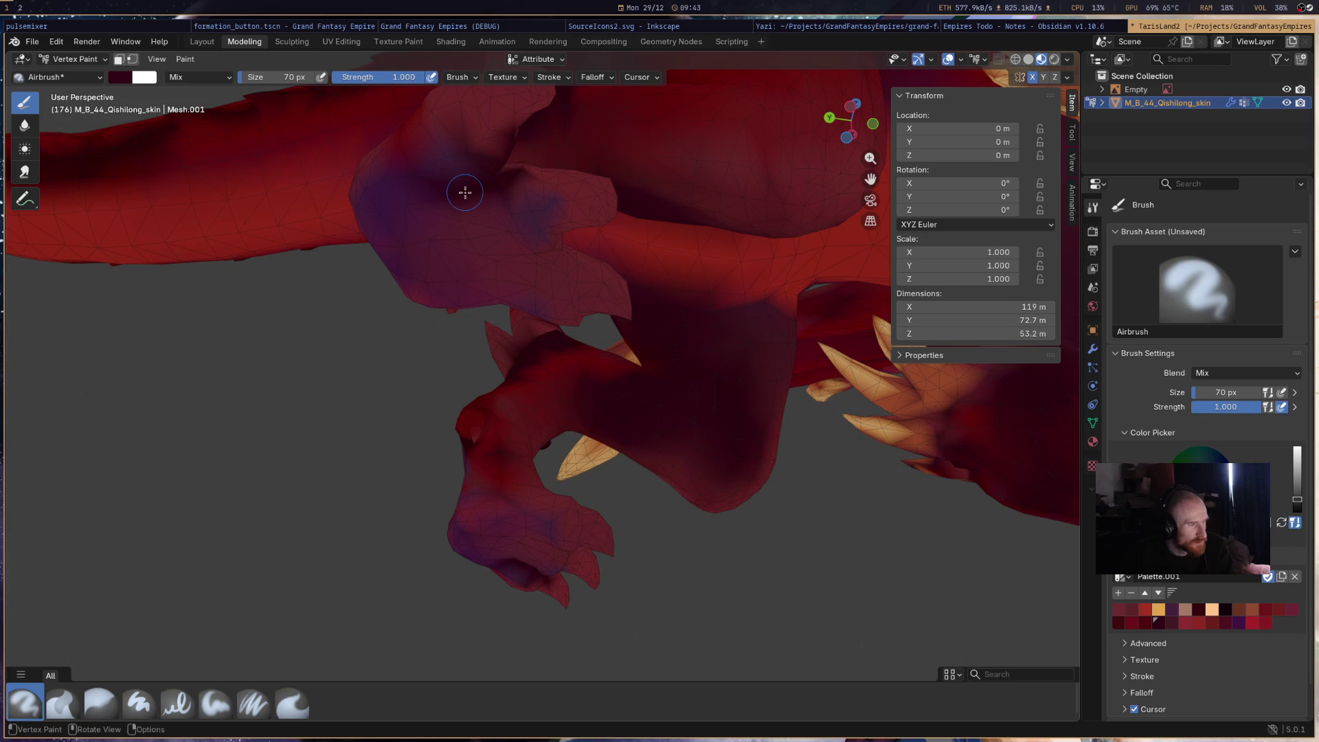
mouse_move(566, 257)
middle_down()
mouse_move(485, 315)
mouse_move(486, 403)
mouse_move(333, 500)
middle_up()
mouse_move(330, 548)
middle_down()
mouse_move(412, 486)
mouse_move(348, 525)
mouse_move(329, 494)
mouse_move(490, 489)
mouse_move(638, 451)
mouse_move(653, 344)
mouse_move(766, 276)
mouse_move(715, 420)
mouse_move(559, 331)
mouse_move(344, 621)
mouse_move(385, 550)
mouse_move(459, 530)
mouse_move(538, 435)
mouse_move(433, 433)
mouse_move(713, 403)
mouse_move(727, 348)
middle_up()
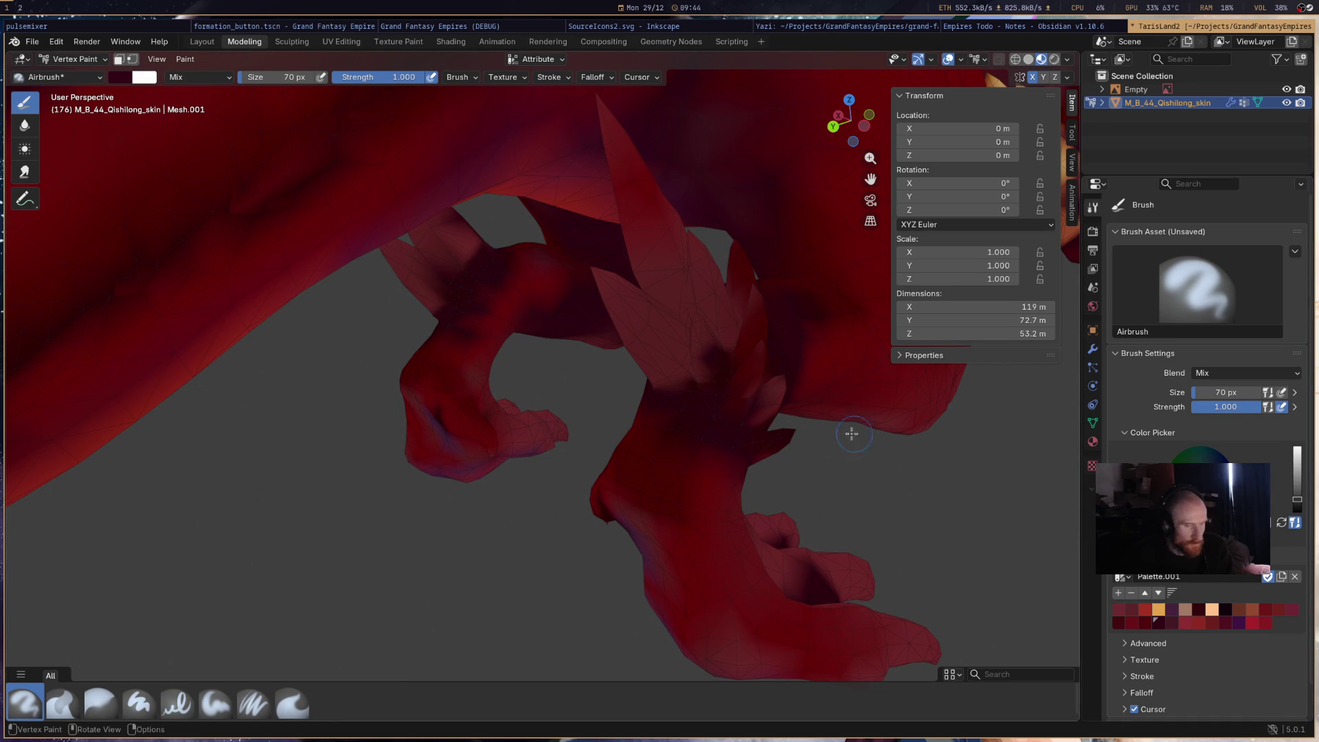
mouse_move(760, 386)
middle_down()
mouse_move(588, 344)
mouse_move(506, 361)
middle_up()
mouse_move(605, 367)
middle_down()
mouse_move(698, 374)
mouse_move(703, 359)
mouse_move(614, 388)
mouse_move(680, 389)
middle_up()
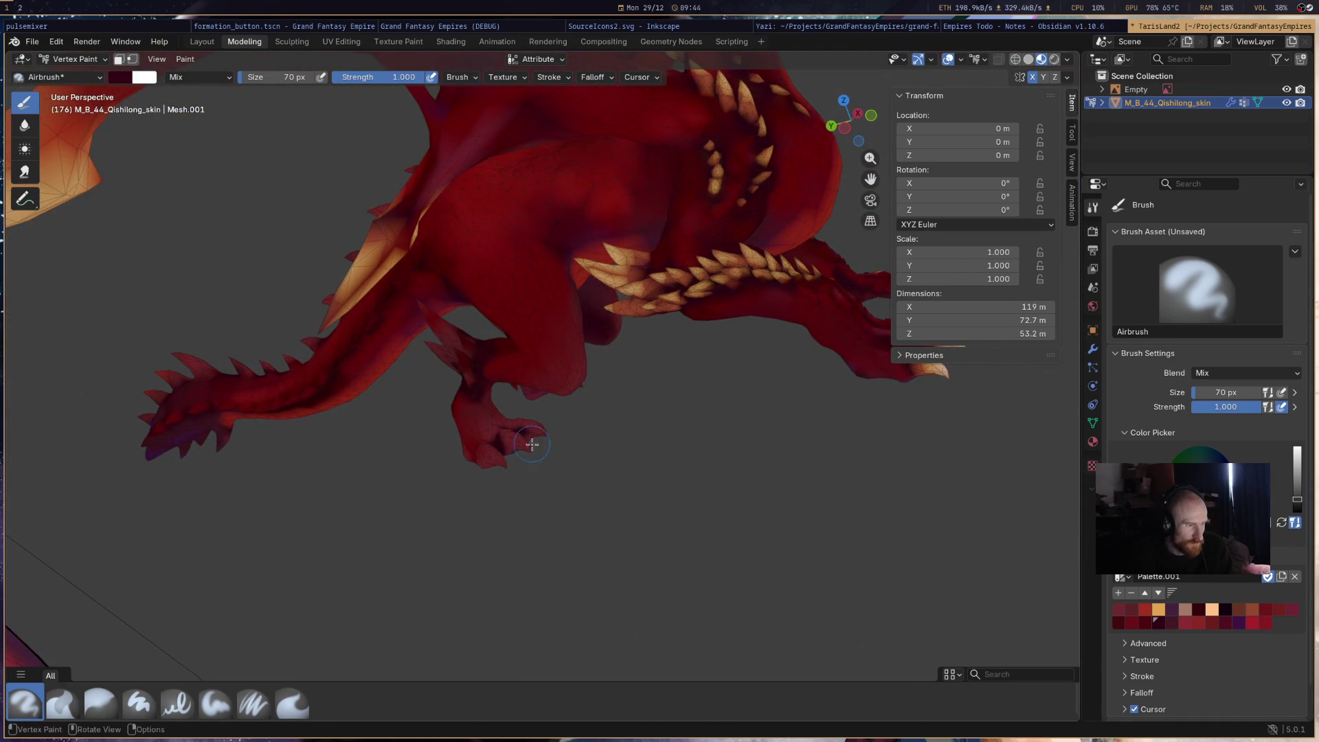
click(1143, 622)
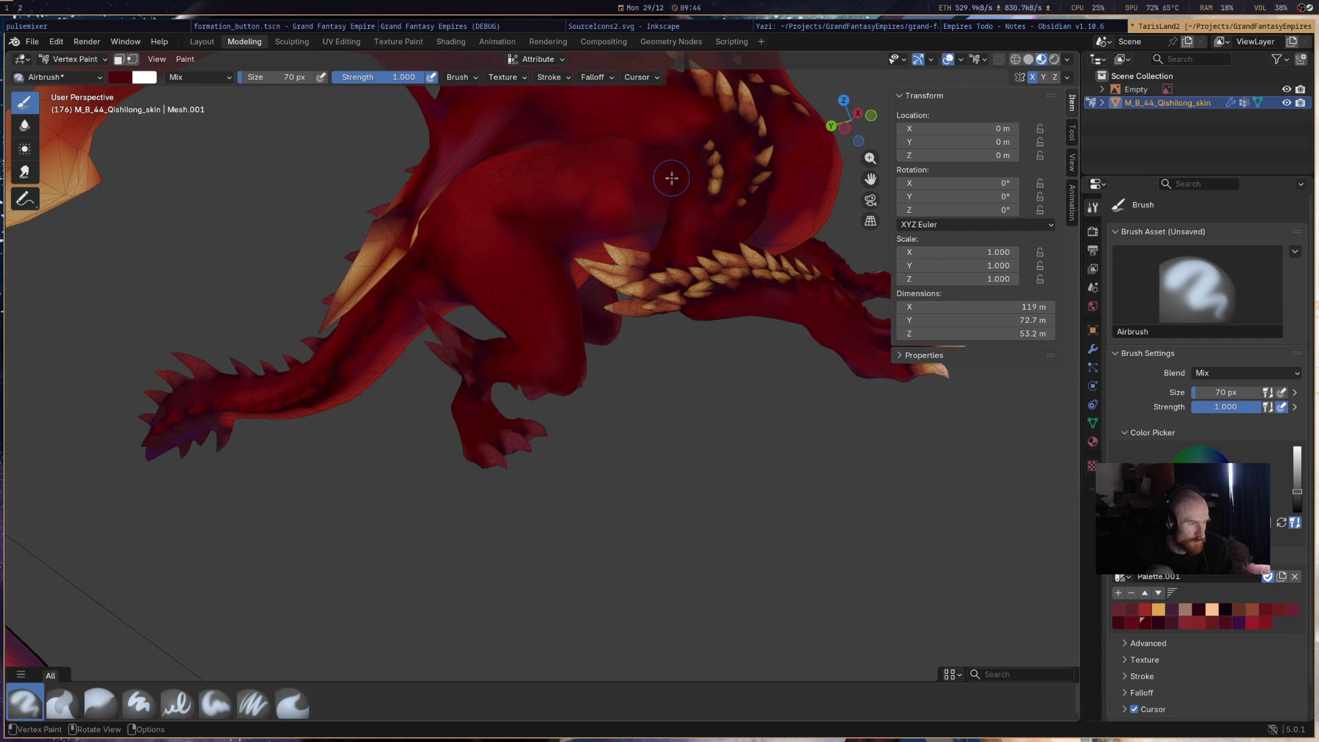
middle_drag(620, 192, 801, 194)
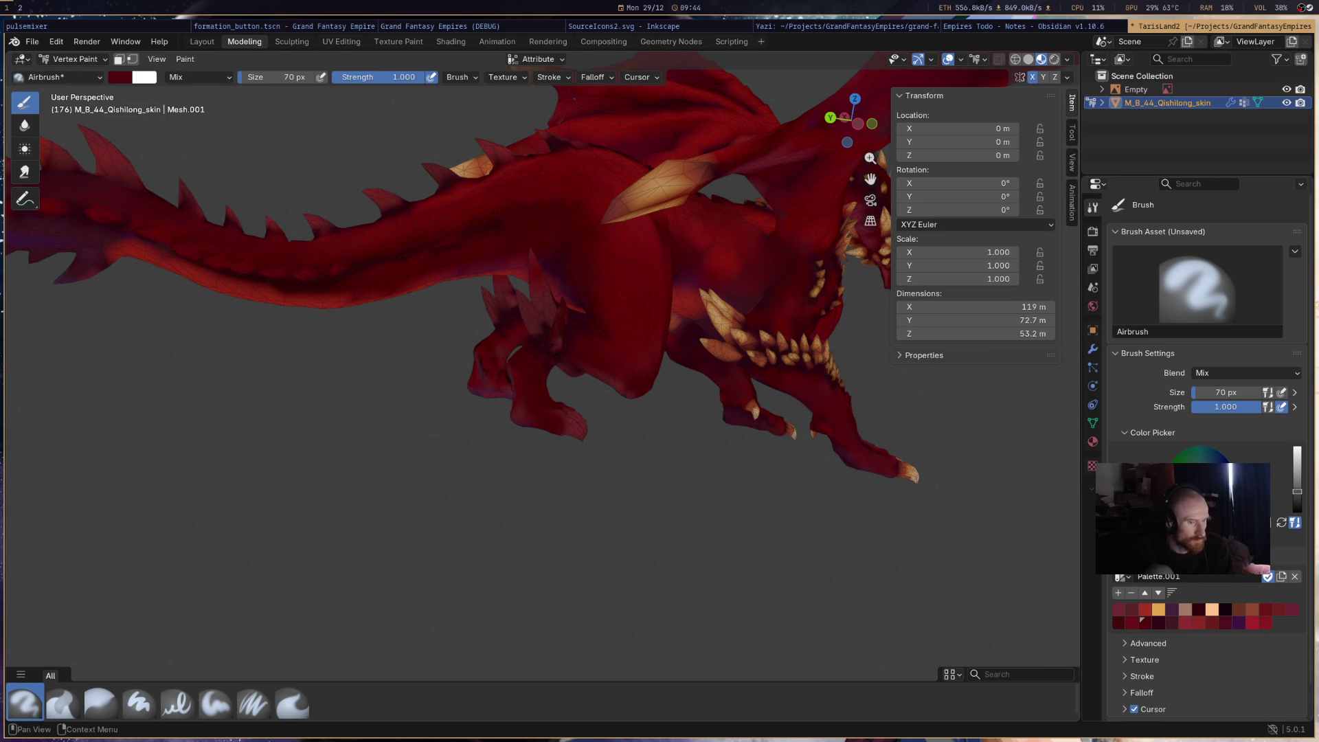
click(1160, 623)
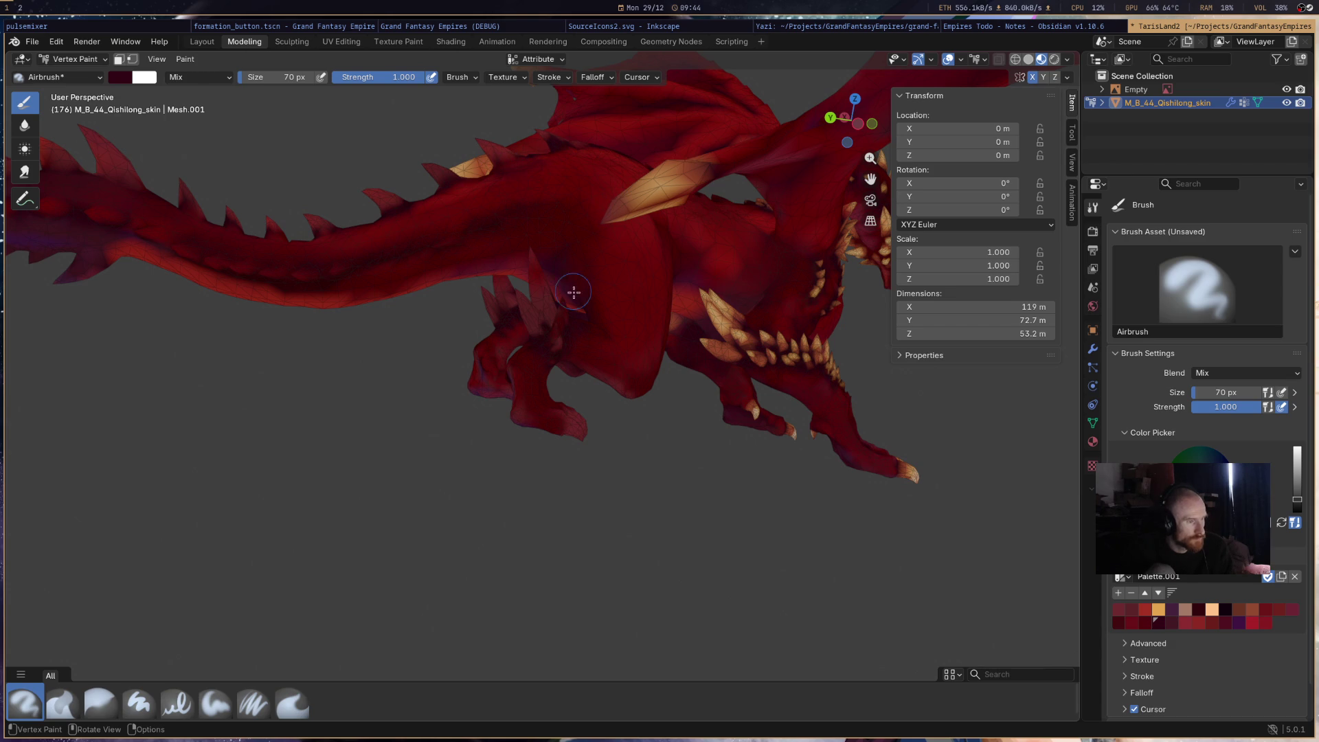
drag(504, 263, 505, 272)
- Paint the foot and foreleg joint a solid dark red
mouse_move(533, 357)
middle_down()
mouse_move(549, 358)
mouse_move(477, 373)
mouse_move(439, 349)
middle_up()
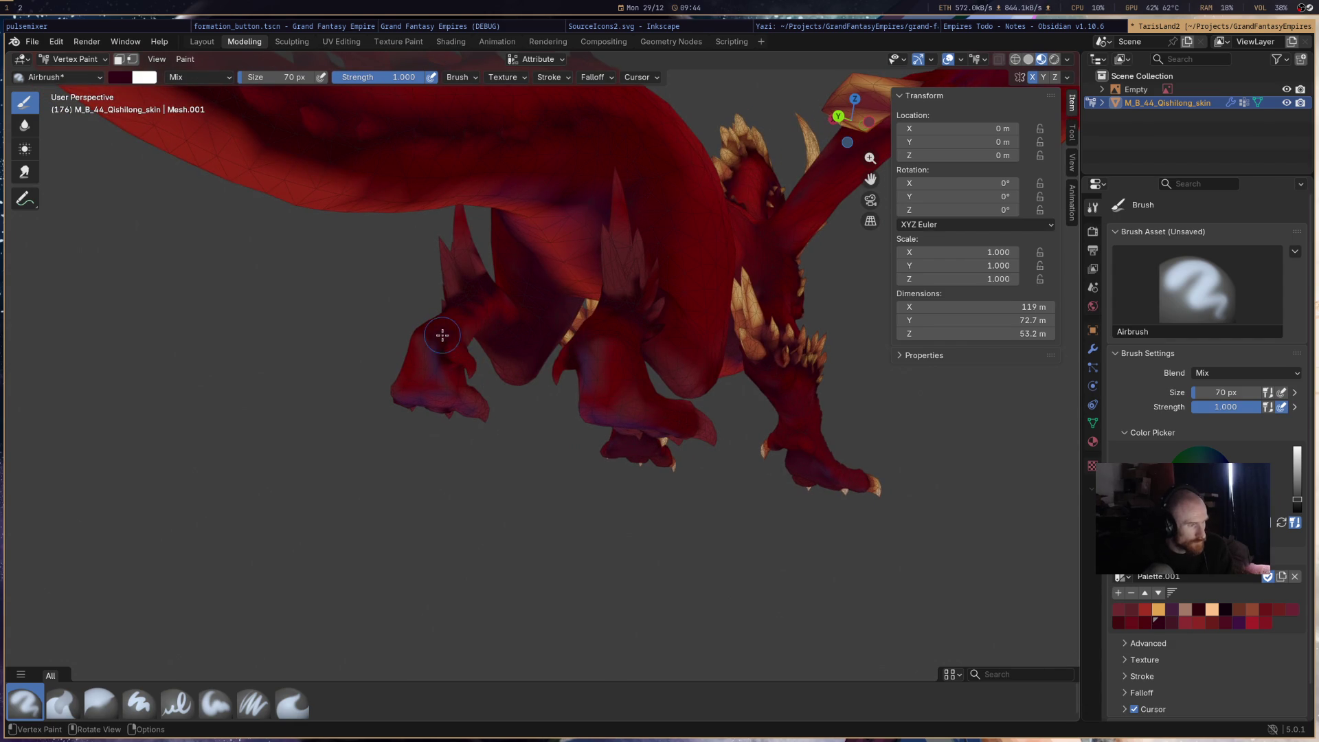
drag(454, 402, 446, 402)
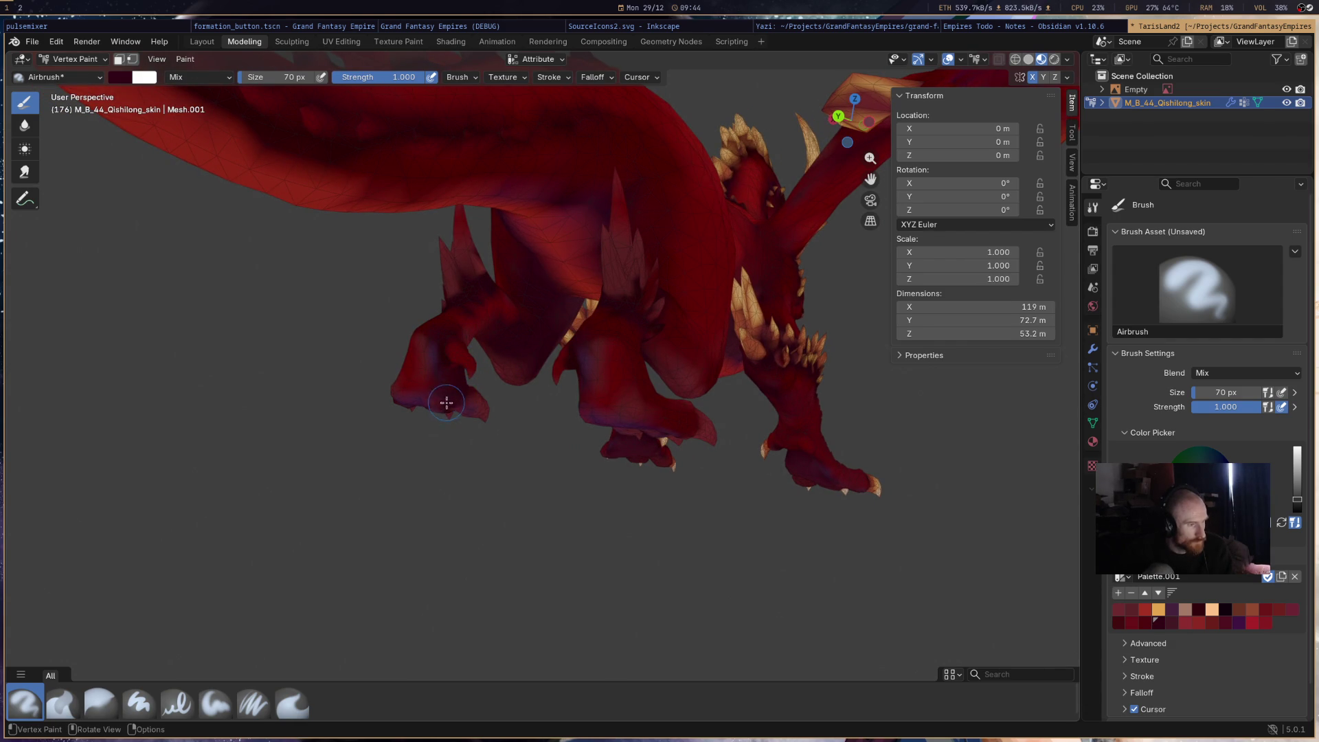
click(1139, 626)
mouse_move(462, 384)
mouse_down()
mouse_move(435, 344)
mouse_move(401, 382)
mouse_up()
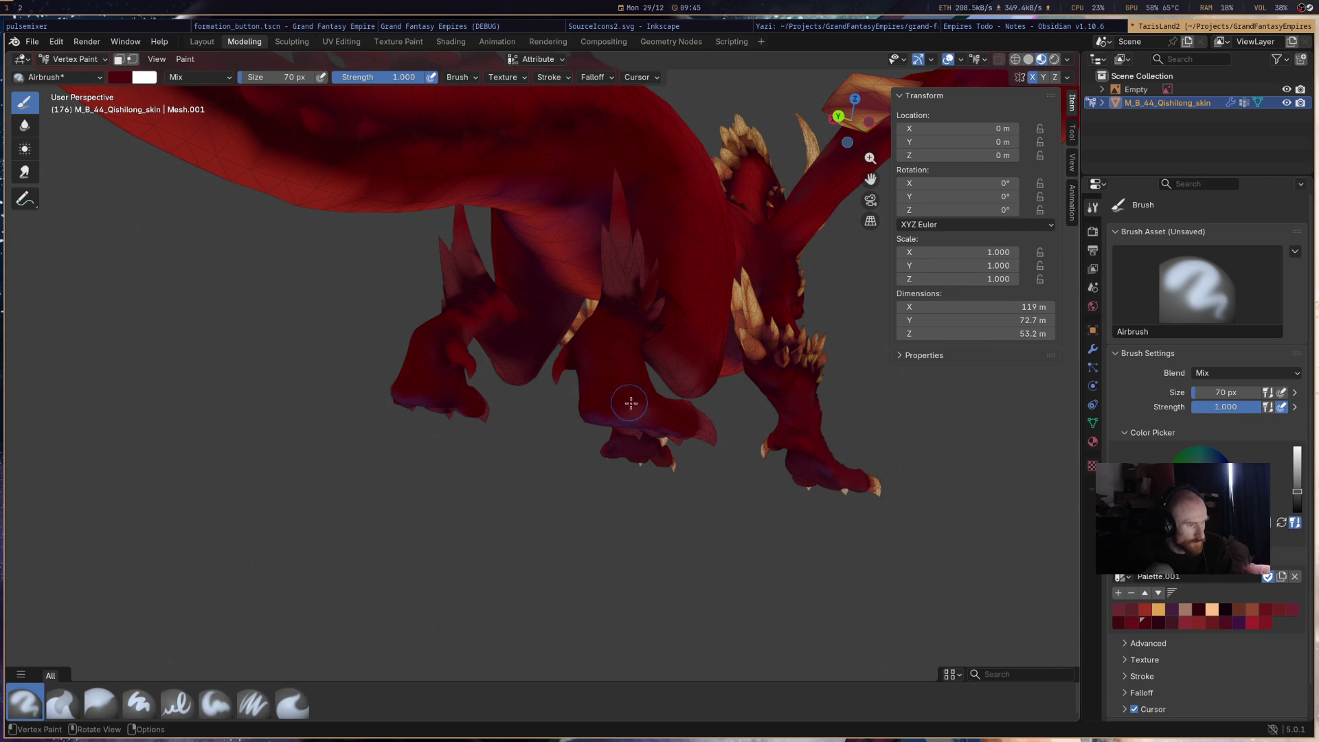
mouse_move(674, 419)
middle_down()
mouse_move(686, 399)
mouse_move(412, 416)
middle_up()
key(s)
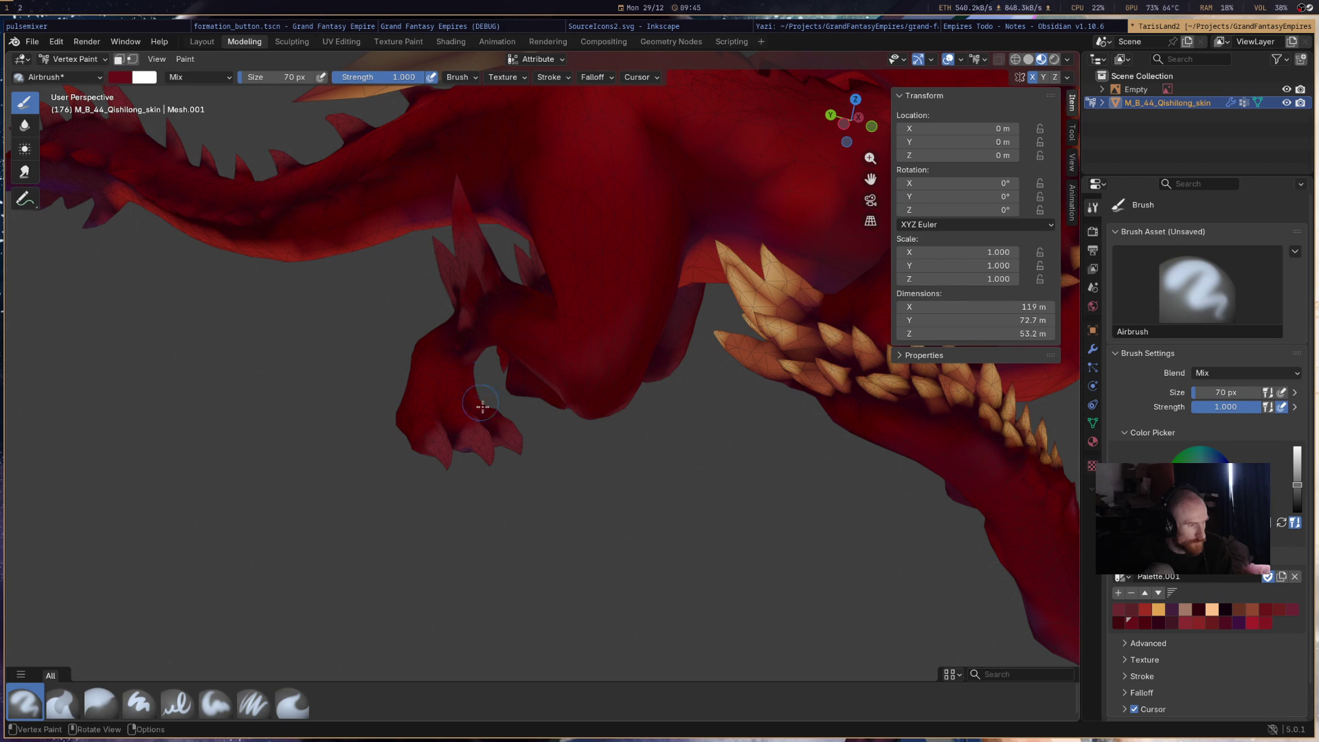
drag(493, 318, 470, 341)
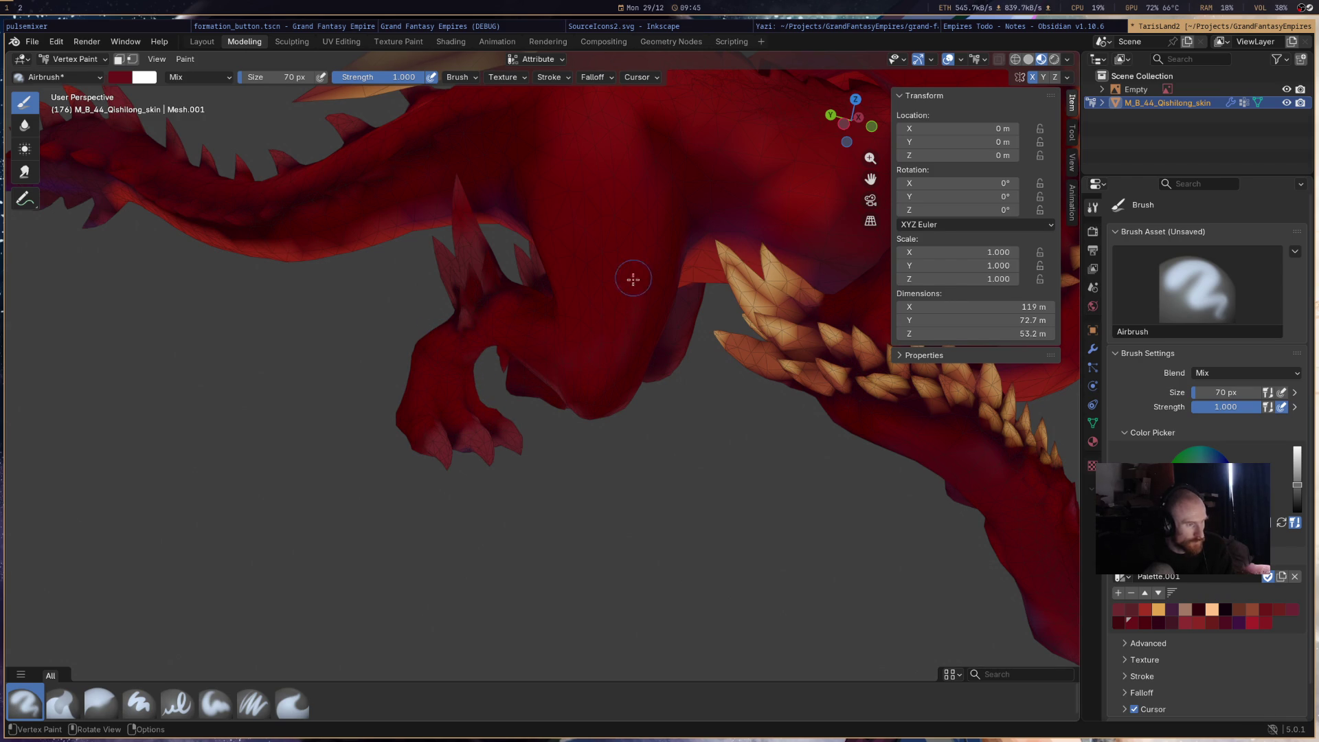
- Airbrush the upper foreleg and chest an even bright red
middle_drag(787, 265, 913, 364)
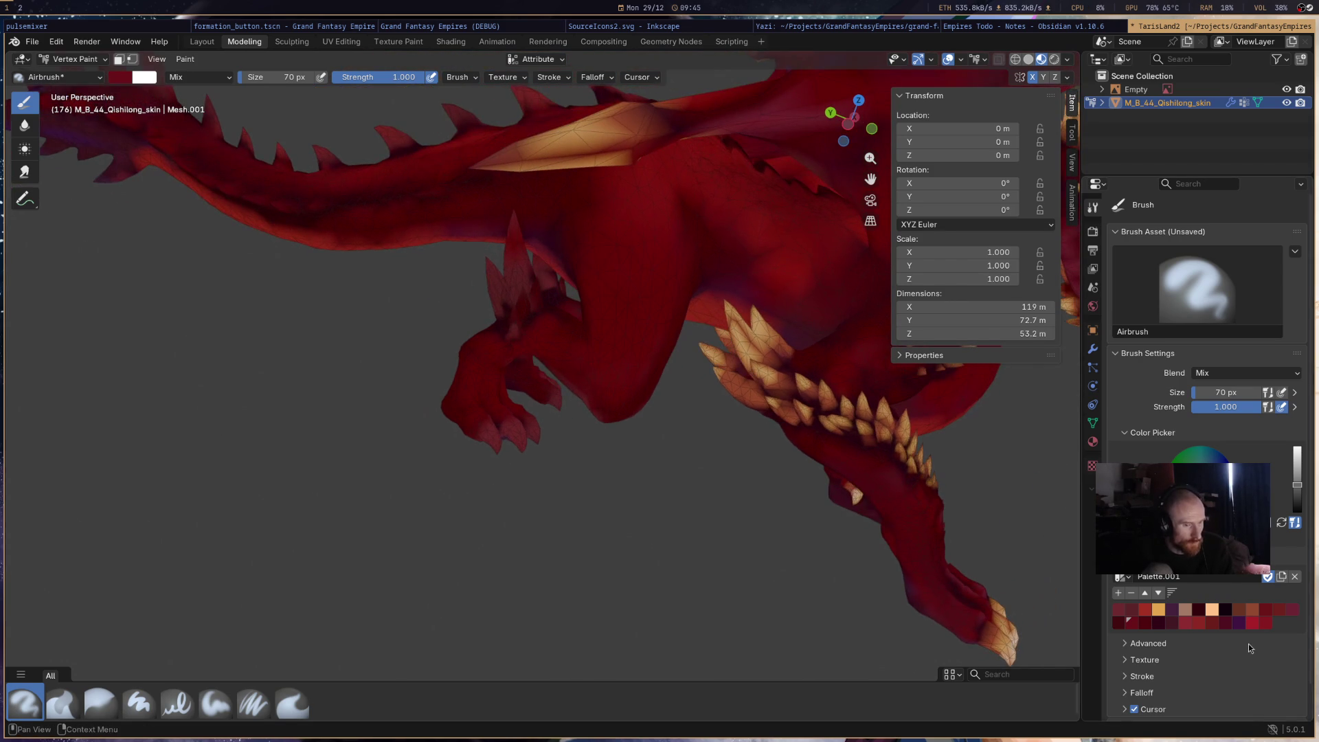
click(1257, 623)
mouse_move(589, 286)
mouse_down()
mouse_move(627, 286)
mouse_move(636, 208)
mouse_move(599, 374)
mouse_move(566, 350)
mouse_move(482, 398)
mouse_up()
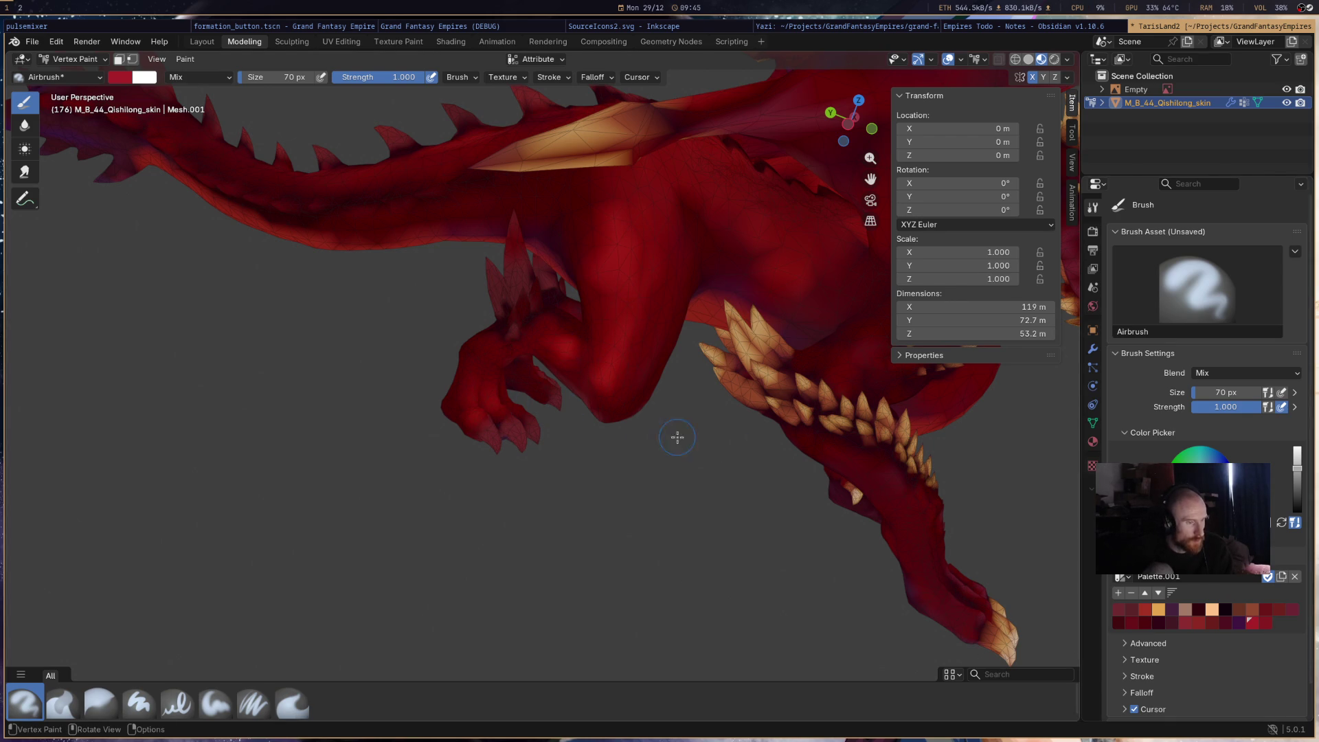
middle_drag(647, 229, 812, 365)
mouse_move(695, 236)
mouse_down()
mouse_move(686, 227)
mouse_move(749, 251)
mouse_move(693, 206)
mouse_move(715, 189)
mouse_move(622, 165)
mouse_up()
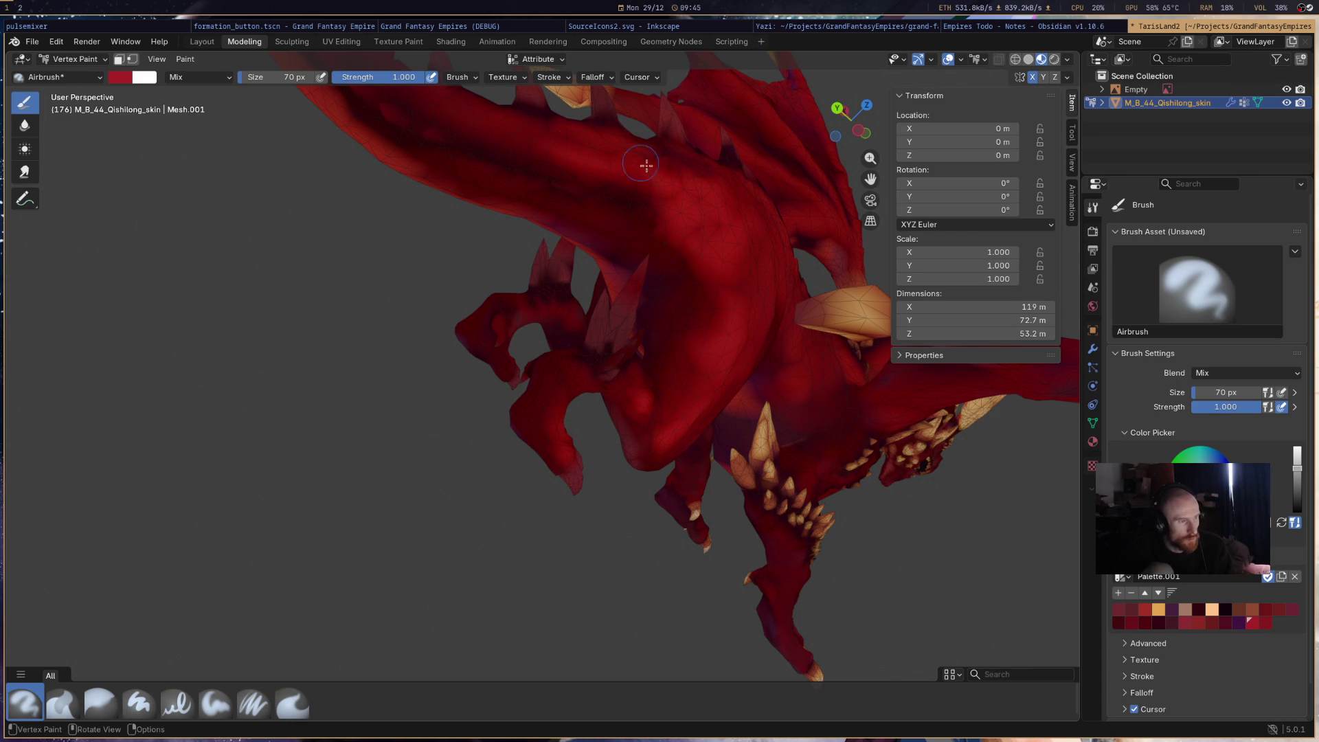
mouse_move(802, 168)
middle_down()
mouse_move(791, 271)
mouse_move(690, 209)
mouse_move(680, 325)
mouse_move(691, 278)
middle_up()
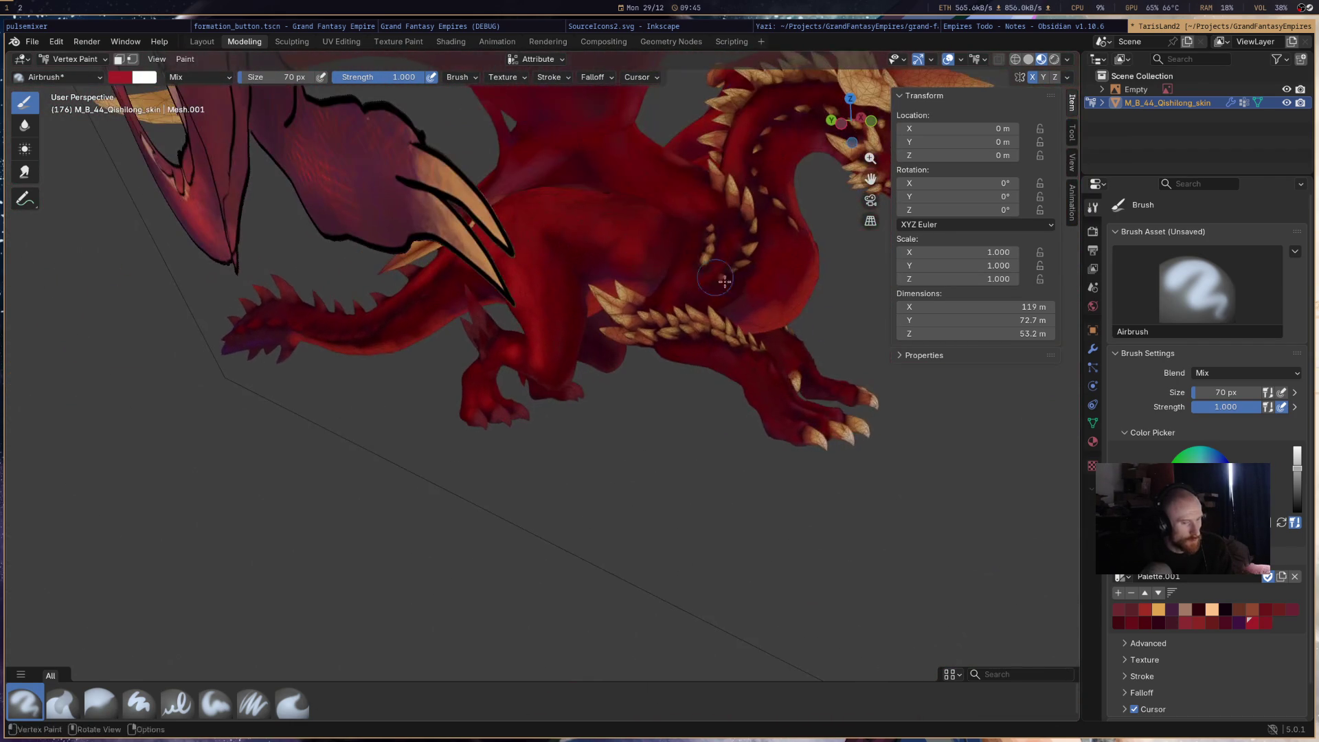
- Switch to a deeper red and darken the neck with several strokes
click(1132, 623)
mouse_move(996, 385)
middle_down()
mouse_move(921, 403)
mouse_move(845, 477)
mouse_move(666, 499)
mouse_move(629, 556)
middle_up()
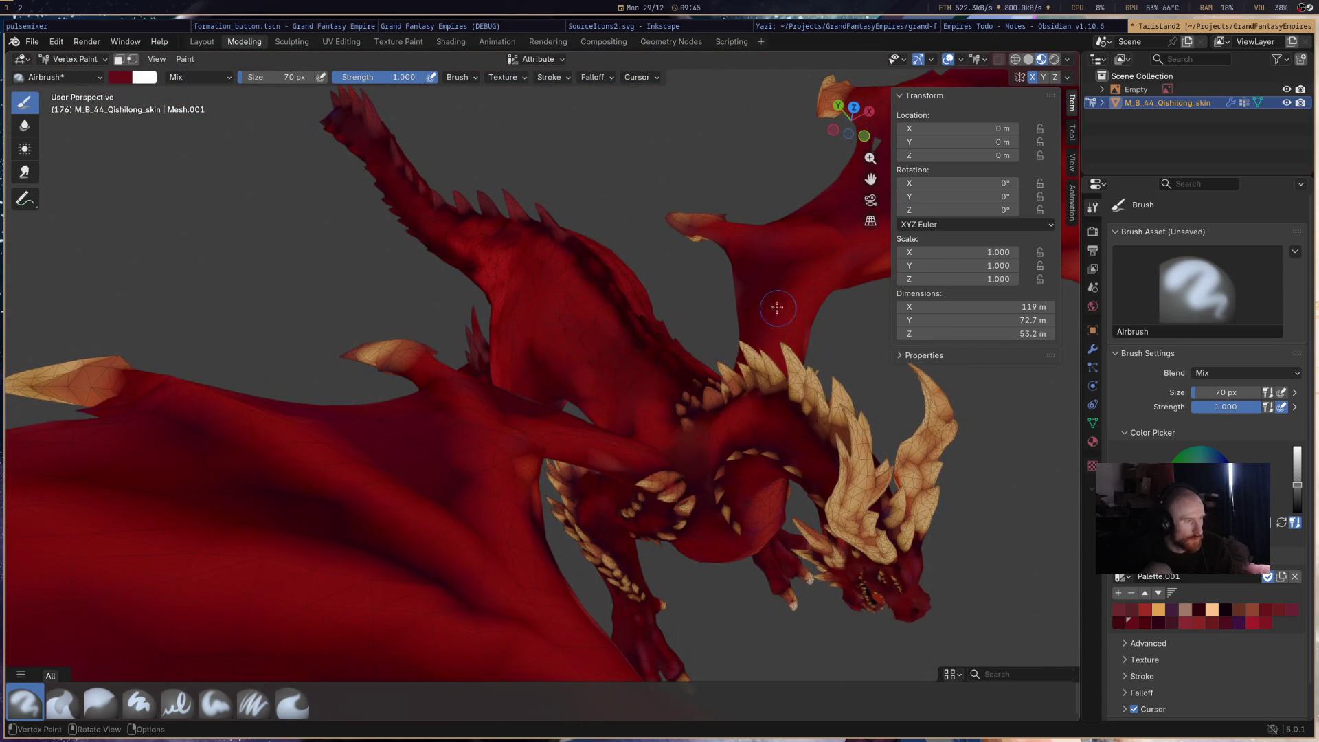
drag(514, 262, 506, 260)
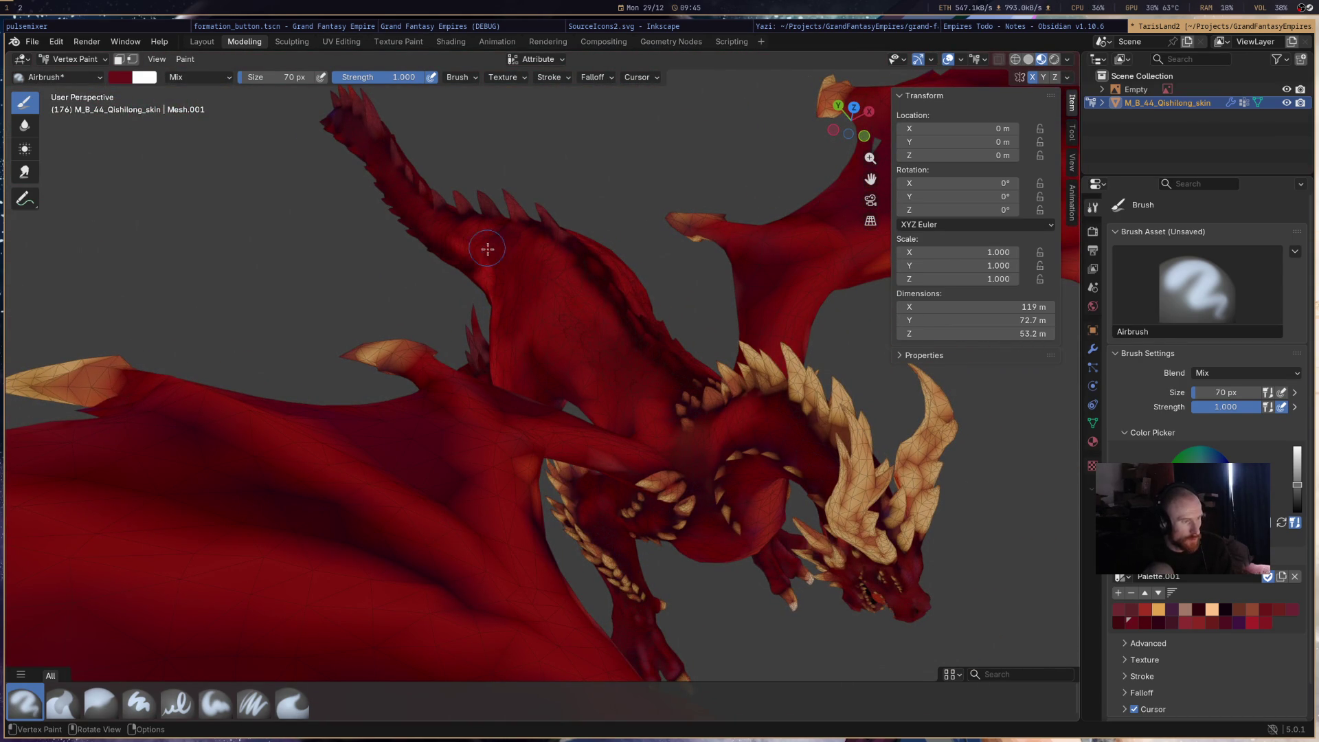
drag(533, 323, 582, 377)
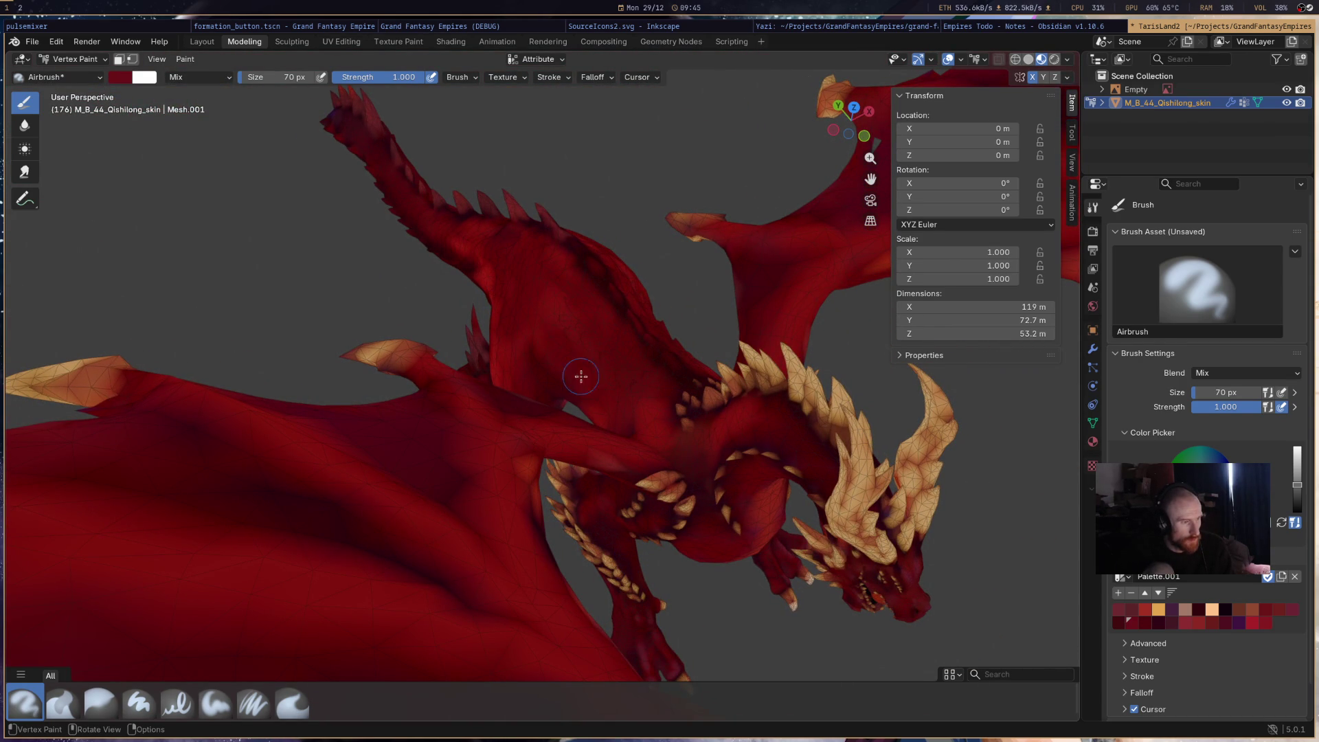
click(1147, 622)
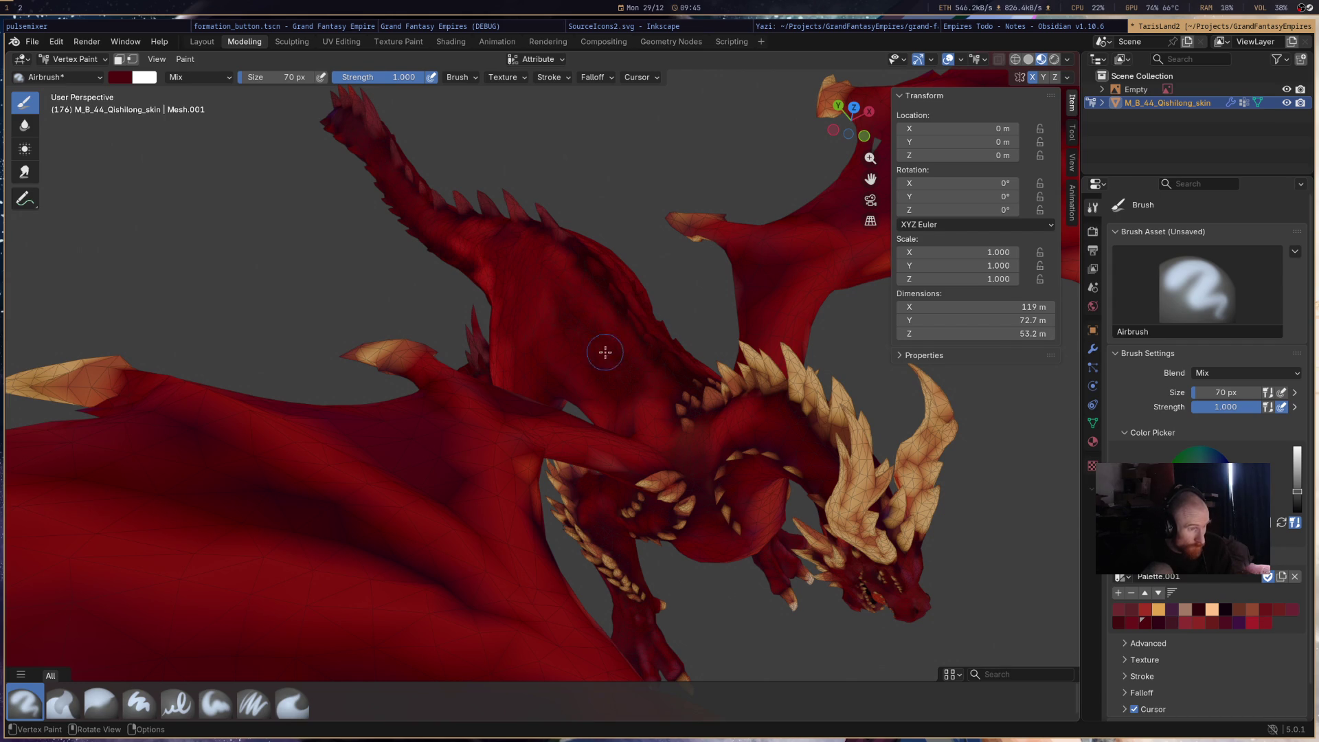
mouse_move(779, 180)
middle_down()
mouse_move(684, 207)
mouse_move(863, 385)
mouse_move(848, 485)
mouse_move(764, 435)
mouse_move(593, 378)
middle_up()
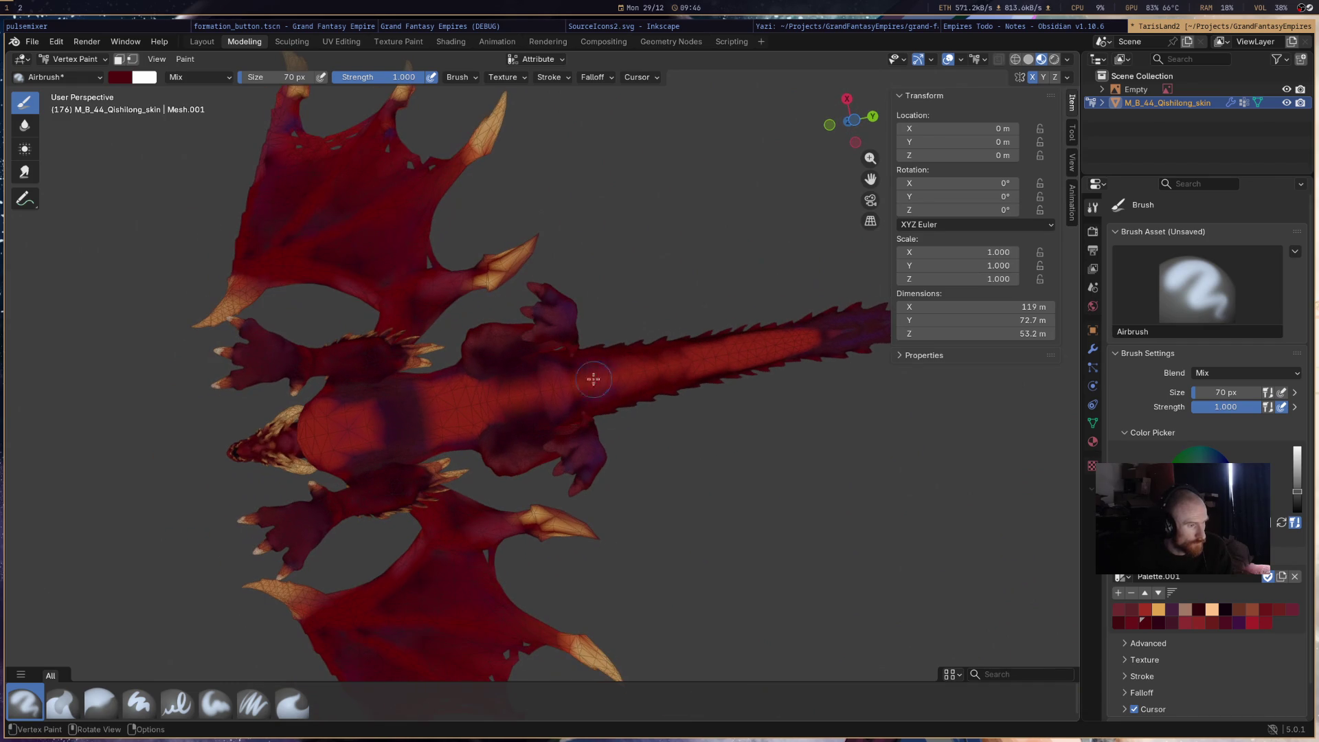
- Smooth the dark shading on the back, upper wing and head with the Average brush, then return to Airbrush
click(62, 702)
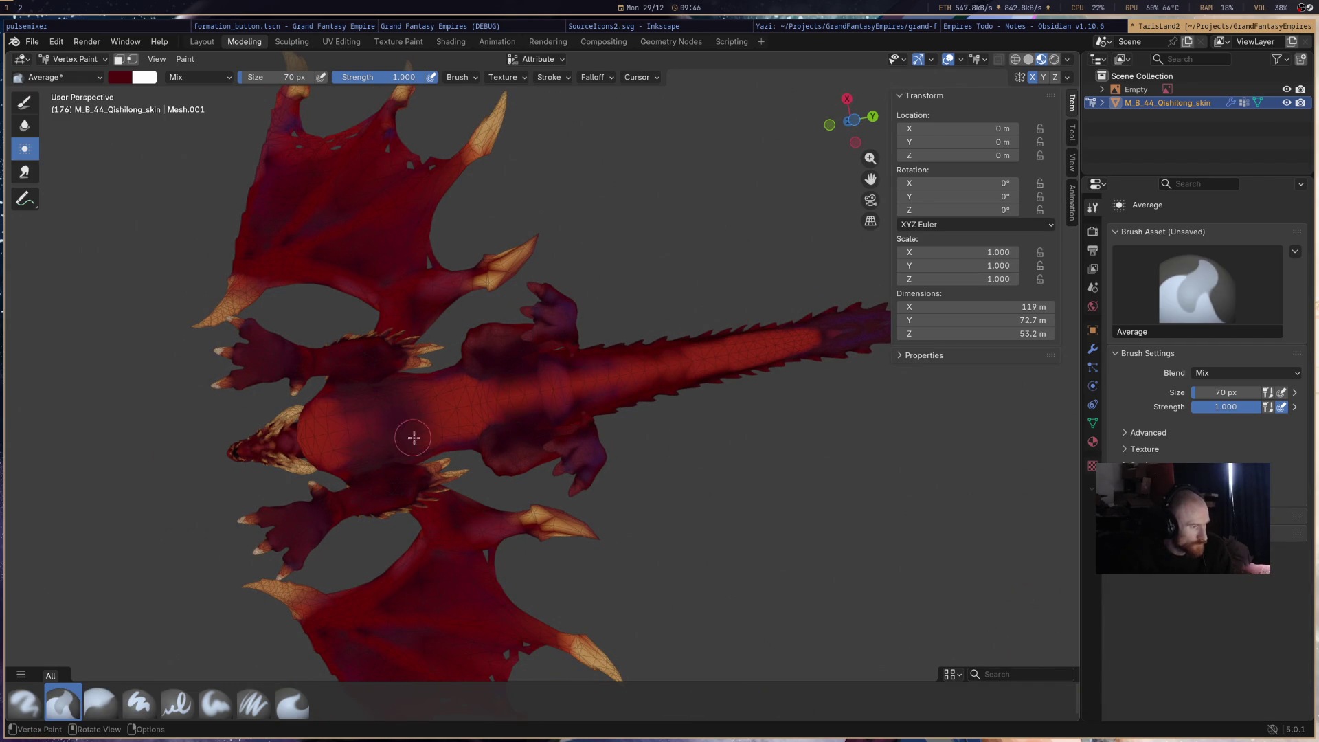
mouse_move(526, 387)
mouse_down()
mouse_move(562, 368)
mouse_move(611, 368)
mouse_move(462, 422)
mouse_move(542, 391)
mouse_move(521, 368)
mouse_move(834, 328)
mouse_move(554, 433)
mouse_move(581, 460)
mouse_move(506, 467)
mouse_move(499, 441)
mouse_move(558, 327)
mouse_up()
mouse_move(424, 281)
mouse_down()
mouse_move(406, 271)
mouse_move(382, 162)
mouse_move(300, 218)
mouse_move(279, 293)
mouse_up()
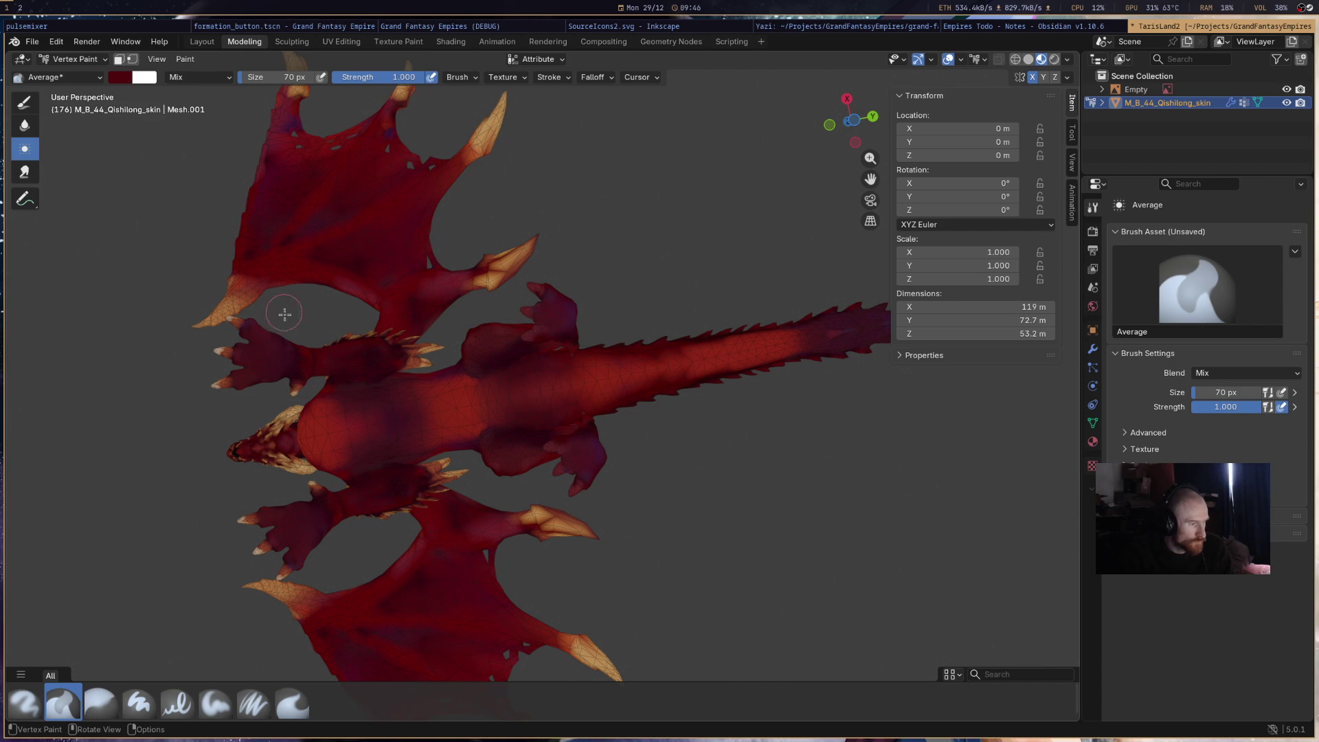
drag(264, 448, 305, 445)
mouse_move(497, 303)
middle_down()
mouse_move(687, 378)
mouse_move(921, 445)
mouse_move(698, 290)
mouse_move(728, 275)
mouse_move(691, 251)
mouse_move(578, 274)
middle_up()
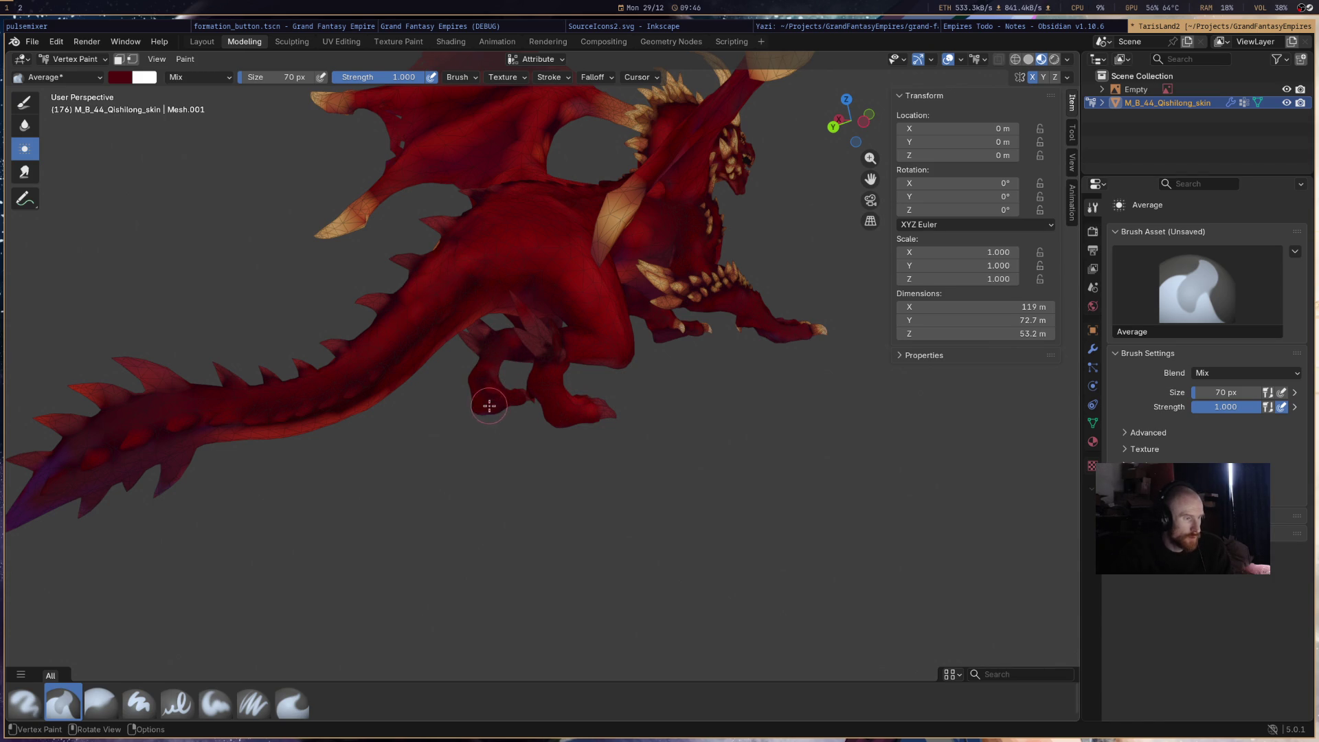
mouse_move(538, 359)
middle_down()
mouse_move(930, 435)
mouse_move(672, 373)
mouse_move(631, 350)
middle_up()
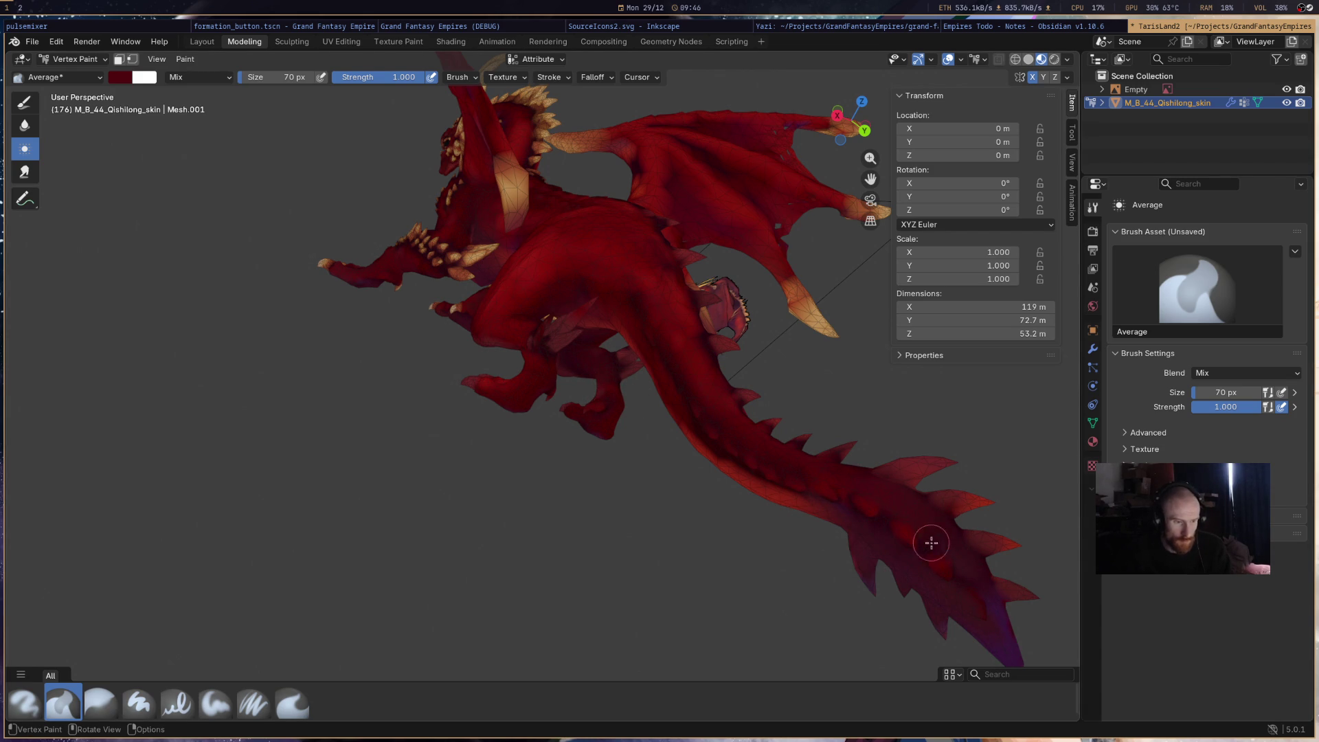
mouse_move(936, 504)
middle_down()
mouse_move(913, 480)
mouse_move(430, 373)
mouse_move(460, 261)
mouse_move(385, 330)
mouse_move(783, 310)
middle_up()
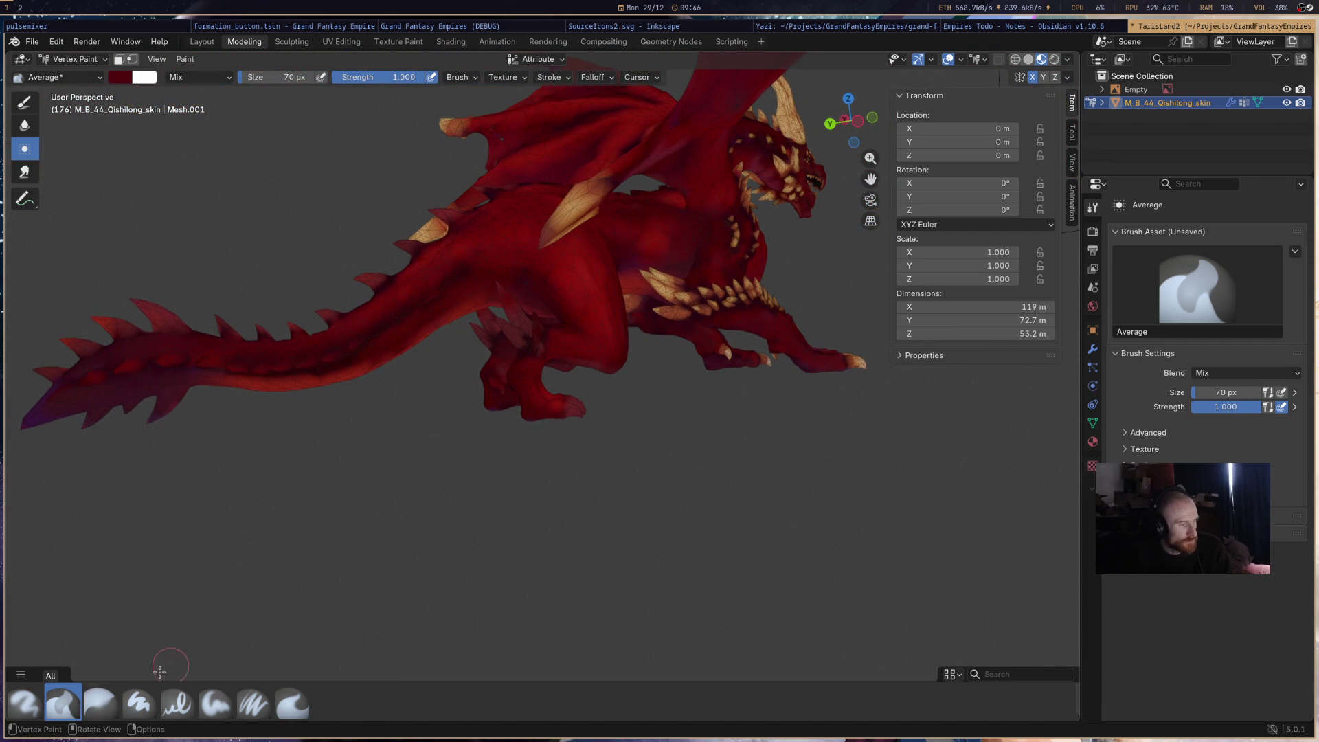
click(97, 699)
- With the Airbrush and brownish-red swatch, paint the hind-leg spike orange-brown
click(25, 700)
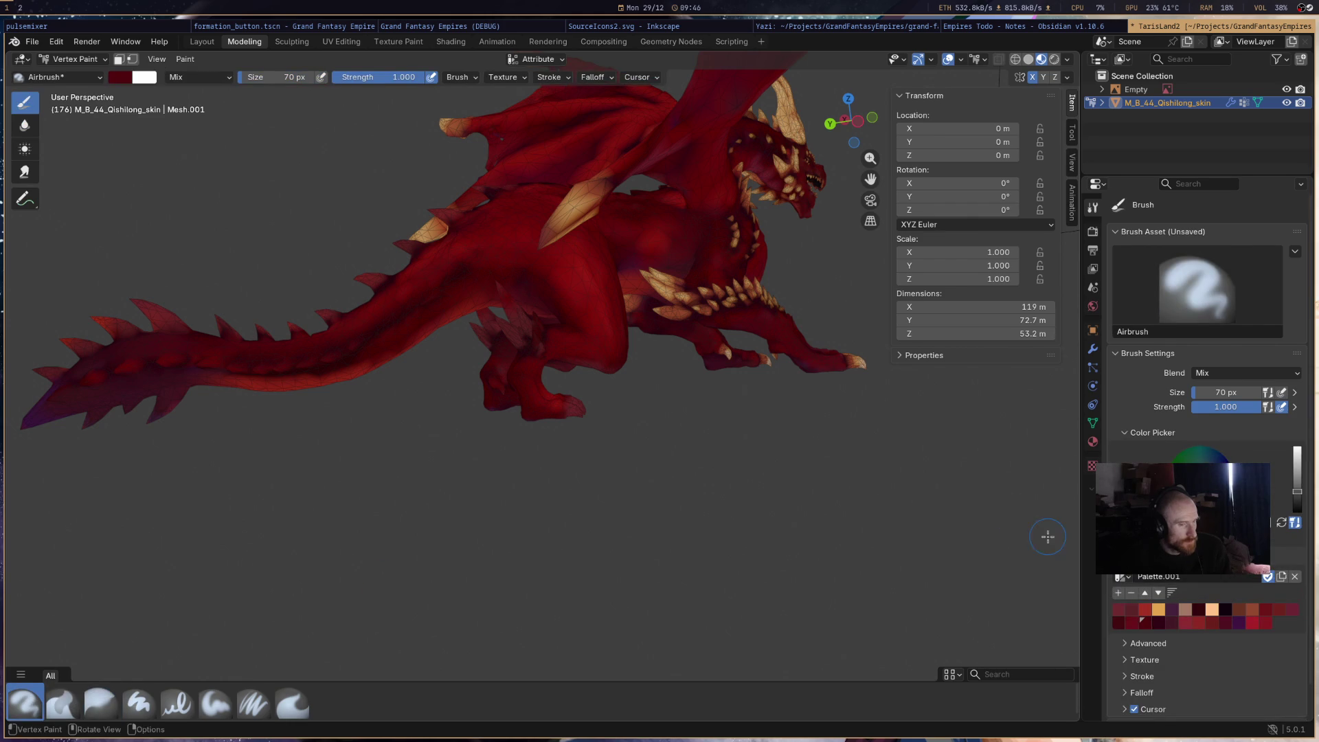
click(1254, 609)
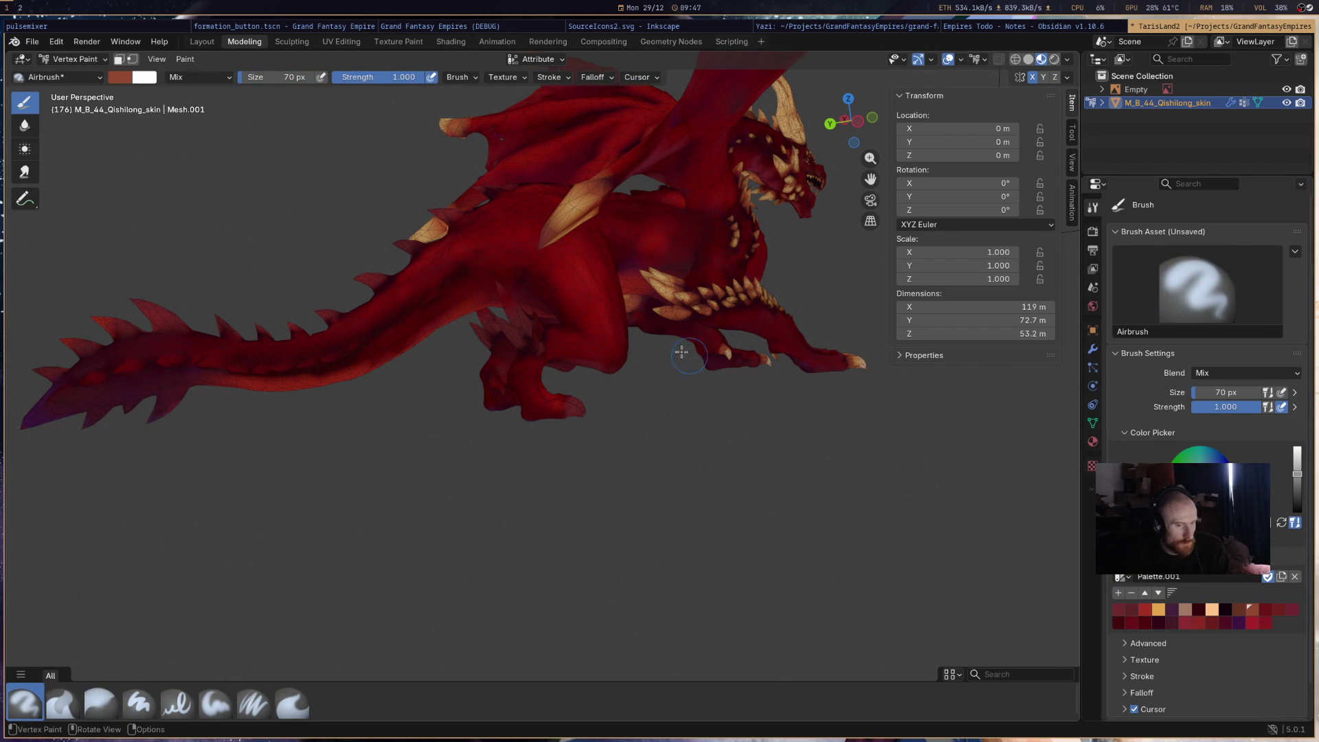
scroll(481, 278, up, 5)
mouse_move(508, 289)
middle_down()
mouse_move(573, 338)
mouse_move(577, 405)
middle_up()
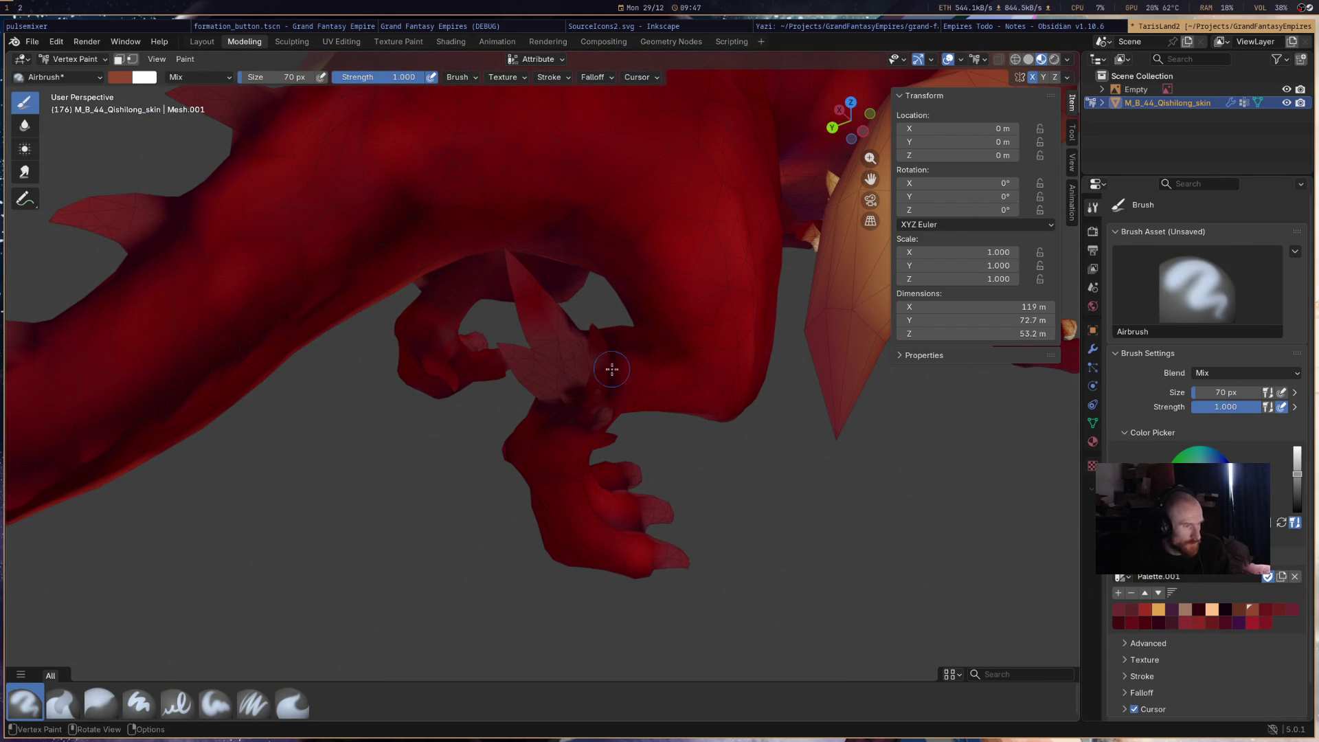
drag(572, 354, 534, 300)
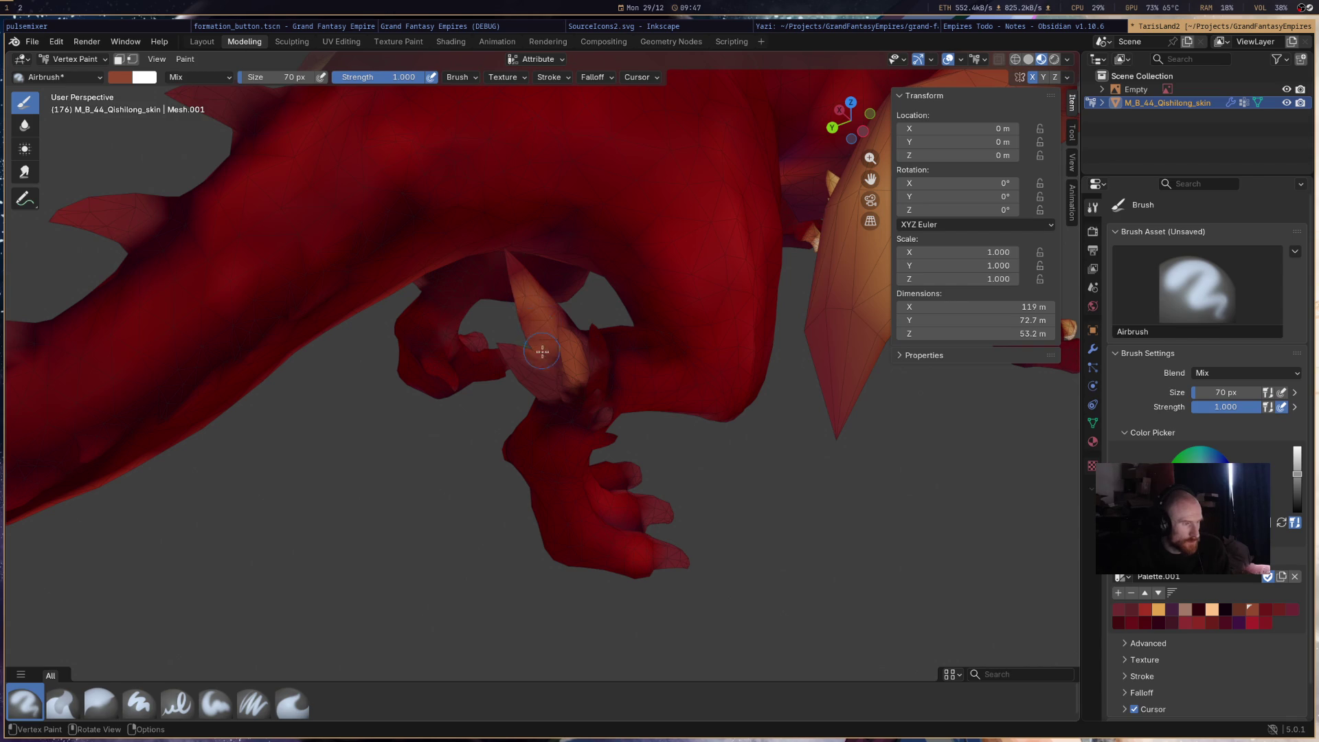
- Darken the red around the spike's base, undoing two overreaching strokes
click(1276, 608)
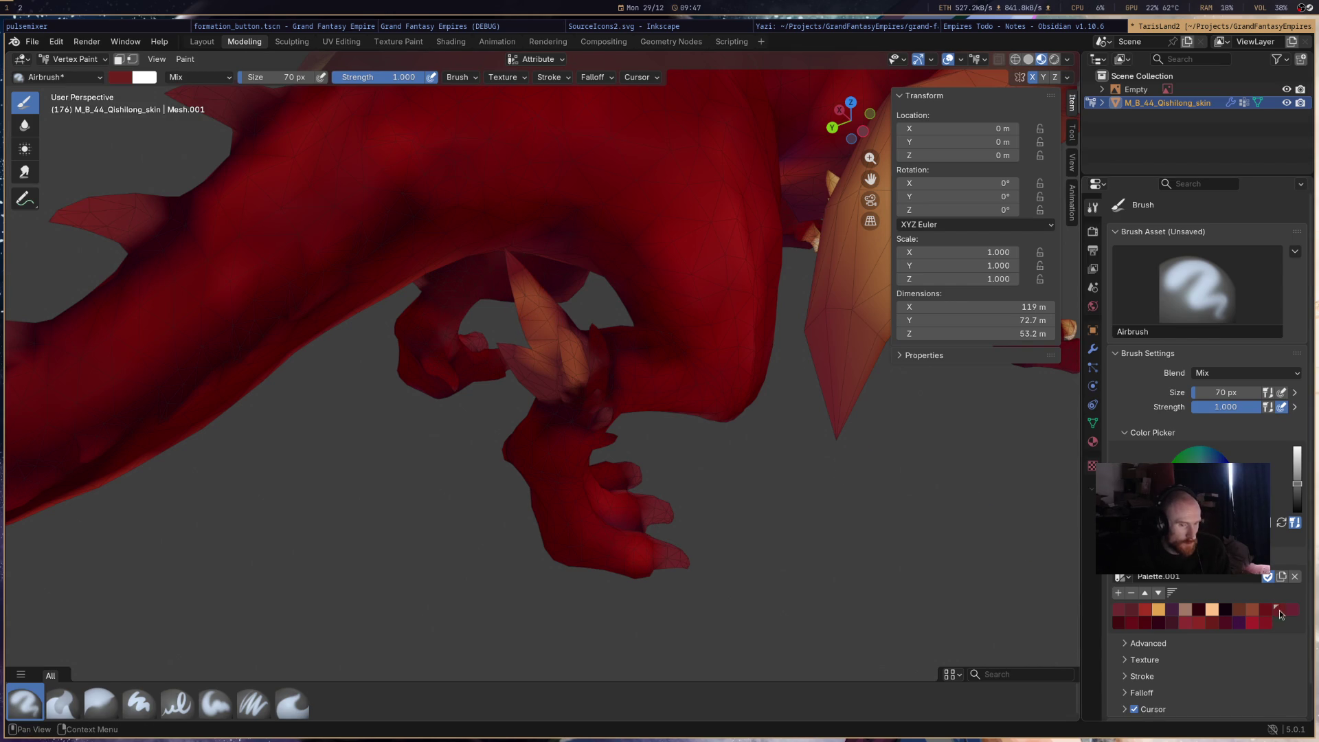
drag(520, 289, 577, 378)
key(ctrl+z)
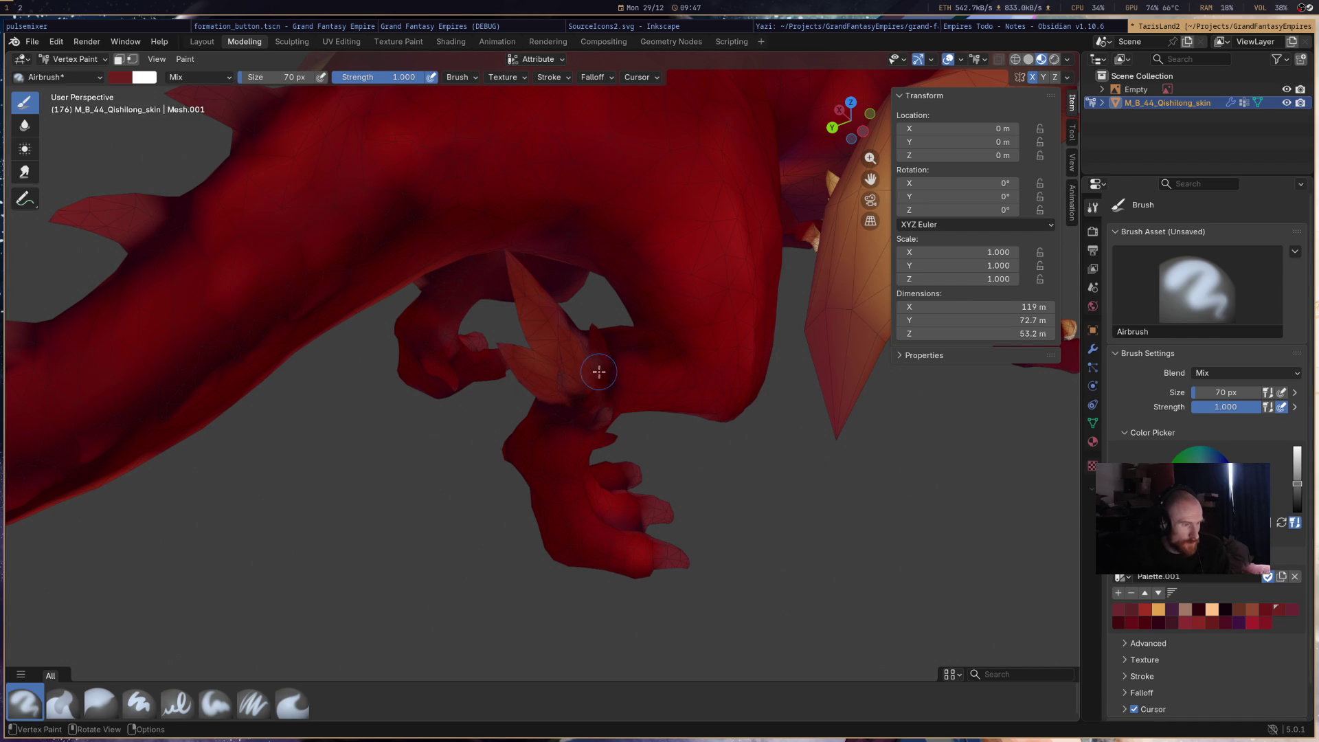
key(ctrl+z)
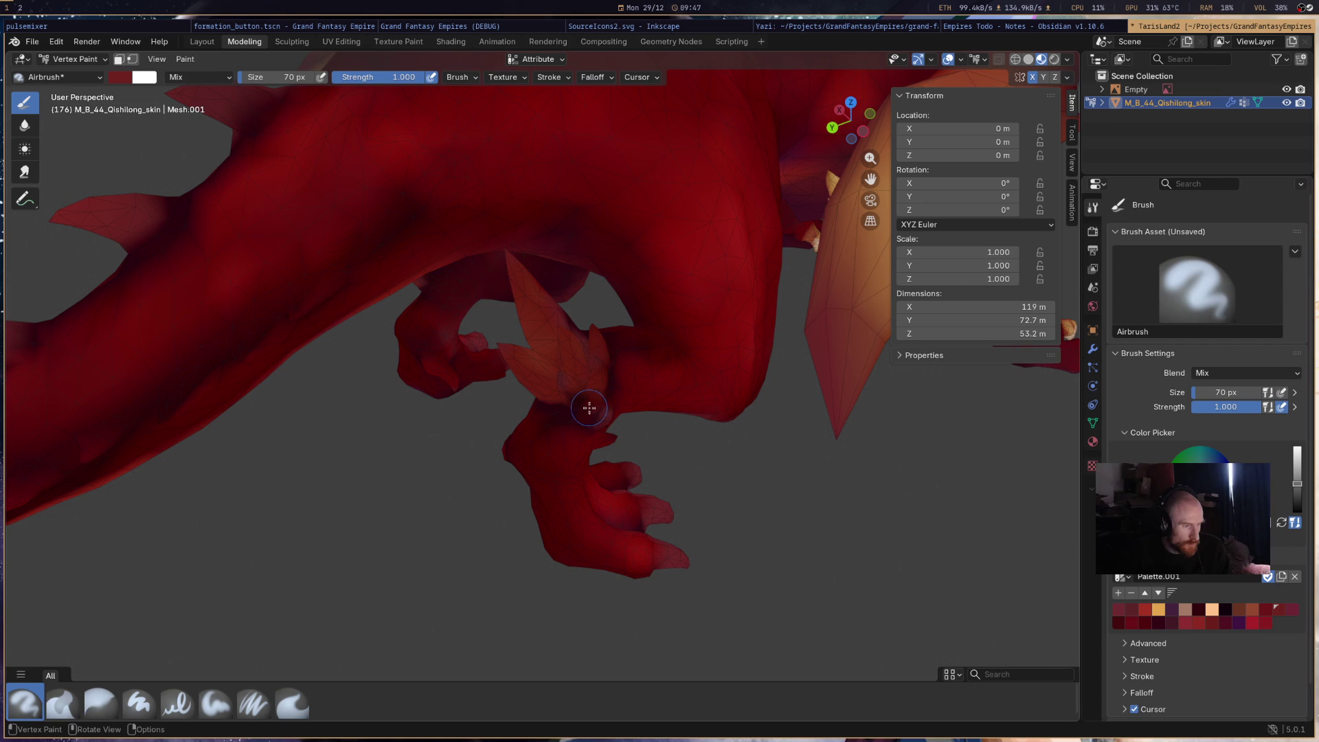
drag(572, 390, 610, 420)
middle_drag(595, 383, 638, 284)
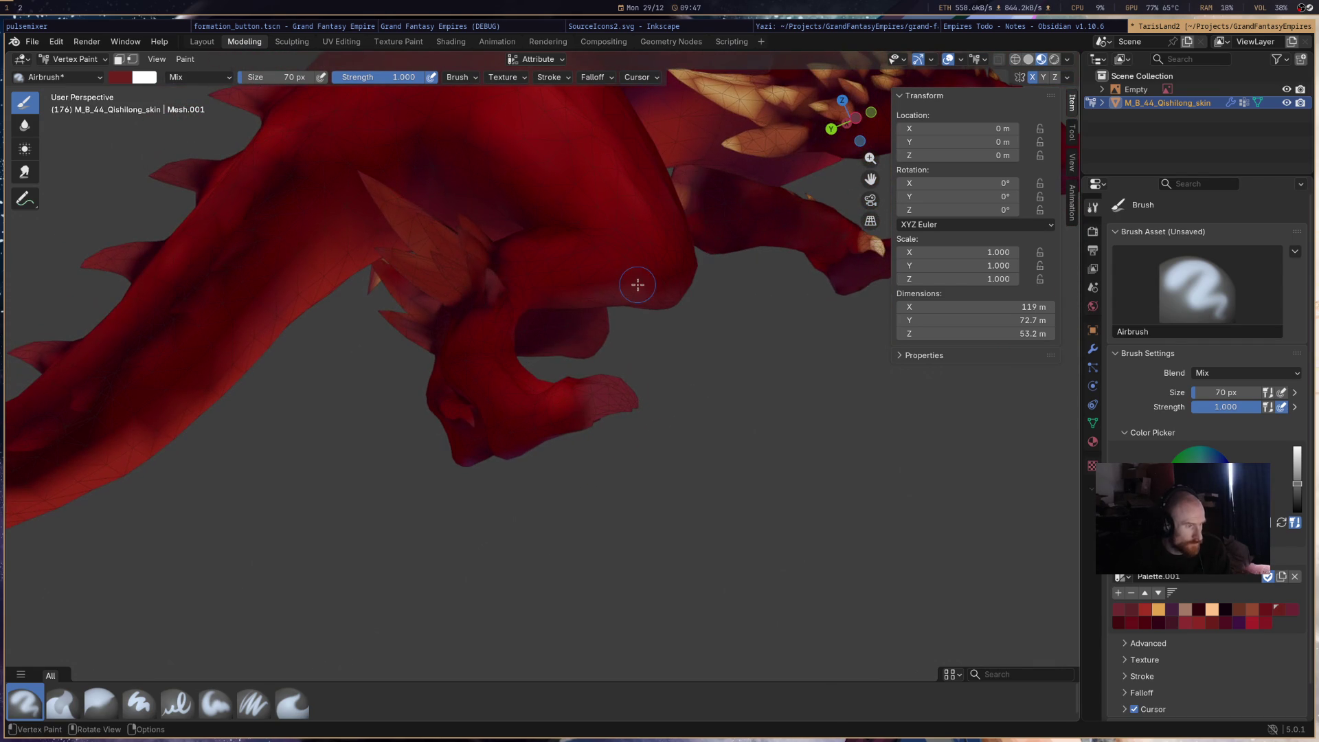
drag(477, 274, 506, 318)
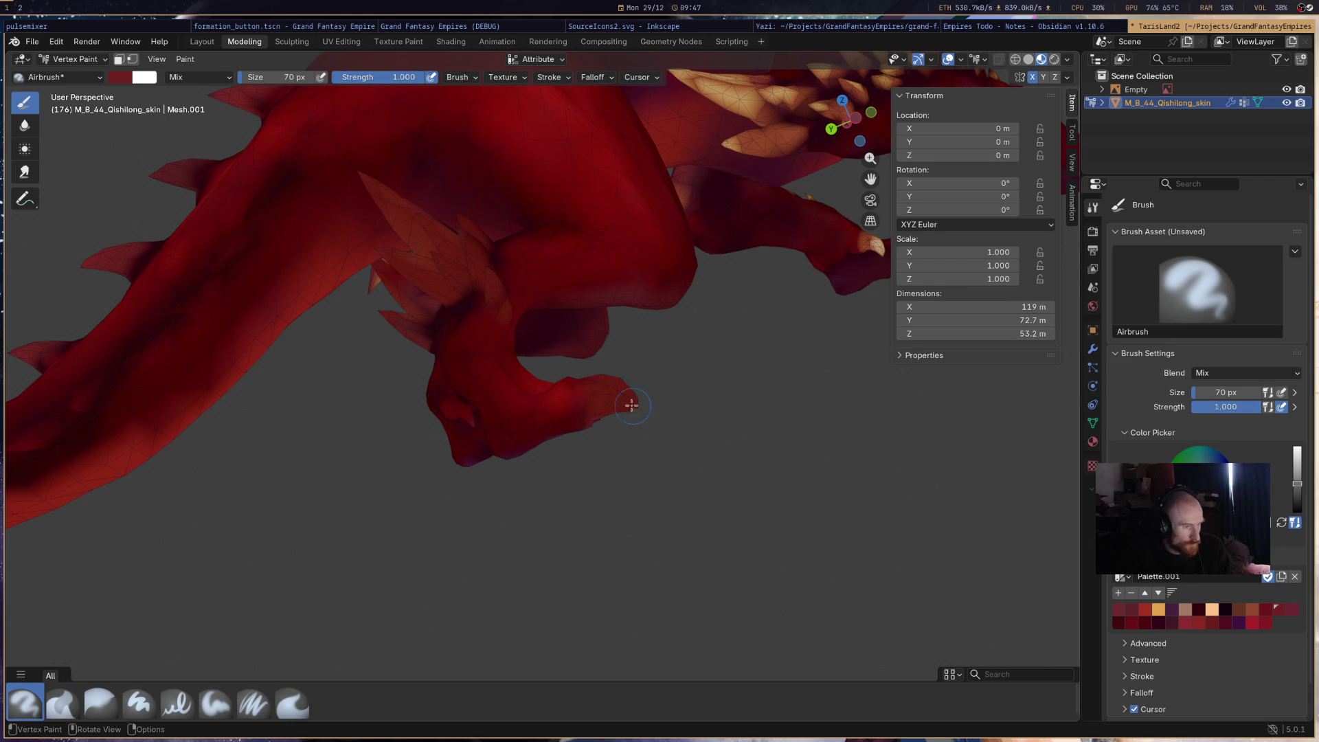
middle_drag(647, 374, 510, 459)
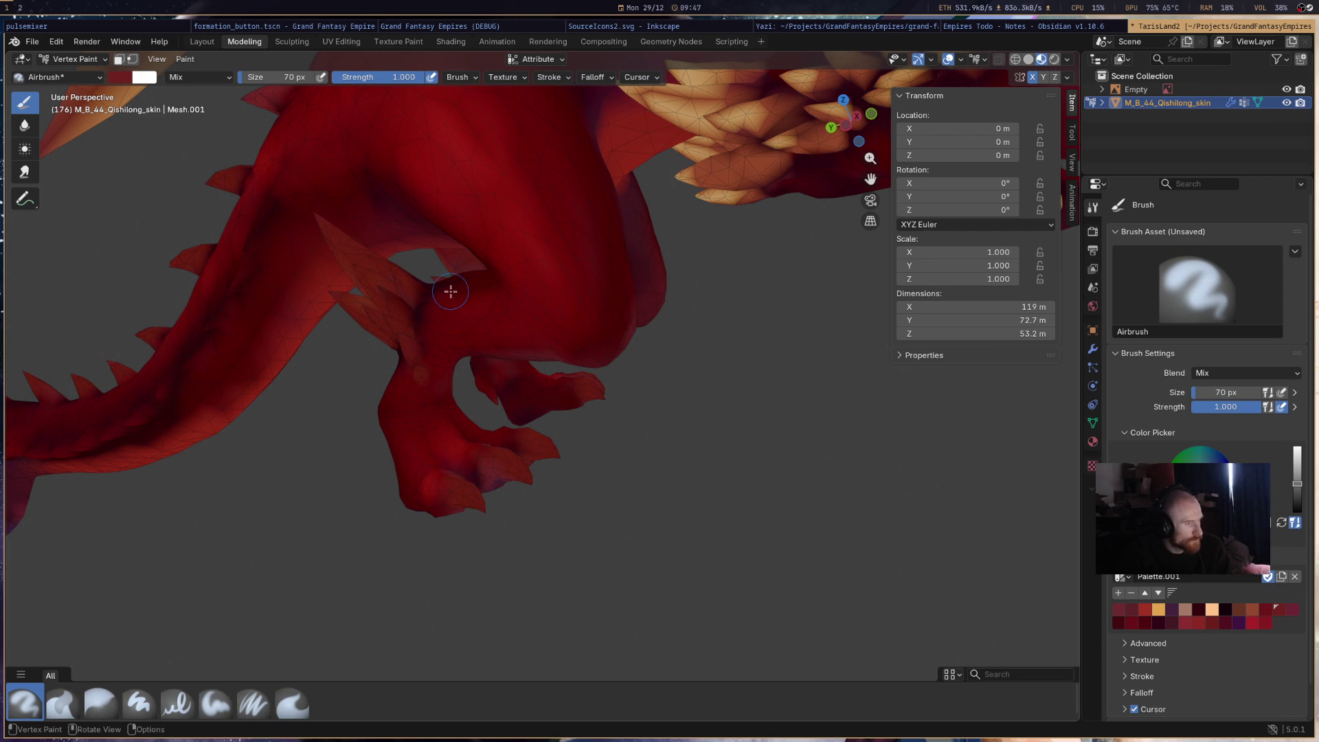
mouse_move(442, 286)
middle_down()
mouse_move(608, 391)
mouse_move(627, 338)
mouse_move(609, 258)
mouse_move(577, 286)
middle_up()
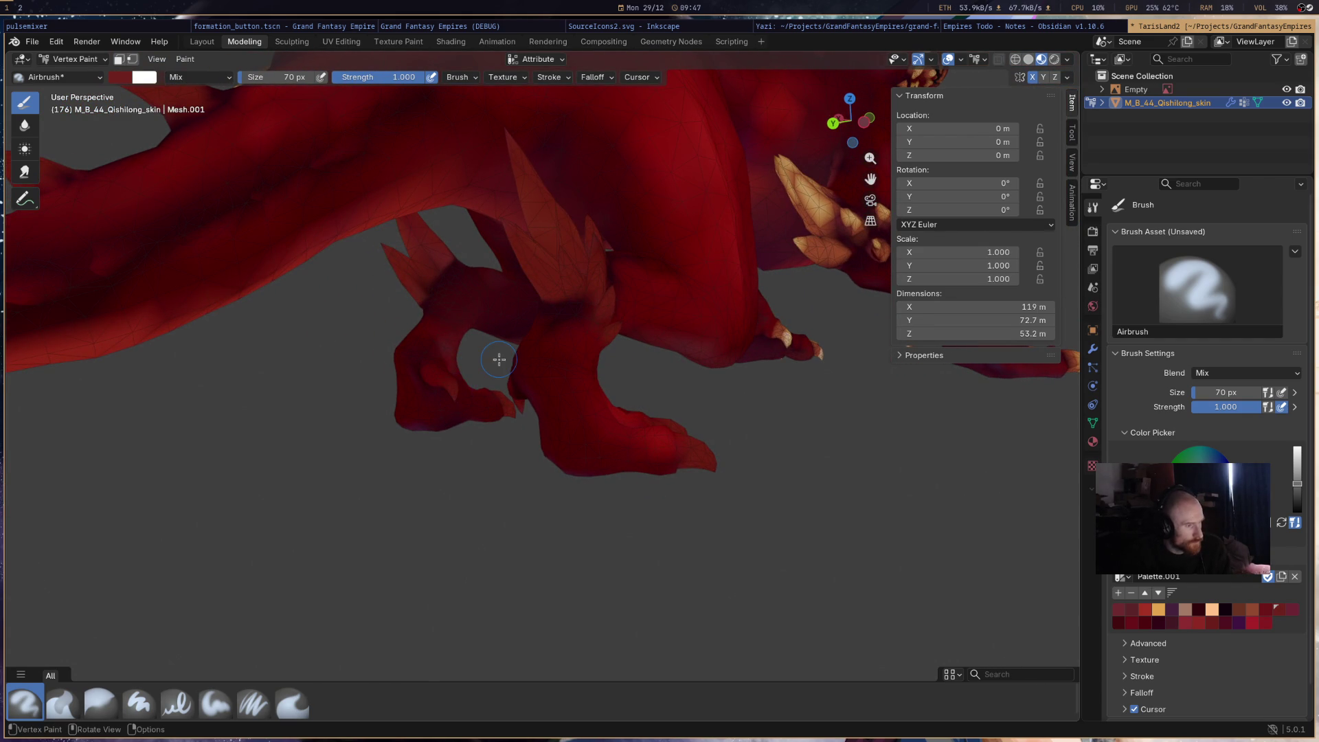
mouse_move(514, 368)
middle_down()
mouse_move(745, 476)
mouse_move(751, 398)
mouse_move(720, 296)
mouse_move(726, 274)
middle_up()
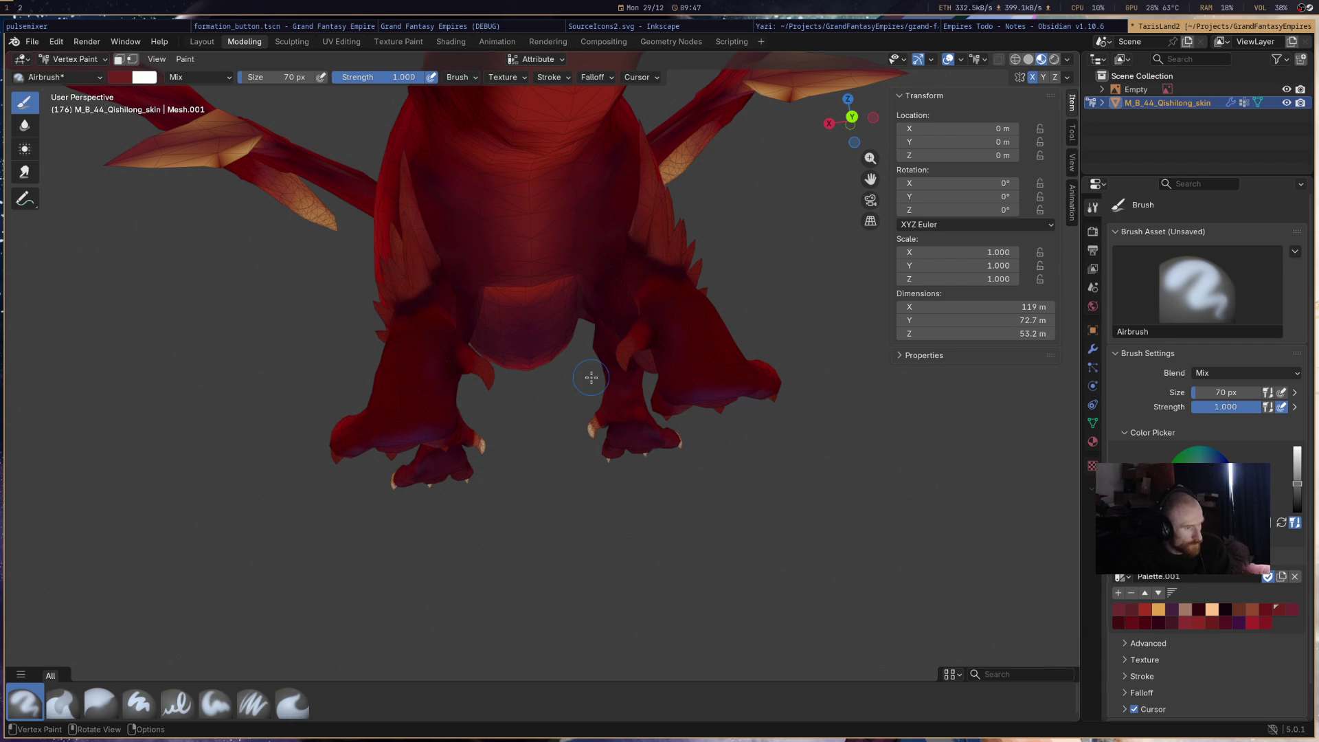
- Paint a front claw dark maroon and try several red palette colours around the legs
mouse_move(580, 385)
middle_down()
mouse_move(653, 361)
mouse_move(728, 368)
mouse_move(819, 350)
mouse_move(703, 382)
middle_up()
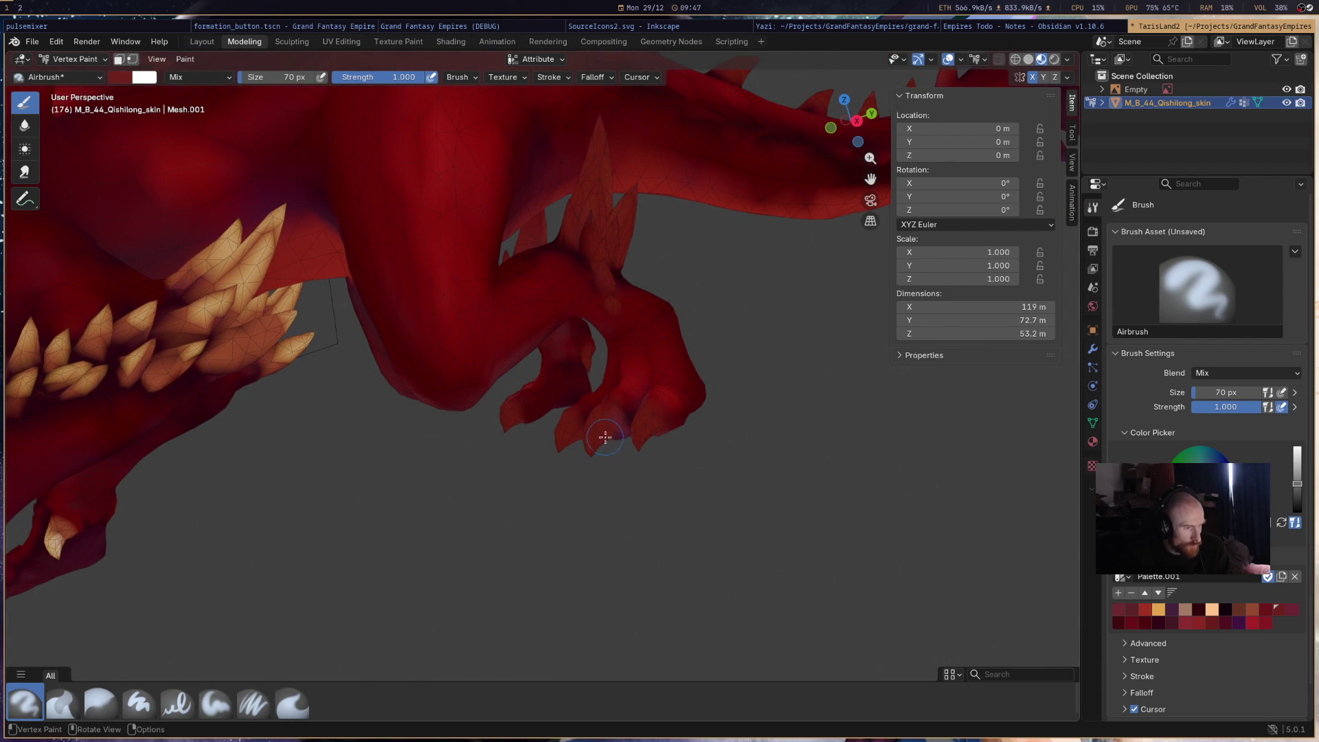
click(1158, 622)
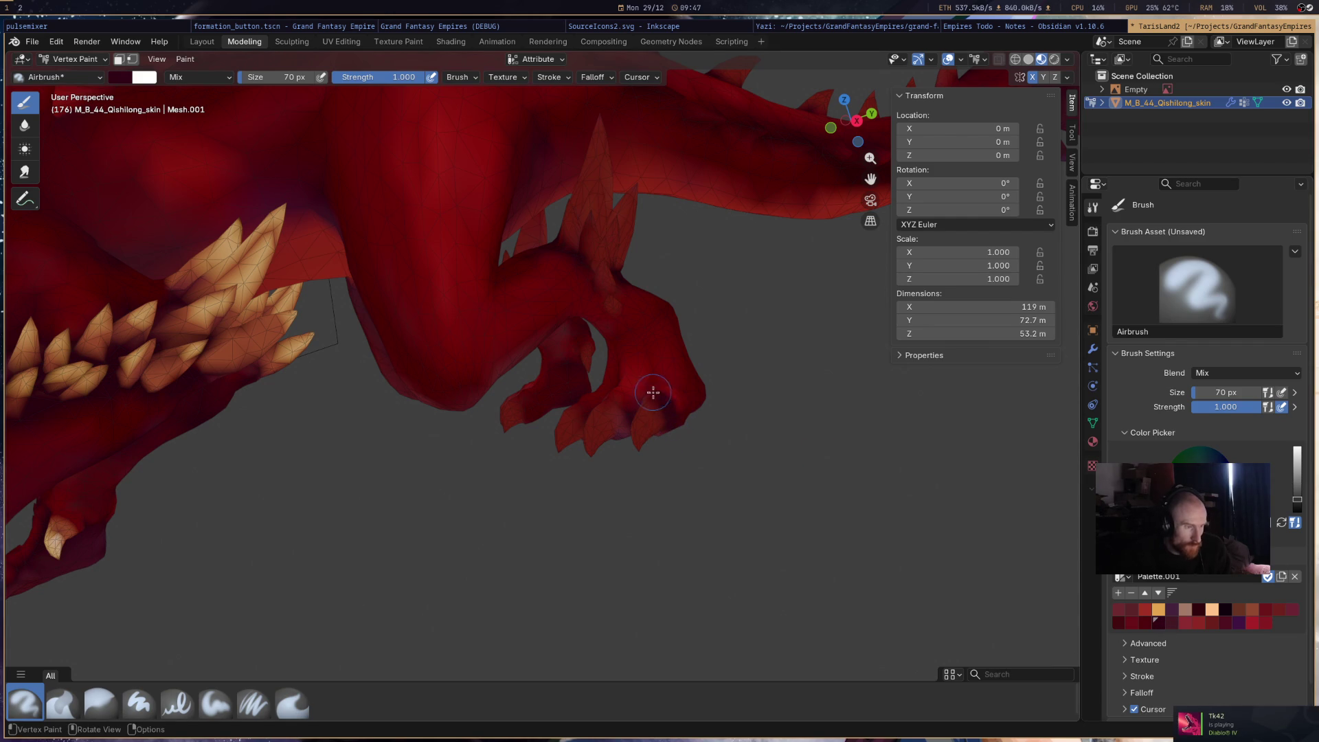
drag(628, 410, 621, 440)
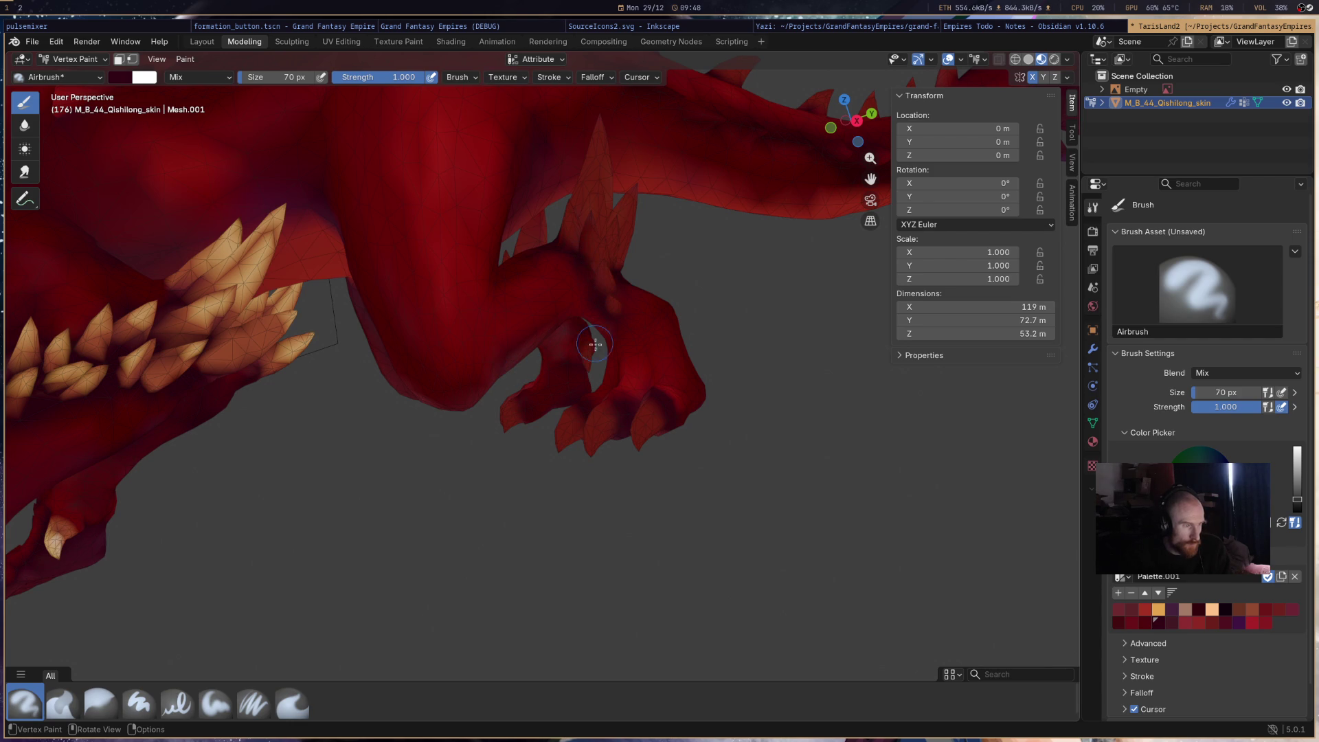
mouse_move(701, 356)
middle_down()
mouse_move(851, 324)
mouse_move(845, 356)
mouse_move(799, 361)
mouse_move(801, 347)
middle_up()
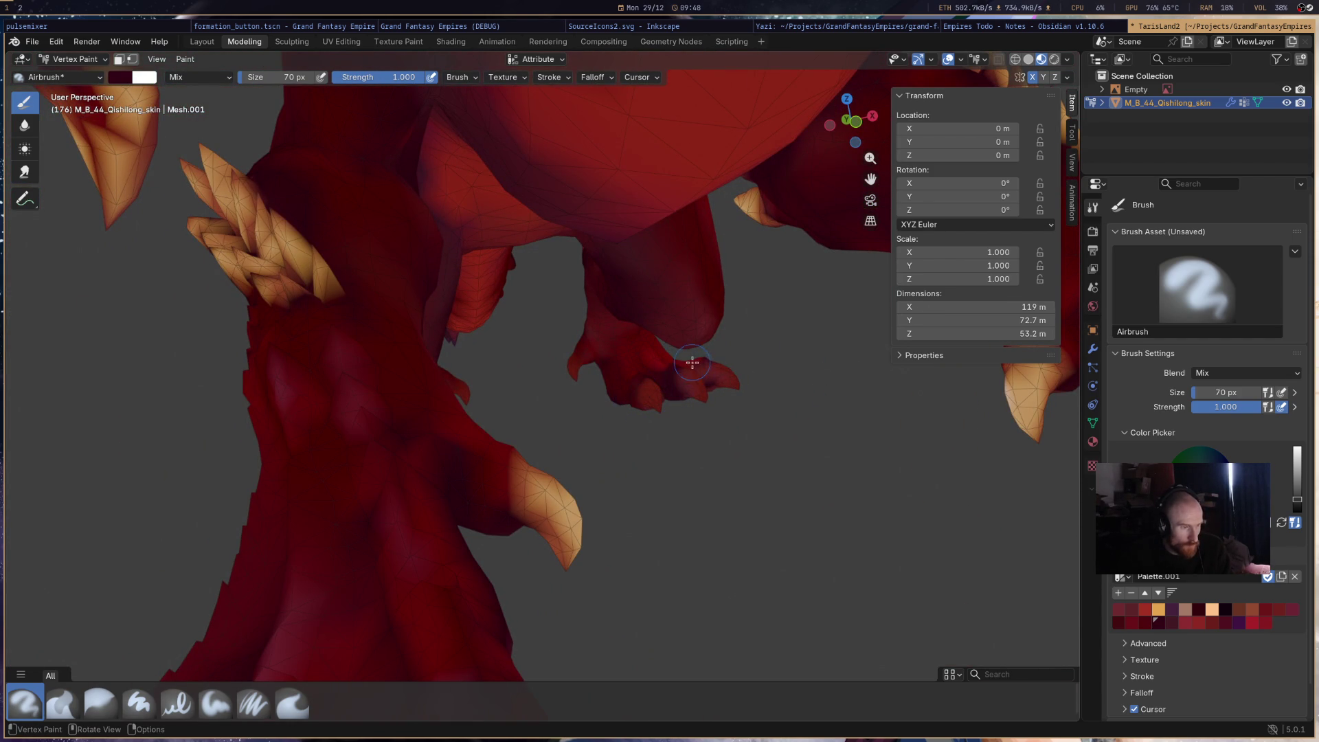
click(1185, 622)
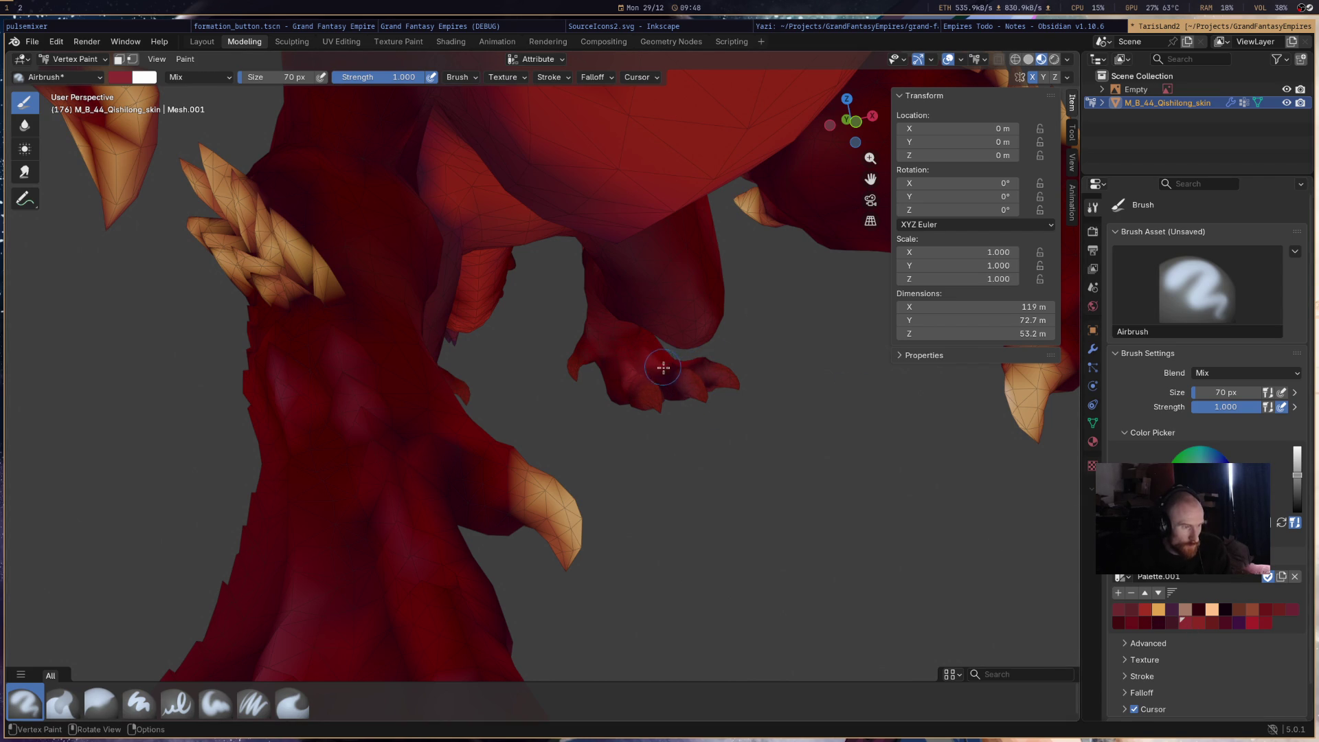
middle_drag(830, 355, 952, 392)
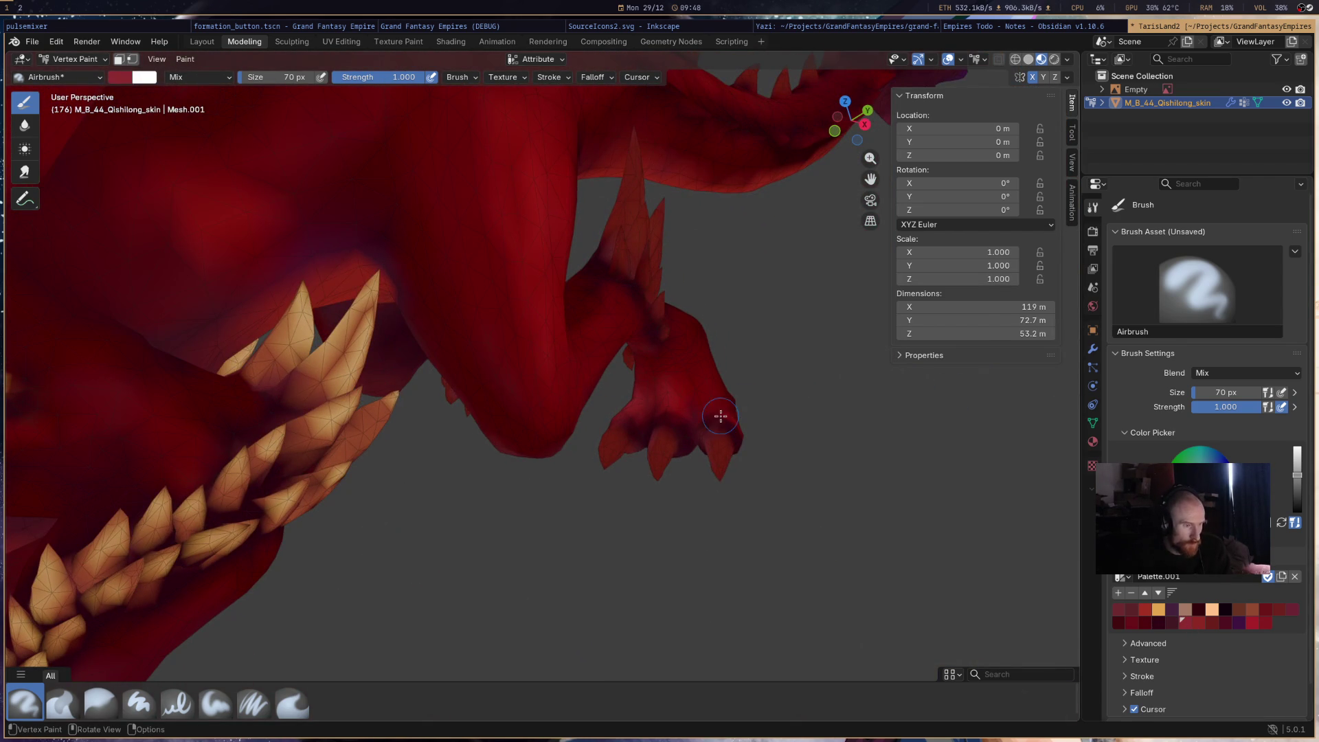
mouse_move(617, 376)
middle_down()
mouse_move(591, 375)
mouse_move(736, 377)
mouse_move(701, 378)
middle_up()
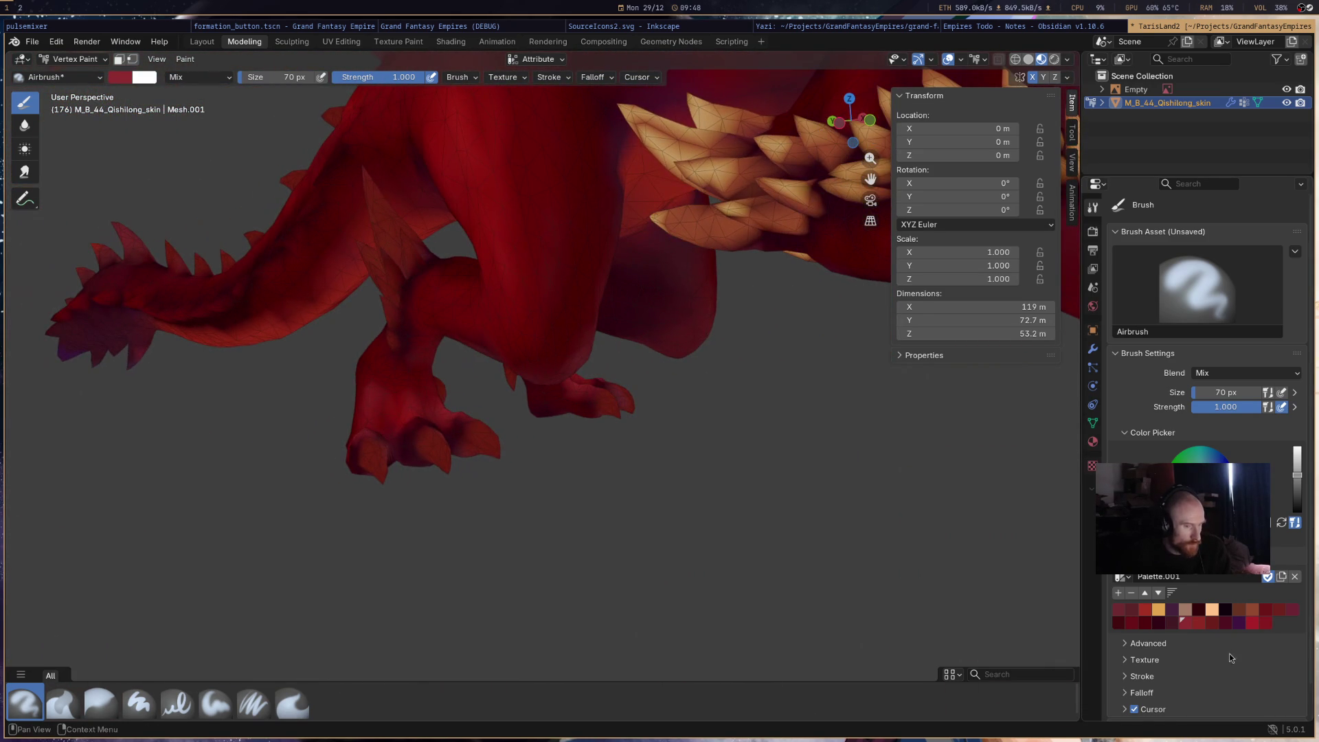
click(1226, 622)
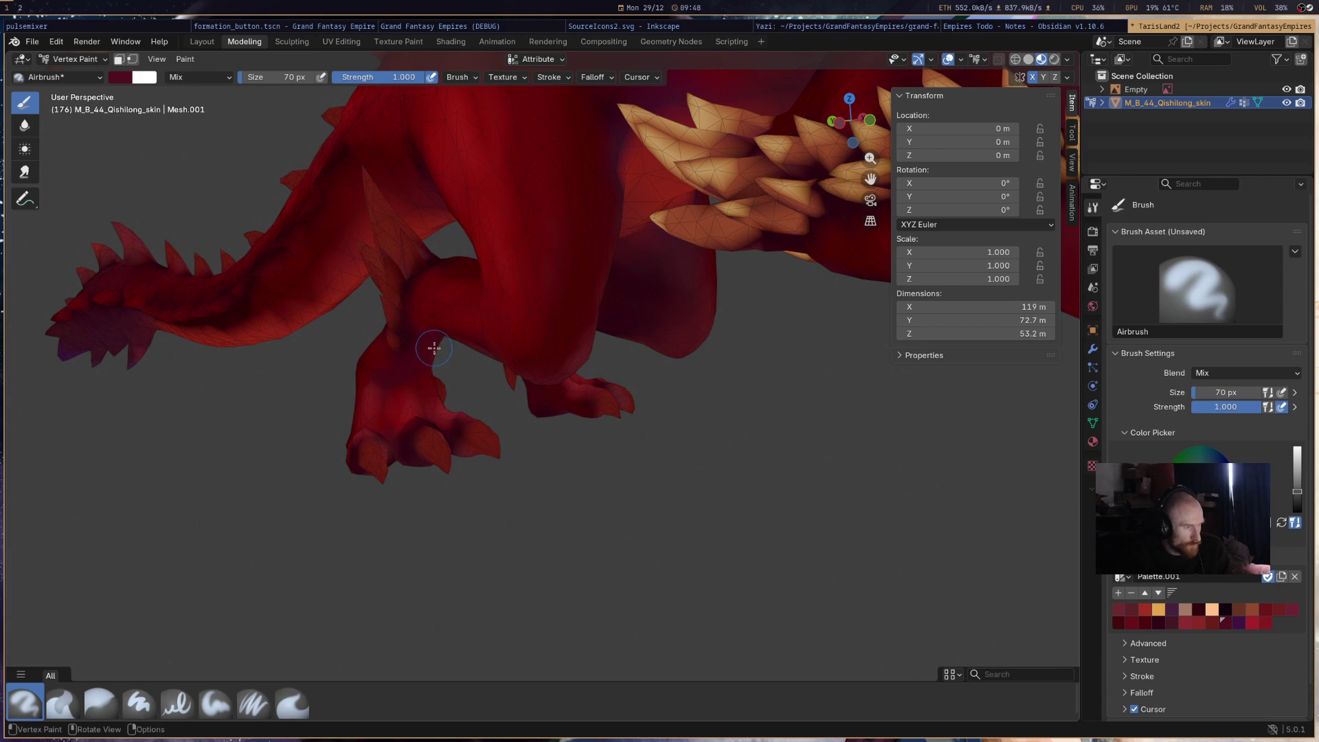
mouse_move(435, 378)
middle_down()
mouse_move(548, 242)
mouse_move(538, 200)
middle_up()
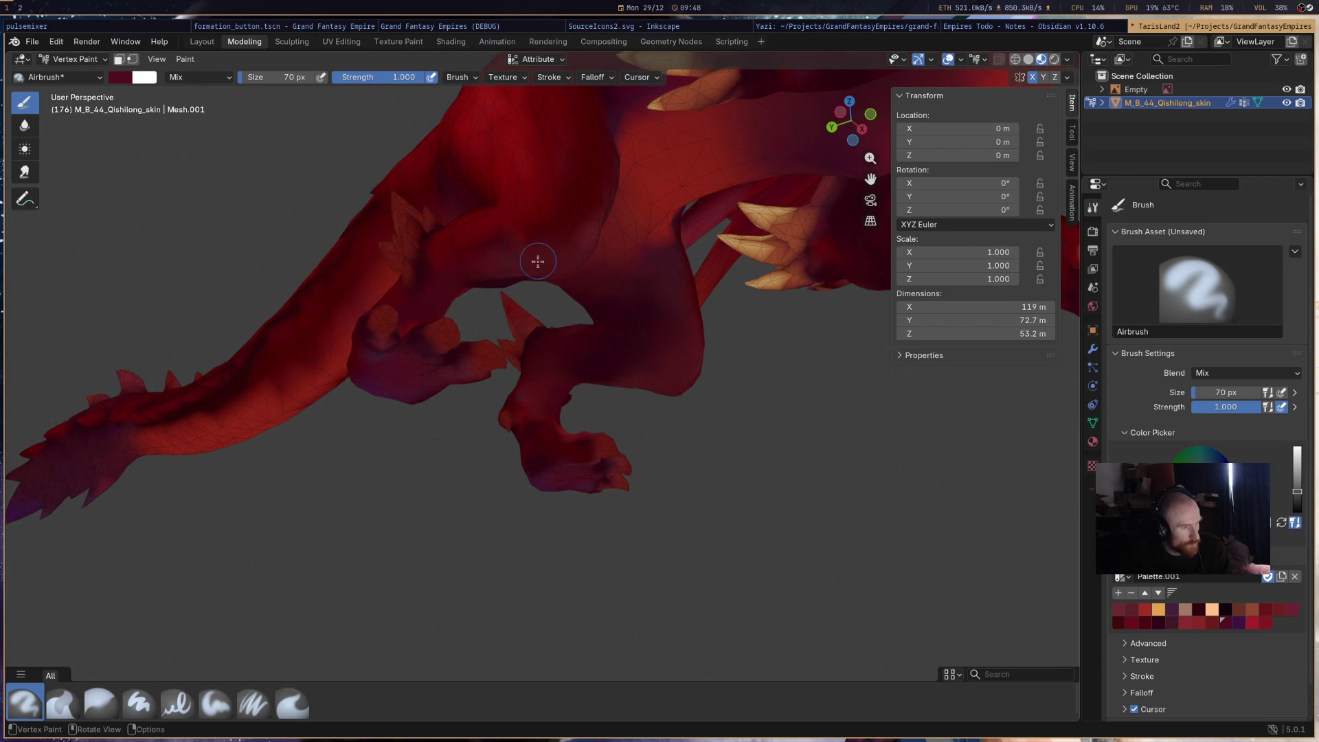
mouse_move(539, 241)
middle_down()
mouse_move(533, 318)
mouse_move(665, 436)
mouse_move(480, 435)
middle_up()
click(1210, 622)
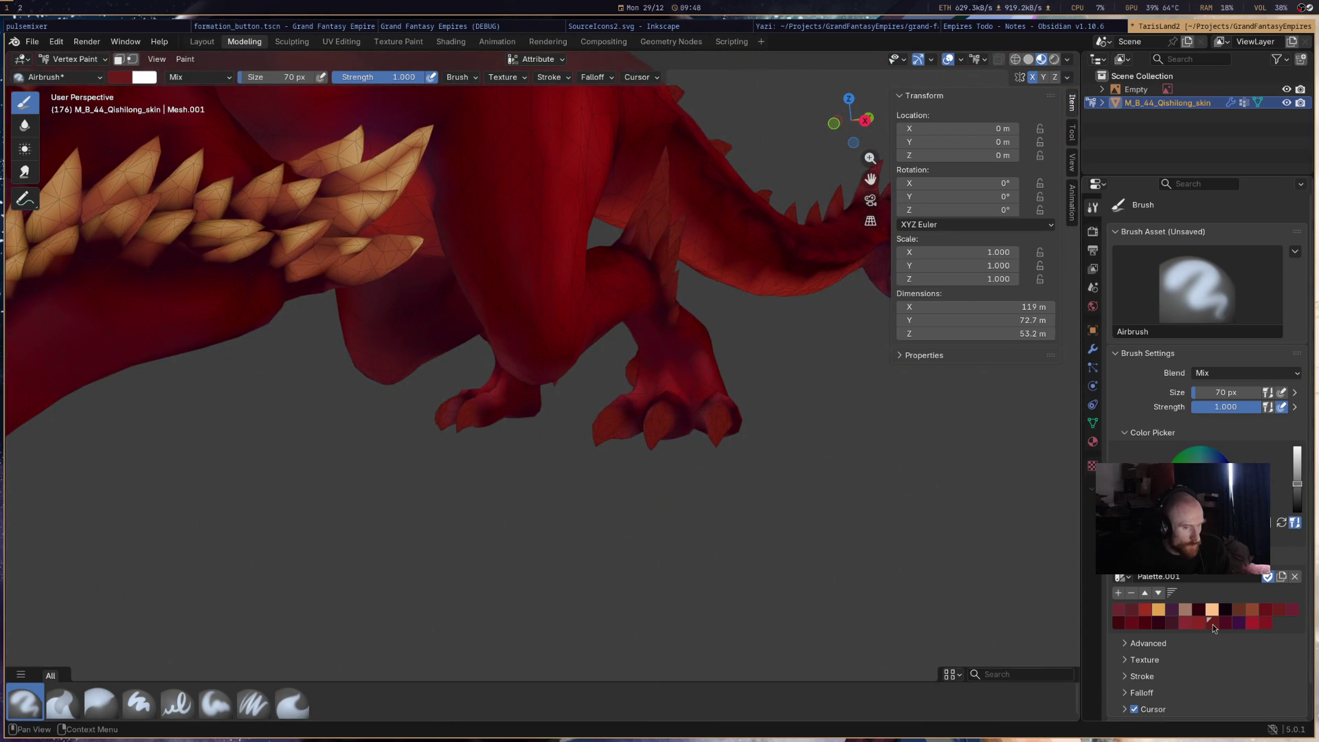
- Paint the middle front claw, hind-leg spike and small leg spurs brownish-orange tan
click(1251, 610)
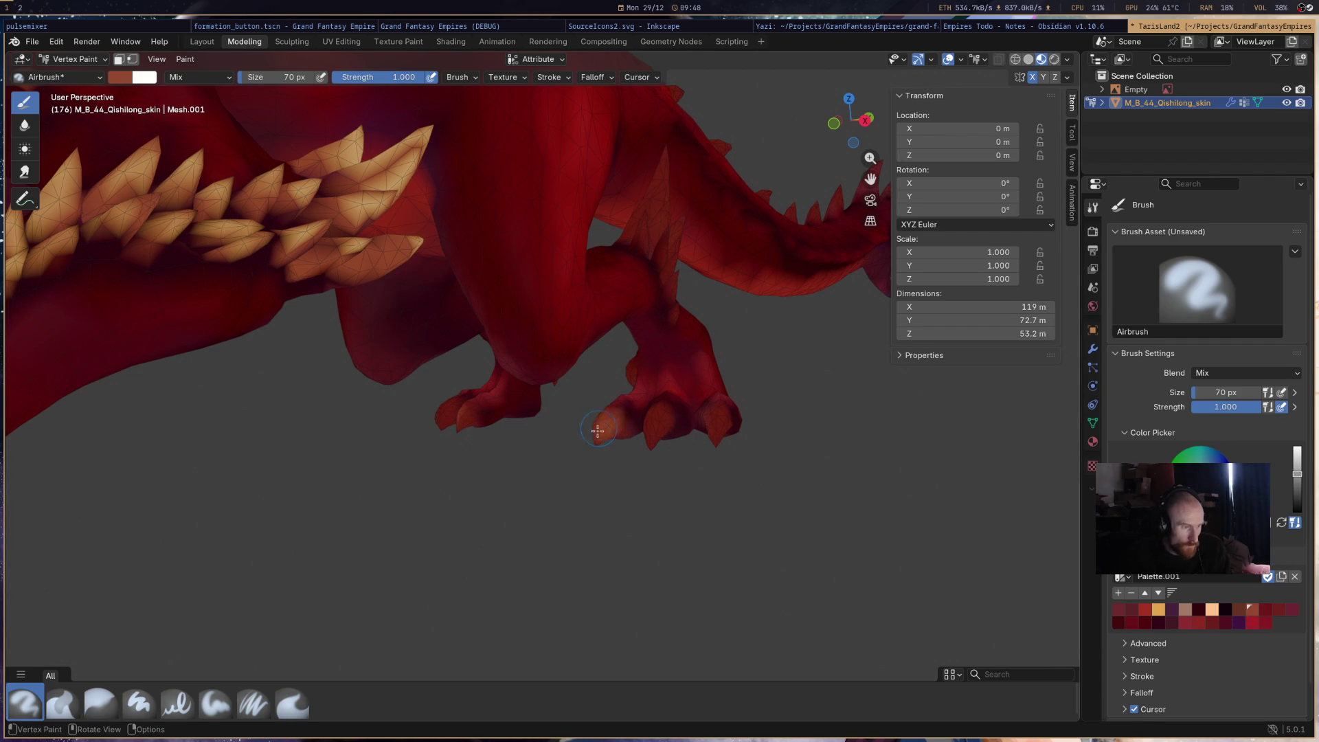
click(654, 426)
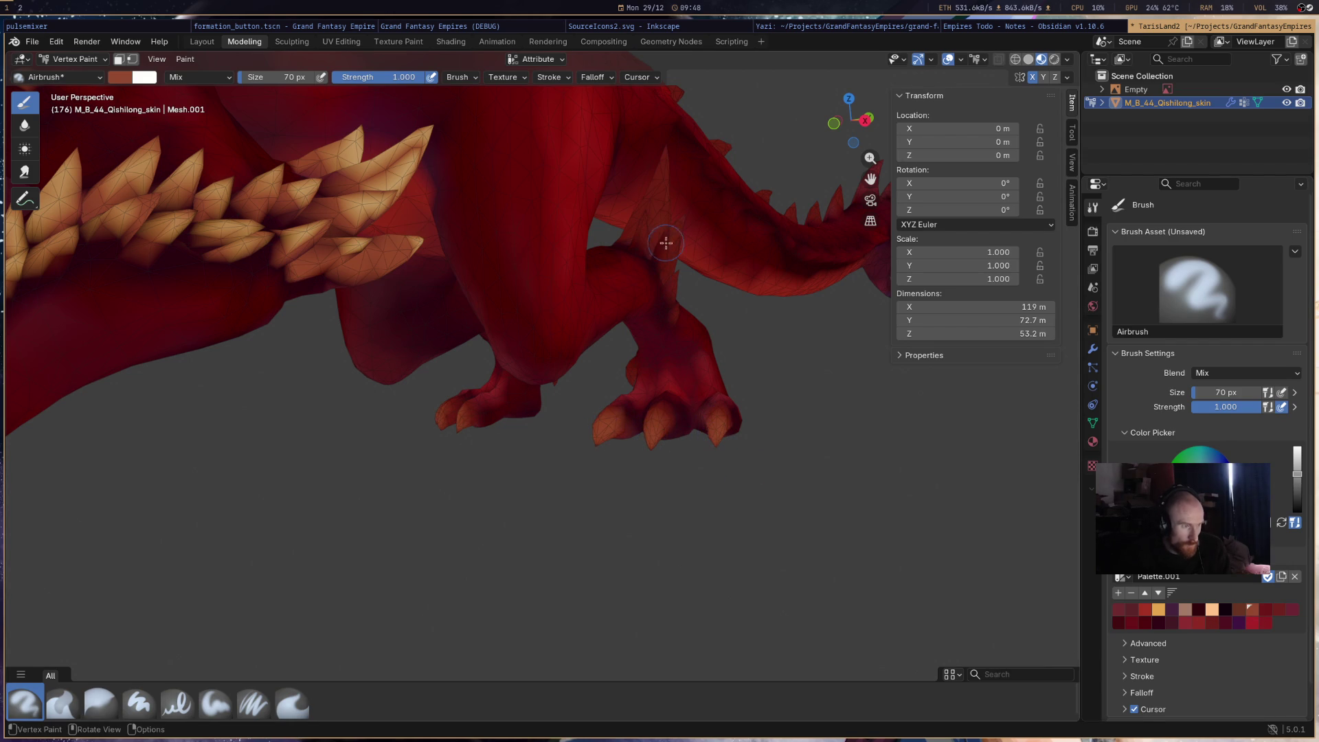
mouse_move(647, 223)
mouse_down()
mouse_move(662, 175)
mouse_move(663, 240)
mouse_move(684, 223)
mouse_up()
drag(681, 274, 677, 256)
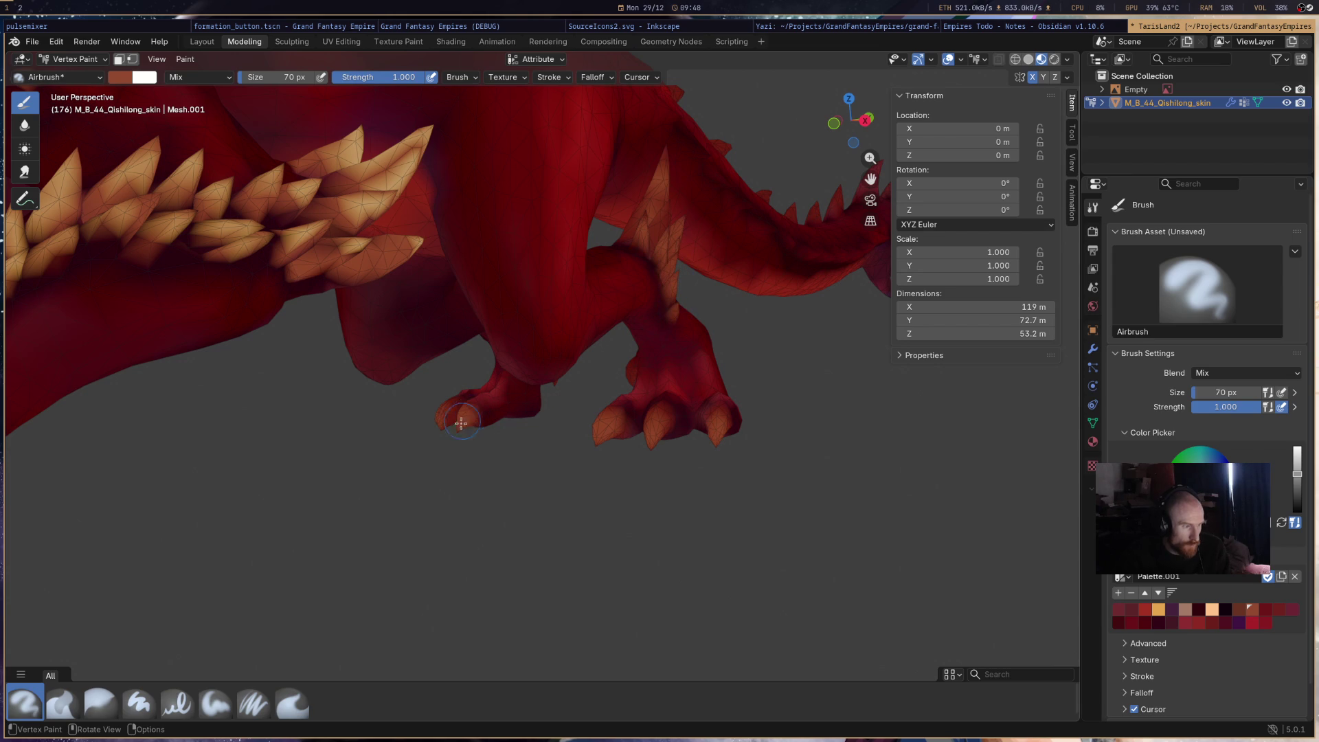
mouse_move(529, 362)
middle_down()
mouse_move(818, 377)
mouse_move(937, 334)
middle_up()
drag(443, 395, 436, 377)
drag(542, 391, 536, 374)
mouse_move(397, 386)
middle_down()
mouse_move(654, 437)
mouse_move(707, 434)
middle_up()
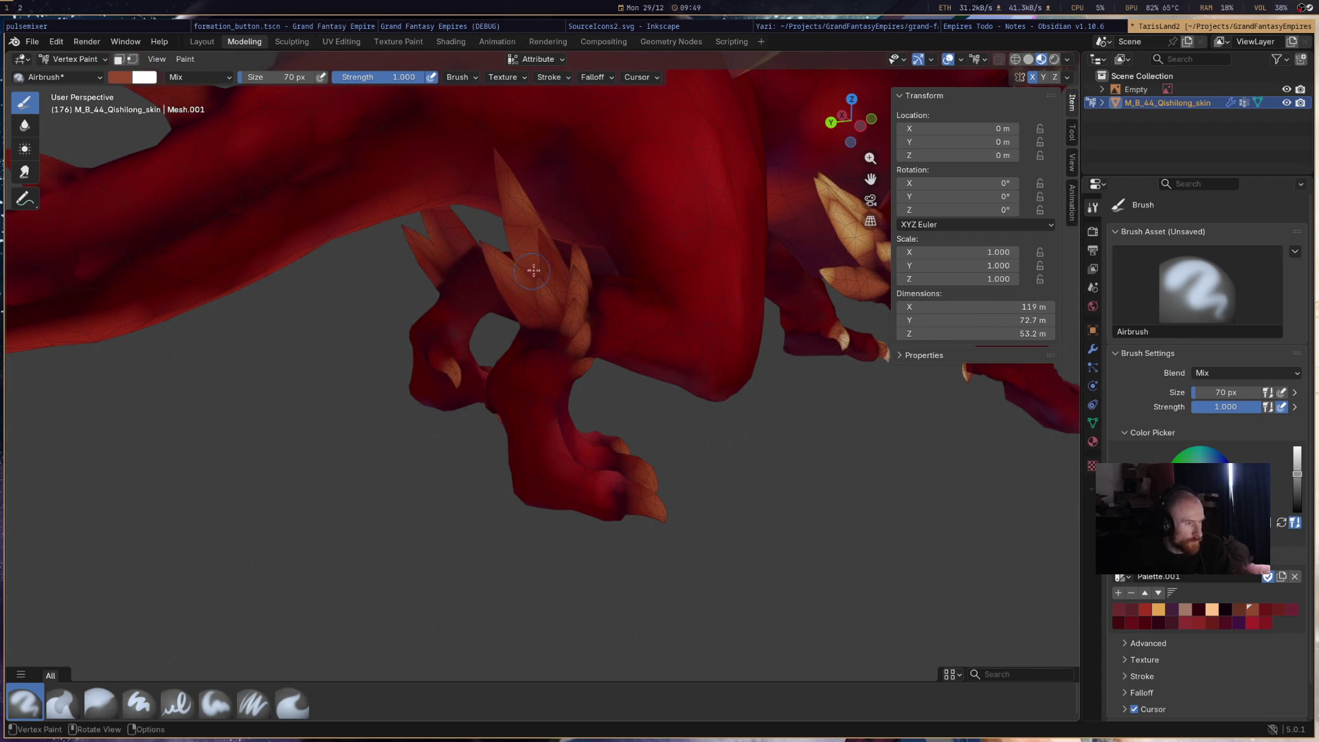
- Switch to tan and paint the hind claw, leg spike tips and a claw tip
click(1158, 609)
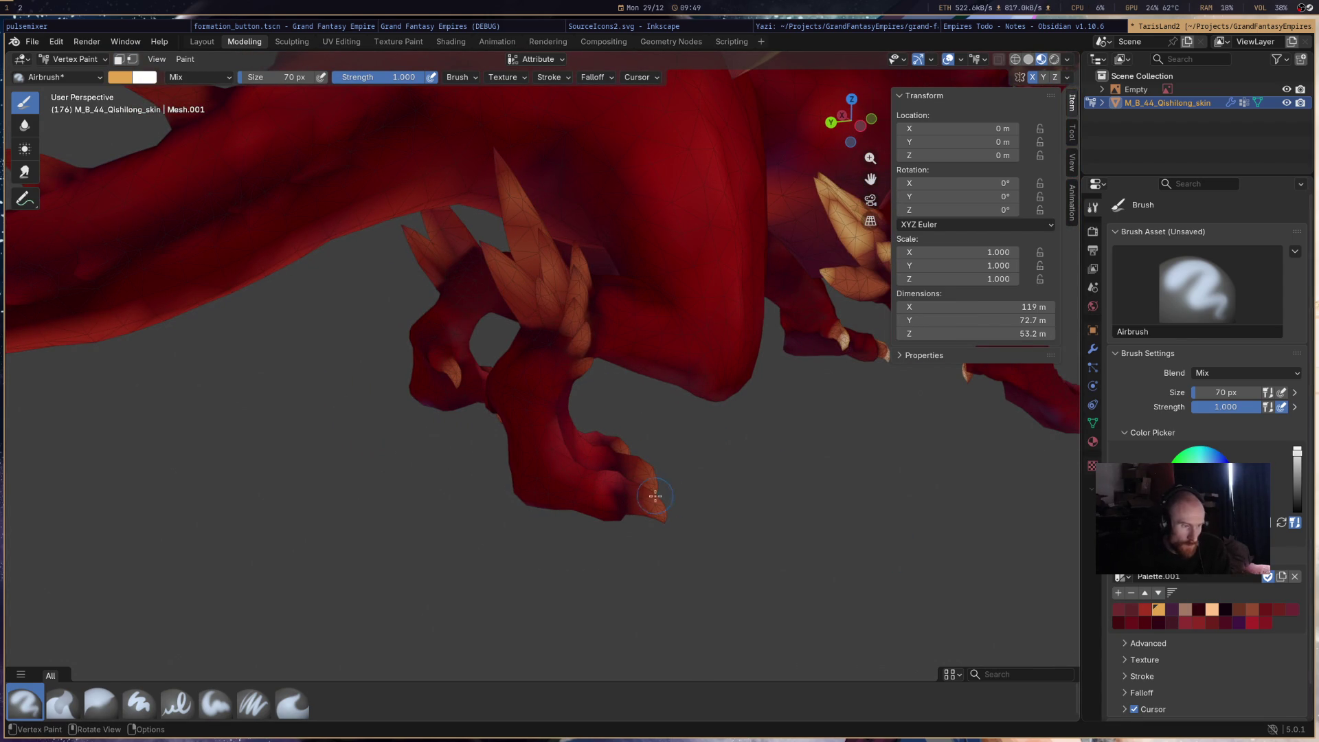
drag(653, 476, 635, 438)
mouse_move(571, 301)
mouse_down()
mouse_move(579, 278)
mouse_move(543, 227)
mouse_up()
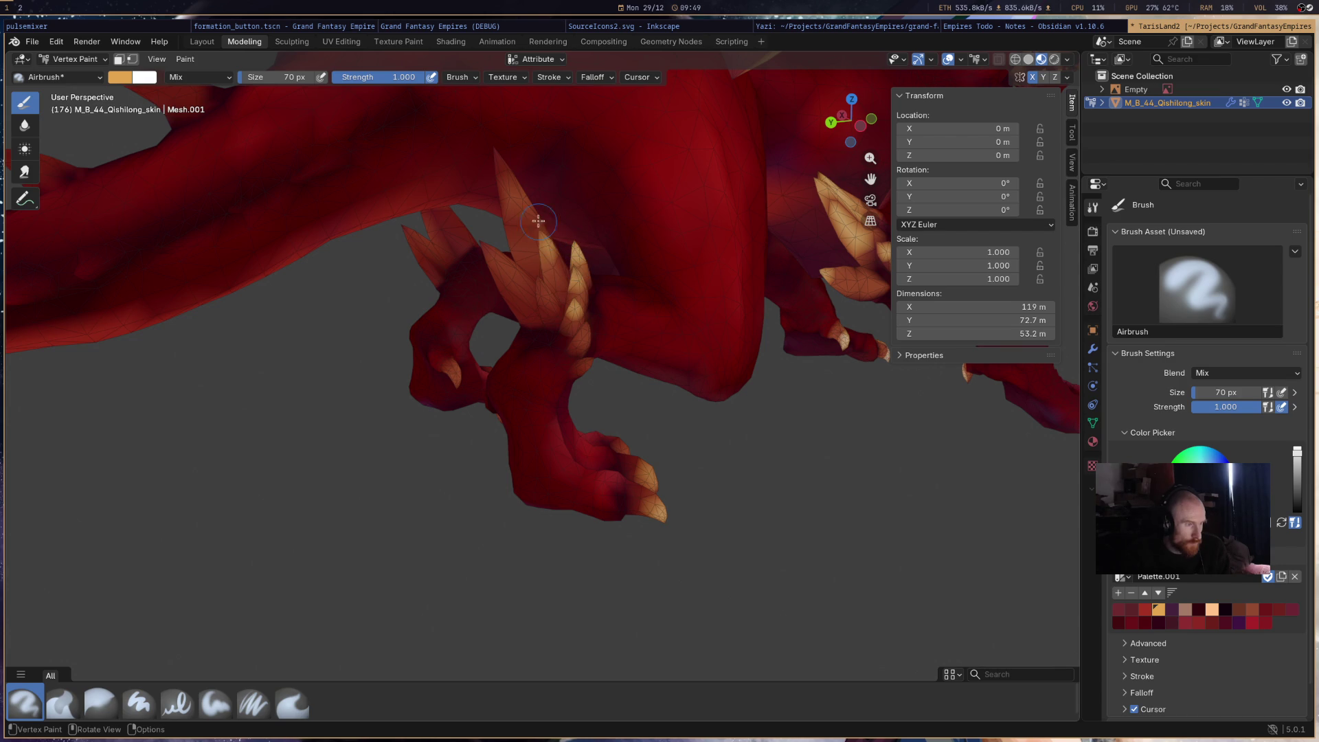
mouse_move(505, 181)
mouse_down()
mouse_move(509, 227)
mouse_move(480, 245)
mouse_up()
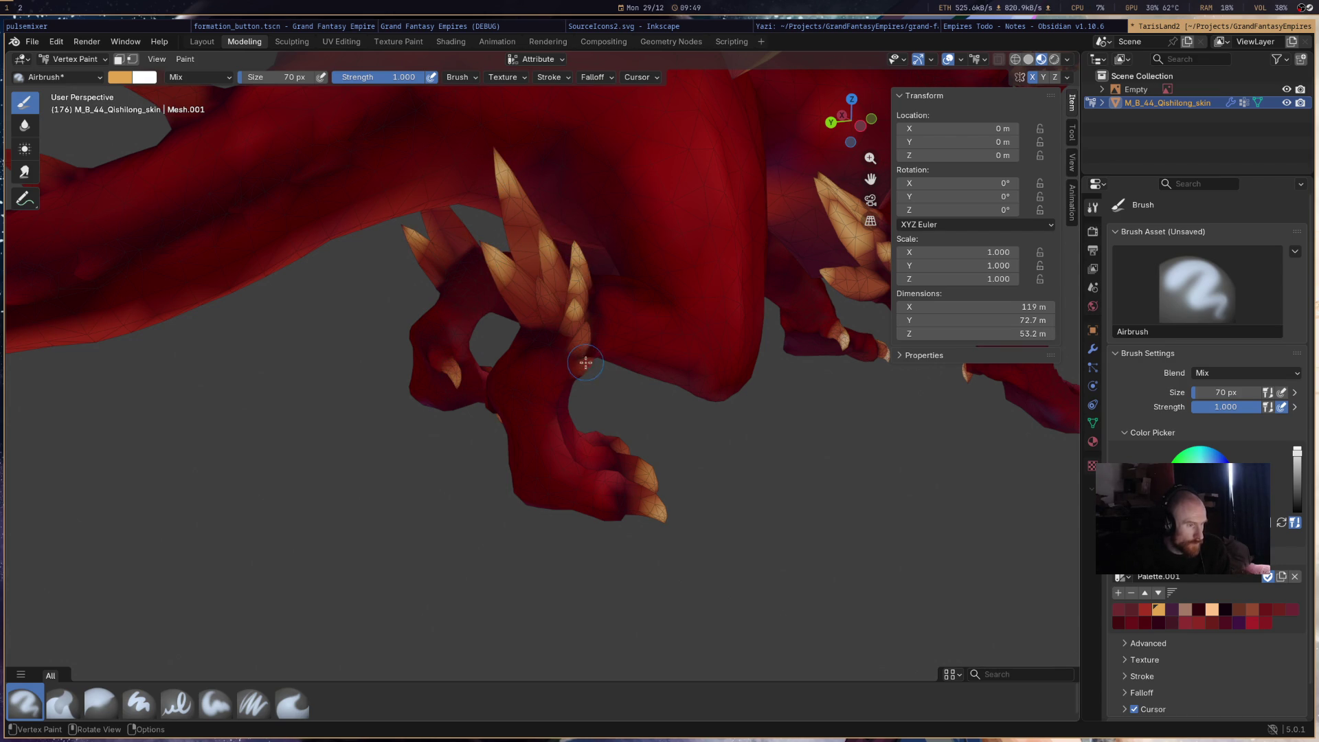
mouse_move(687, 430)
middle_down()
mouse_move(580, 433)
mouse_move(893, 442)
mouse_move(709, 407)
mouse_move(790, 419)
mouse_move(877, 395)
mouse_move(828, 444)
middle_up()
click(597, 450)
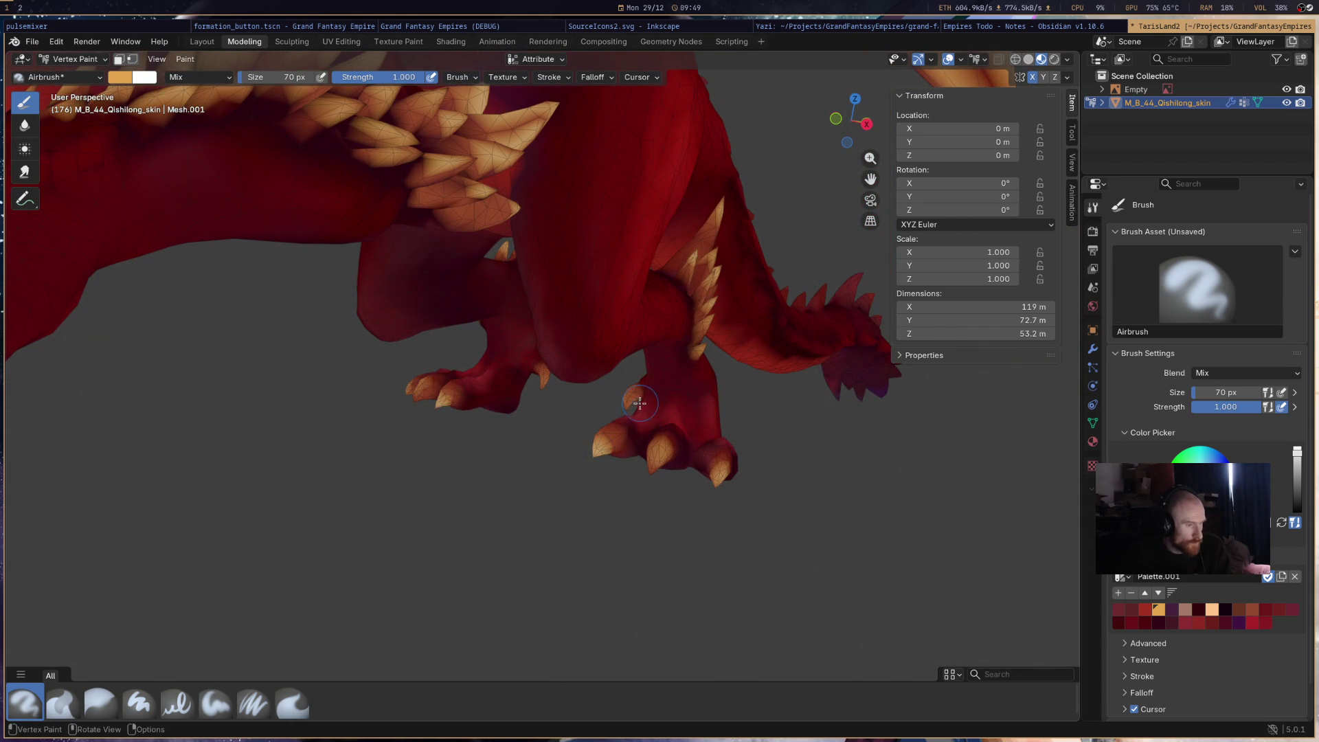
- Paint another leg spike tip and the wing spike tan
middle_drag(532, 446, 687, 309)
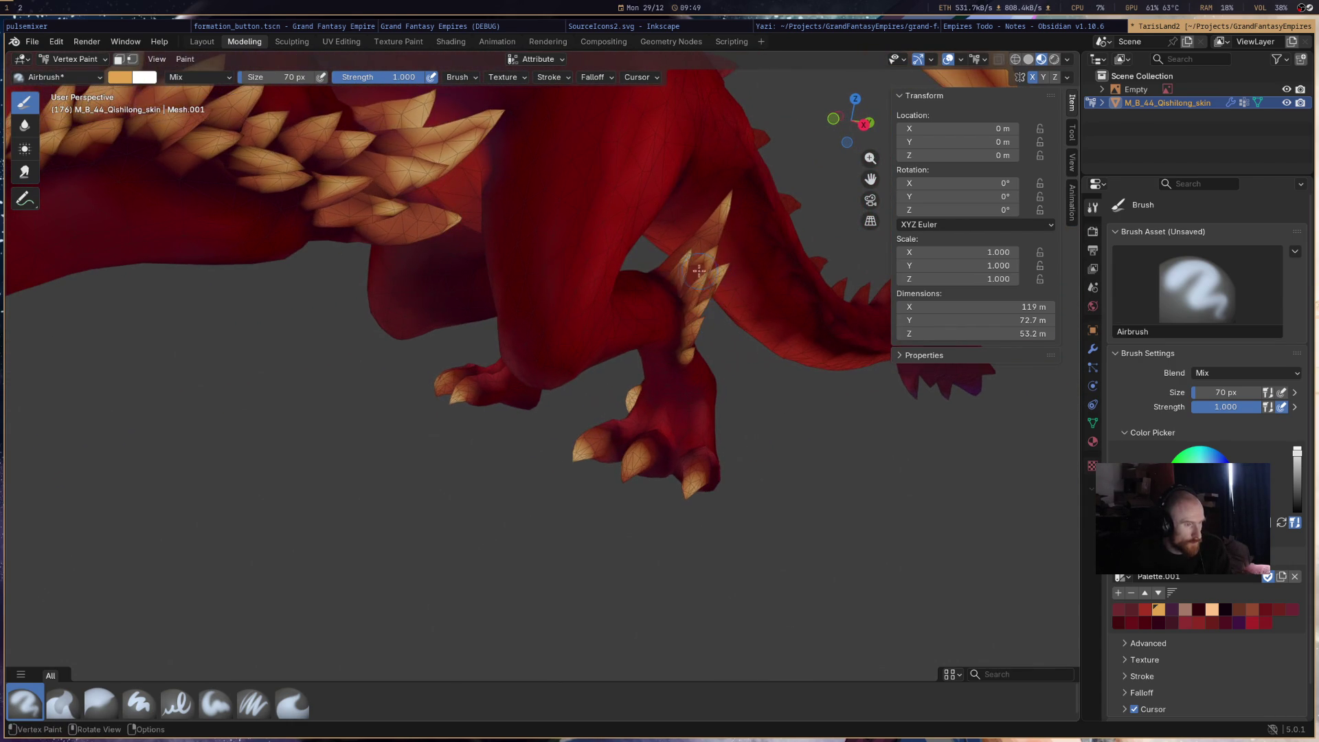
middle_drag(822, 353, 745, 350)
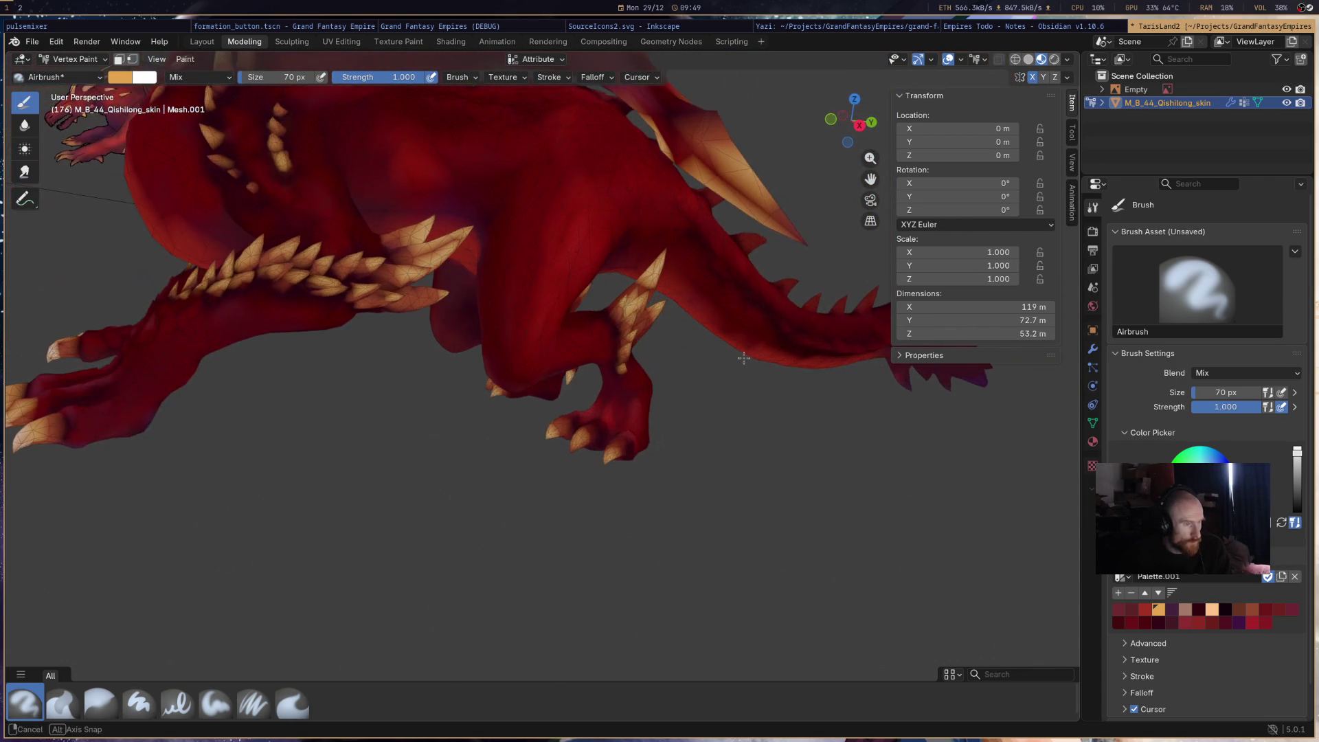
click(656, 268)
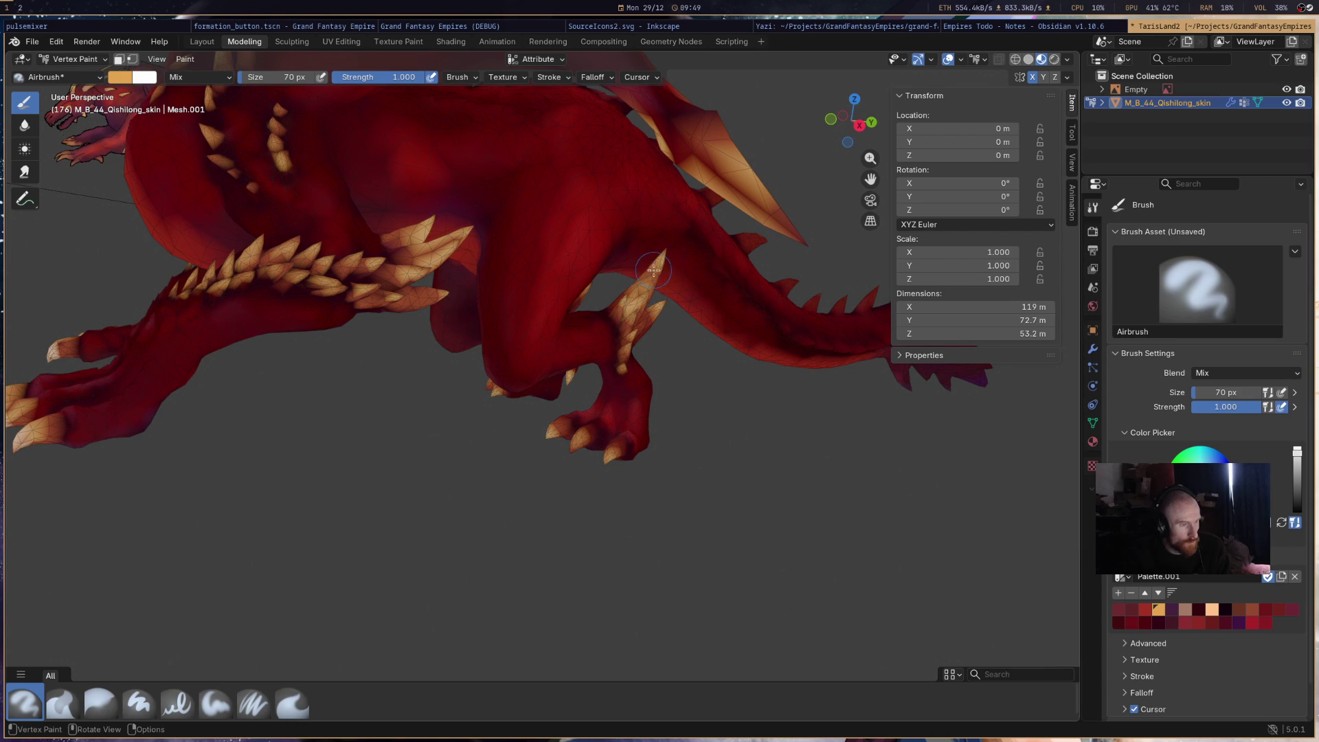
mouse_move(770, 285)
middle_down()
mouse_move(516, 440)
mouse_move(560, 489)
middle_up()
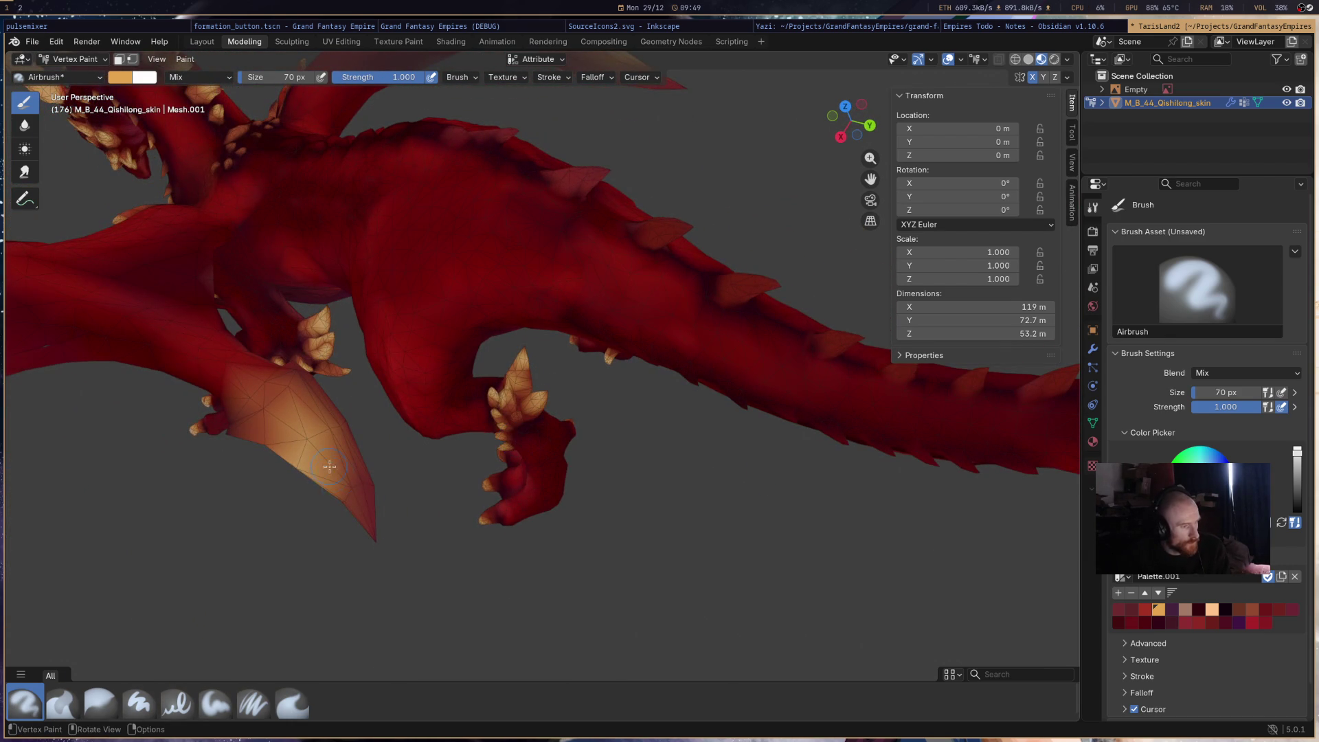
middle_drag(328, 470, 371, 514)
mouse_move(371, 513)
mouse_down()
mouse_move(359, 492)
mouse_move(415, 564)
mouse_up()
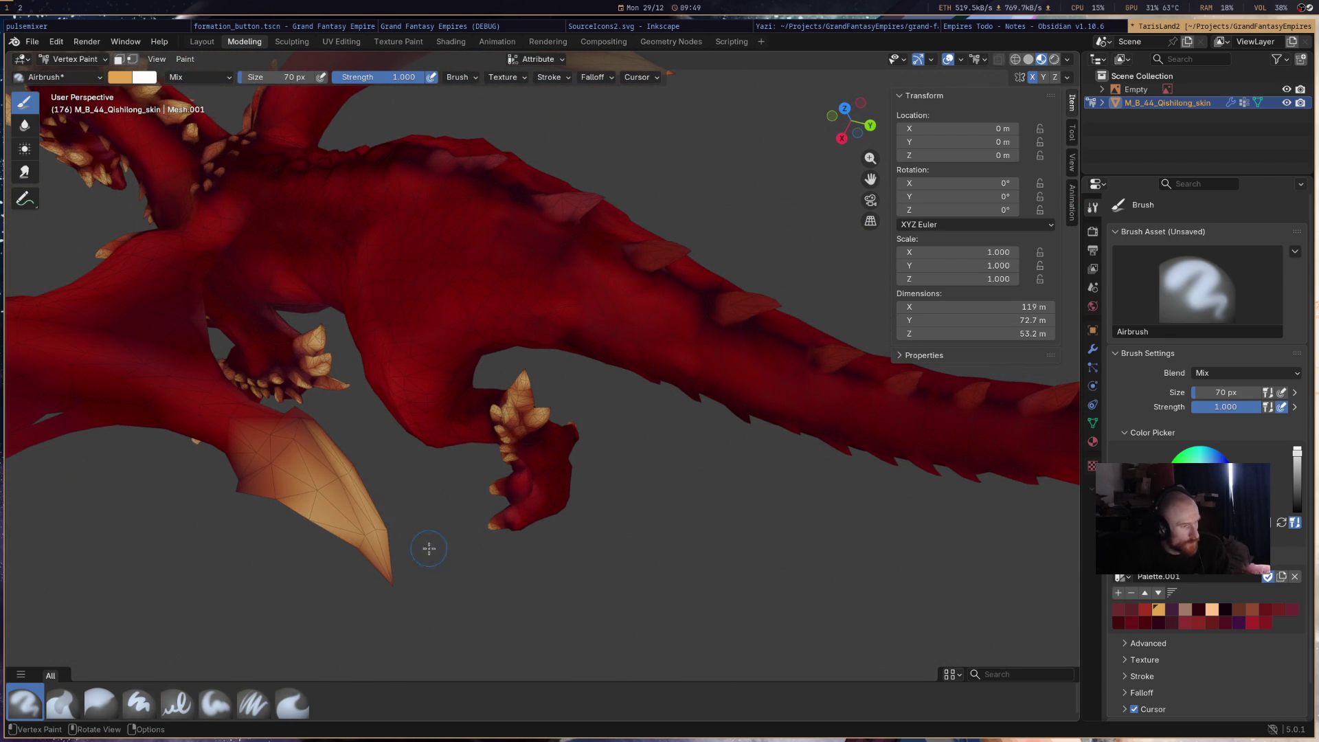
mouse_move(792, 356)
middle_down()
mouse_move(692, 374)
mouse_move(760, 355)
mouse_move(730, 368)
mouse_move(397, 296)
mouse_move(481, 330)
mouse_move(584, 426)
mouse_move(627, 503)
mouse_move(626, 354)
mouse_move(542, 289)
mouse_move(527, 224)
mouse_move(580, 185)
mouse_move(606, 365)
mouse_move(586, 332)
mouse_move(583, 251)
mouse_move(591, 332)
mouse_move(402, 300)
mouse_move(512, 342)
mouse_move(518, 286)
mouse_move(481, 275)
mouse_move(421, 213)
mouse_move(409, 252)
mouse_move(426, 269)
middle_up()
scroll(536, 281, up, 4)
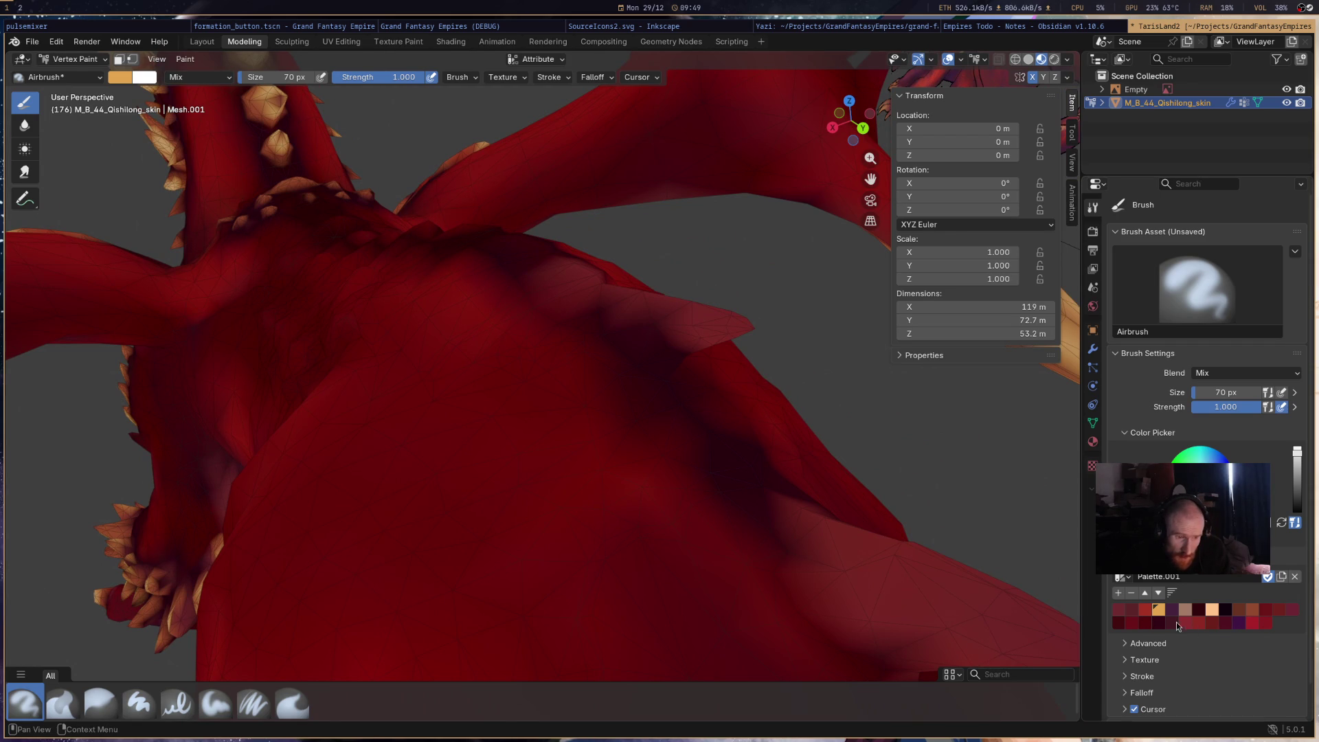
click(1235, 609)
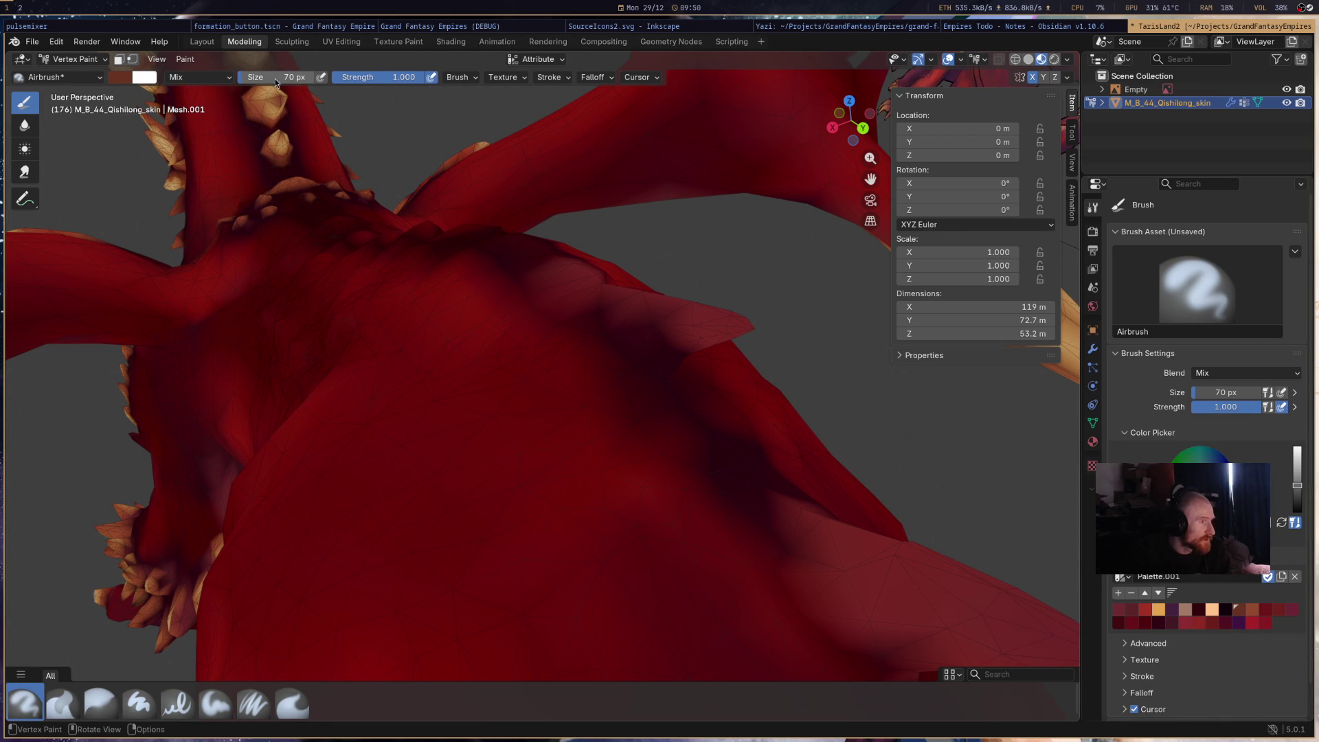
- Shrink the brush to 37 px and shade the plates near the wing base brown
mouse_move(288, 82)
mouse_down()
mouse_move(247, 82)
mouse_move(275, 77)
mouse_up()
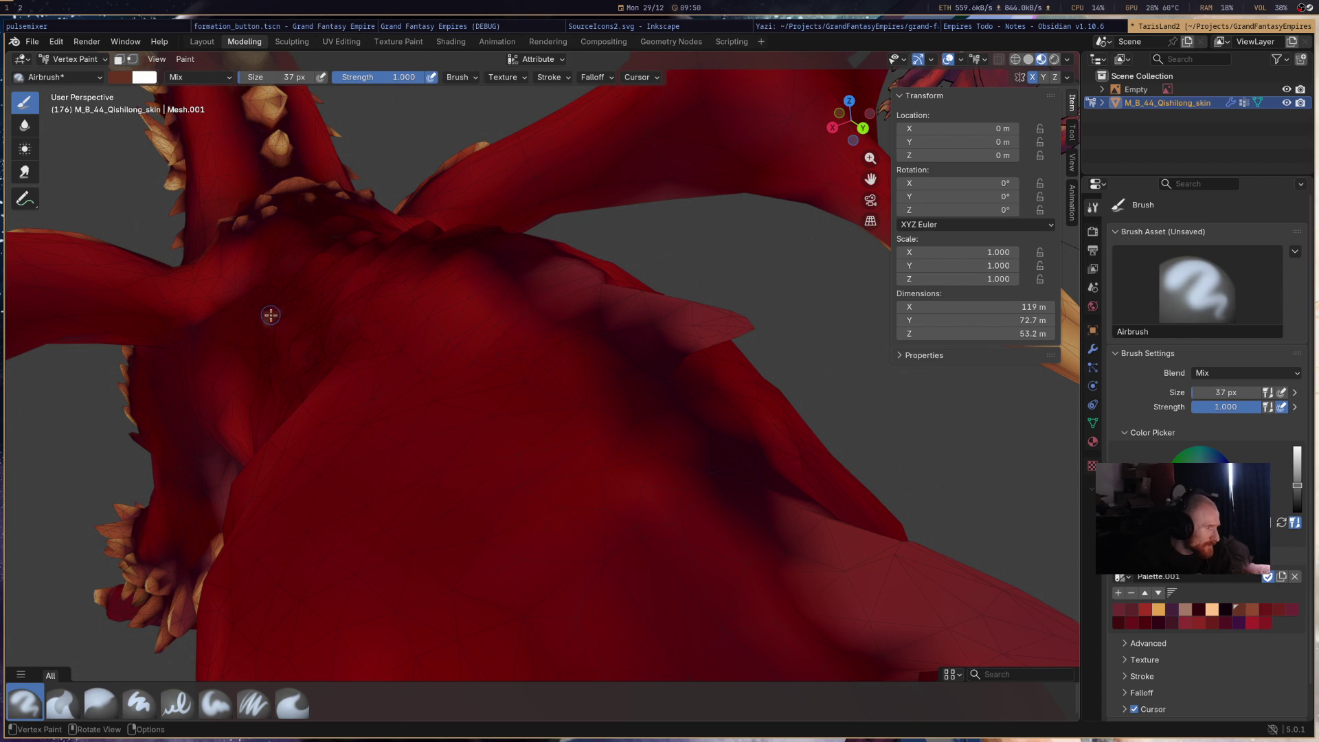
right_click(354, 289)
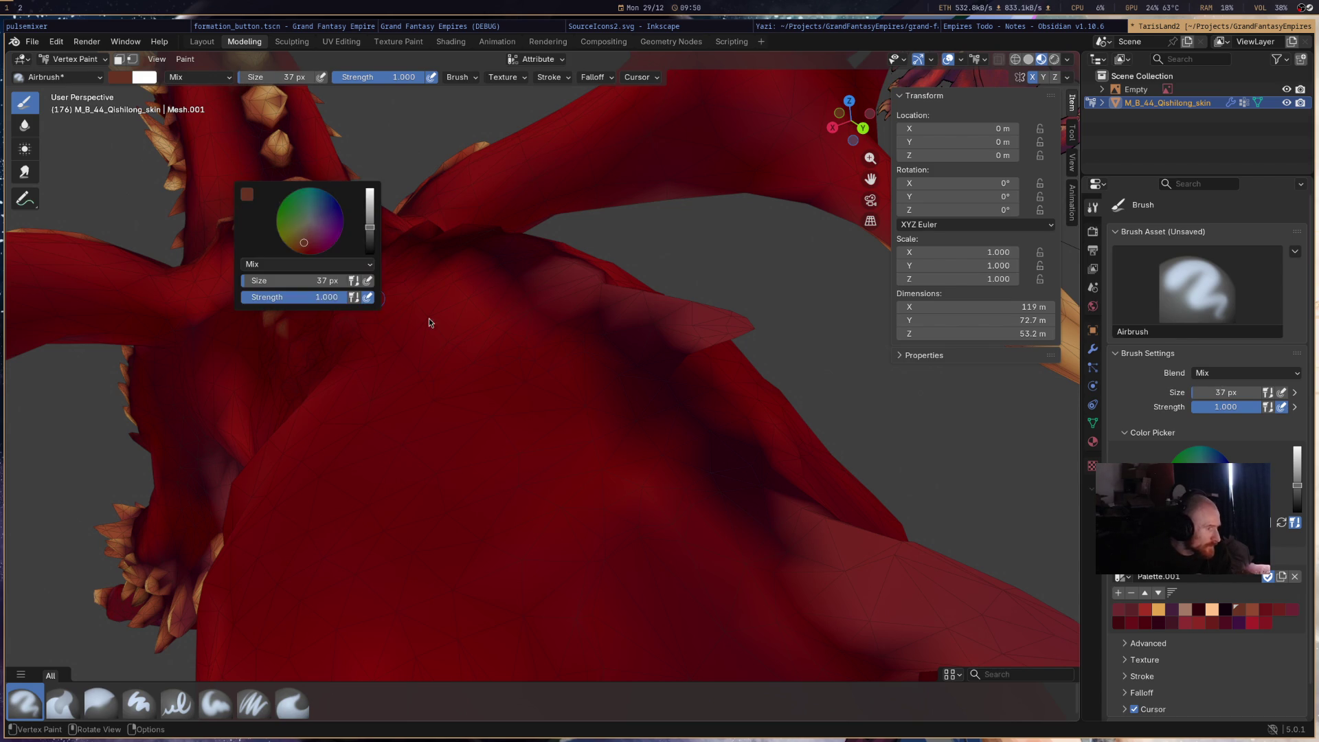
mouse_move(377, 366)
middle_down()
mouse_move(467, 410)
mouse_move(538, 383)
mouse_move(579, 385)
mouse_move(483, 297)
mouse_move(466, 420)
mouse_move(382, 359)
mouse_move(377, 404)
mouse_move(421, 356)
mouse_move(439, 371)
mouse_move(412, 395)
middle_up()
drag(386, 373, 412, 385)
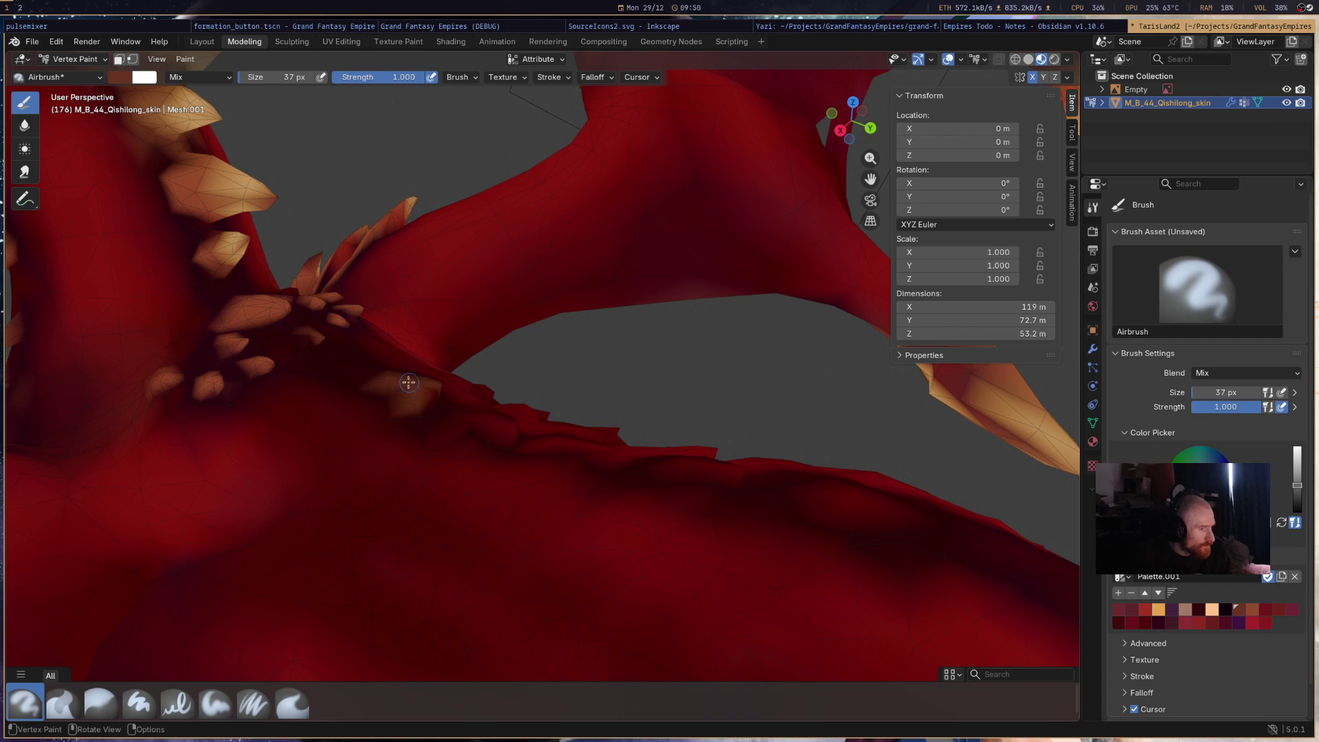
mouse_move(432, 393)
middle_down()
mouse_move(299, 392)
mouse_move(364, 426)
mouse_move(453, 502)
mouse_move(447, 515)
mouse_move(423, 467)
mouse_move(432, 412)
mouse_move(471, 406)
mouse_move(503, 474)
middle_up()
drag(526, 461, 483, 443)
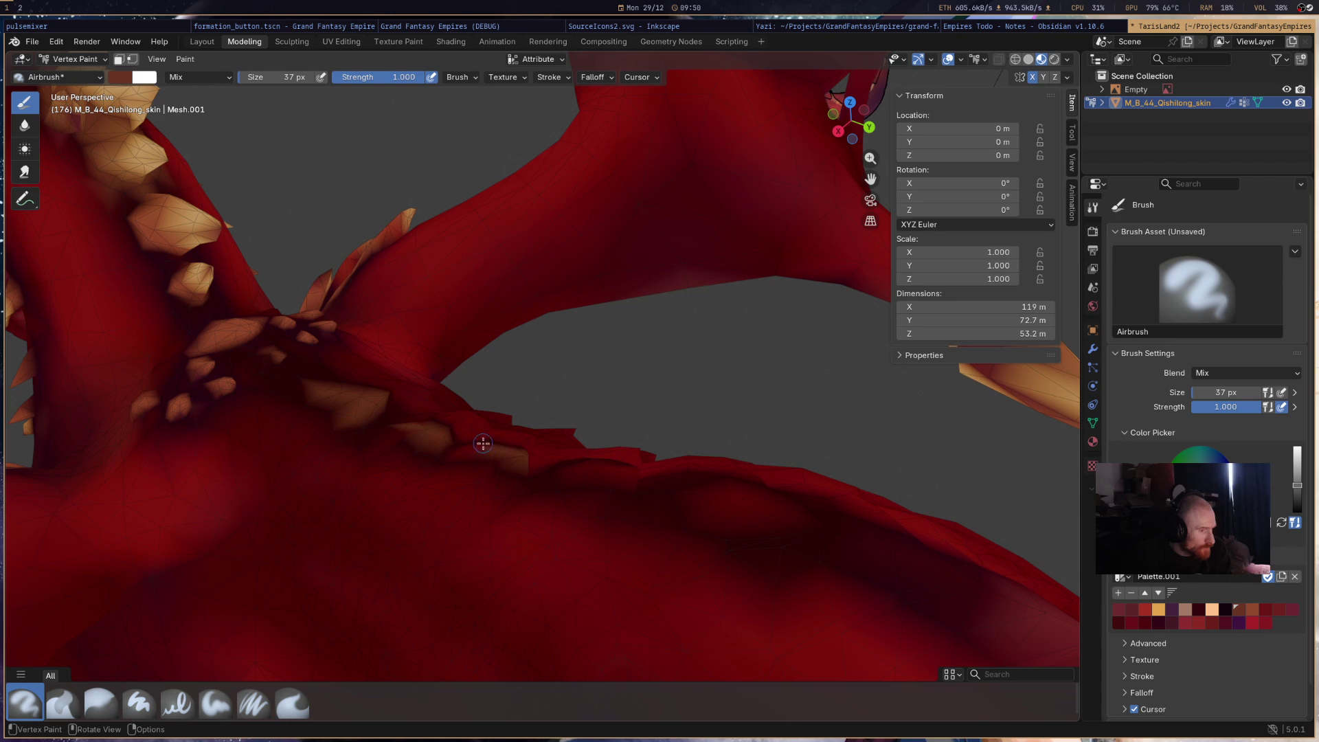
- Add brownish patches along the back plates and ridge, undoing the last one
mouse_move(517, 459)
middle_down()
mouse_move(574, 421)
mouse_move(706, 378)
middle_up()
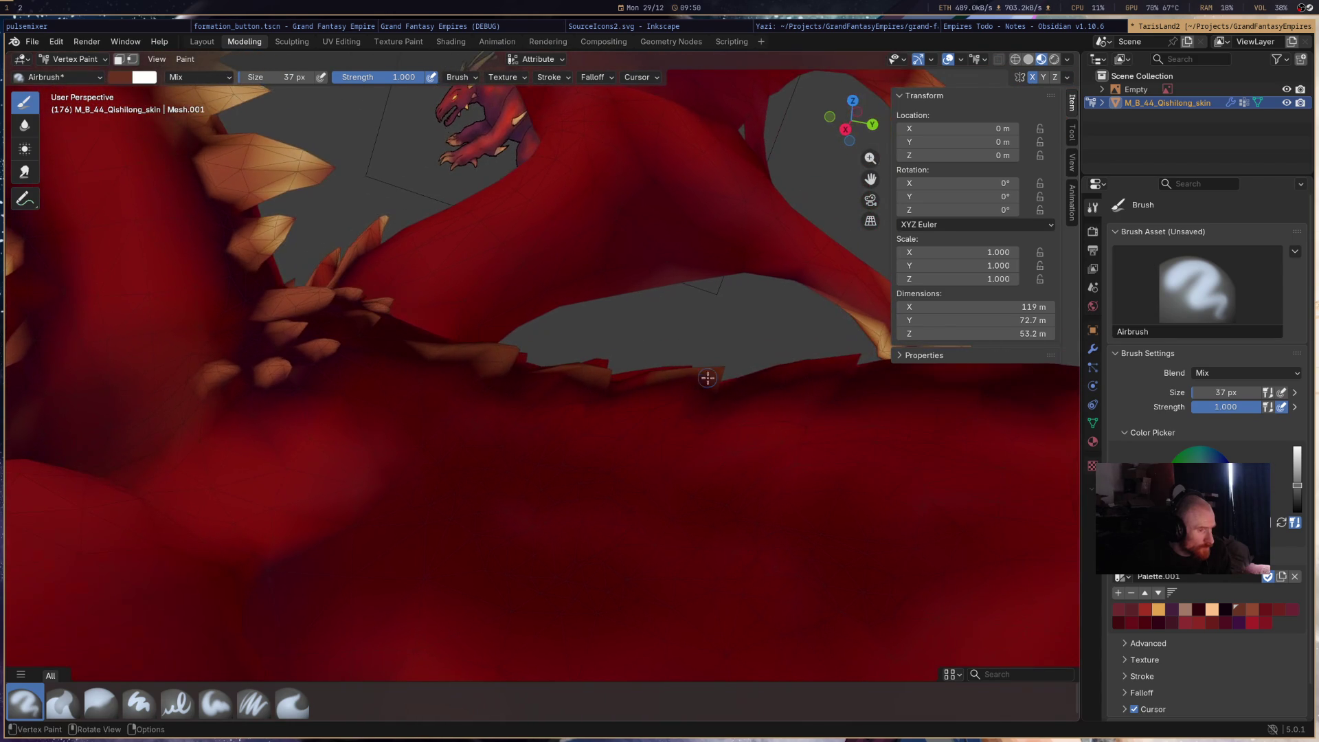
drag(677, 388, 705, 392)
drag(577, 382, 542, 377)
mouse_move(623, 403)
middle_down()
mouse_move(685, 460)
mouse_move(696, 406)
mouse_move(432, 543)
mouse_move(522, 444)
middle_up()
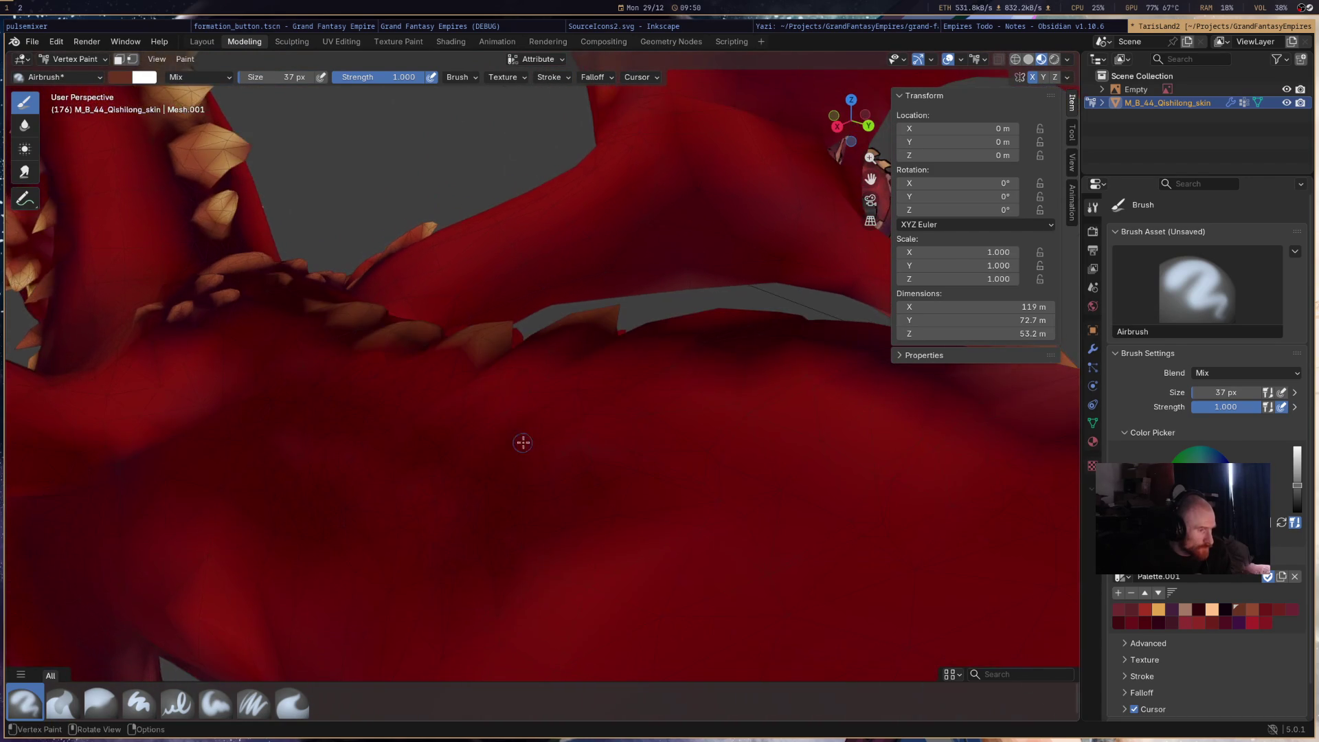
drag(605, 335, 577, 330)
mouse_move(562, 332)
middle_down()
mouse_move(539, 403)
mouse_move(350, 470)
mouse_move(214, 490)
mouse_move(247, 551)
mouse_move(501, 465)
mouse_move(760, 463)
mouse_move(577, 506)
mouse_move(444, 424)
mouse_move(787, 411)
mouse_move(622, 416)
mouse_move(479, 452)
middle_up()
mouse_move(464, 452)
mouse_down()
mouse_move(401, 466)
mouse_move(437, 462)
mouse_up()
key(ctrl+z)
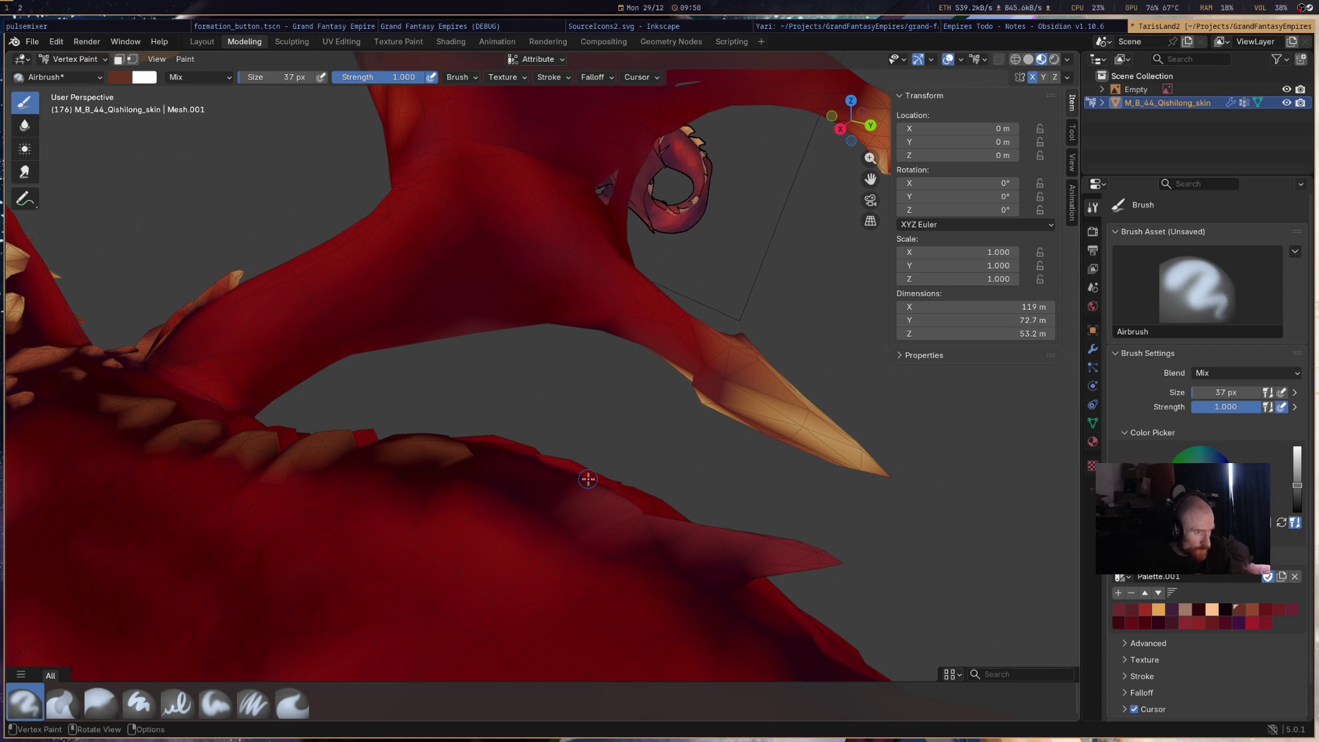
- Tint the back ridge, a skin fold and the wing-base plate orange-brown
mouse_move(560, 481)
mouse_down()
mouse_move(512, 463)
mouse_move(557, 476)
mouse_up()
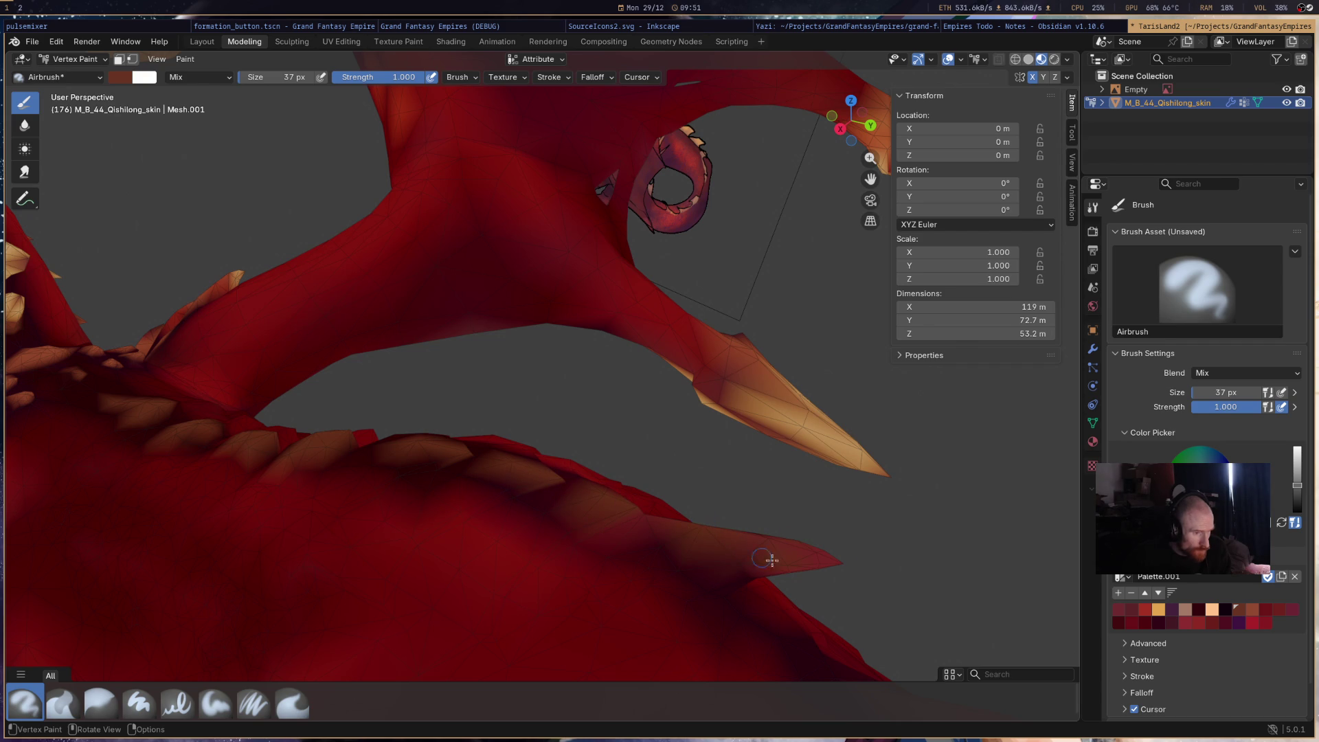
mouse_move(758, 567)
middle_down()
mouse_move(741, 515)
mouse_move(374, 359)
middle_up()
mouse_move(370, 321)
mouse_down()
mouse_move(335, 345)
mouse_move(341, 360)
mouse_move(374, 310)
mouse_up()
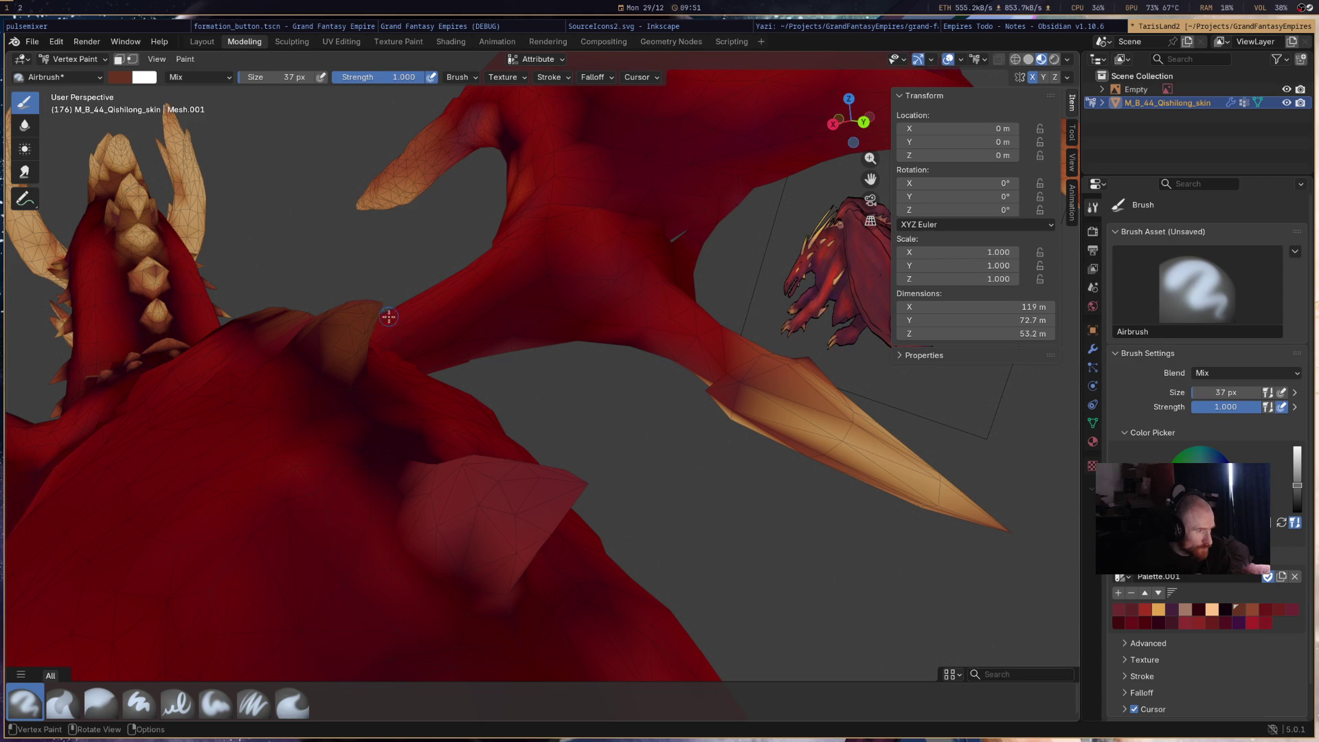
middle_drag(388, 316, 450, 415)
drag(479, 503, 542, 483)
mouse_move(423, 449)
middle_down()
mouse_move(539, 382)
mouse_move(650, 383)
mouse_move(644, 392)
mouse_move(715, 403)
mouse_move(724, 447)
mouse_move(569, 439)
mouse_move(643, 420)
mouse_move(634, 439)
middle_up()
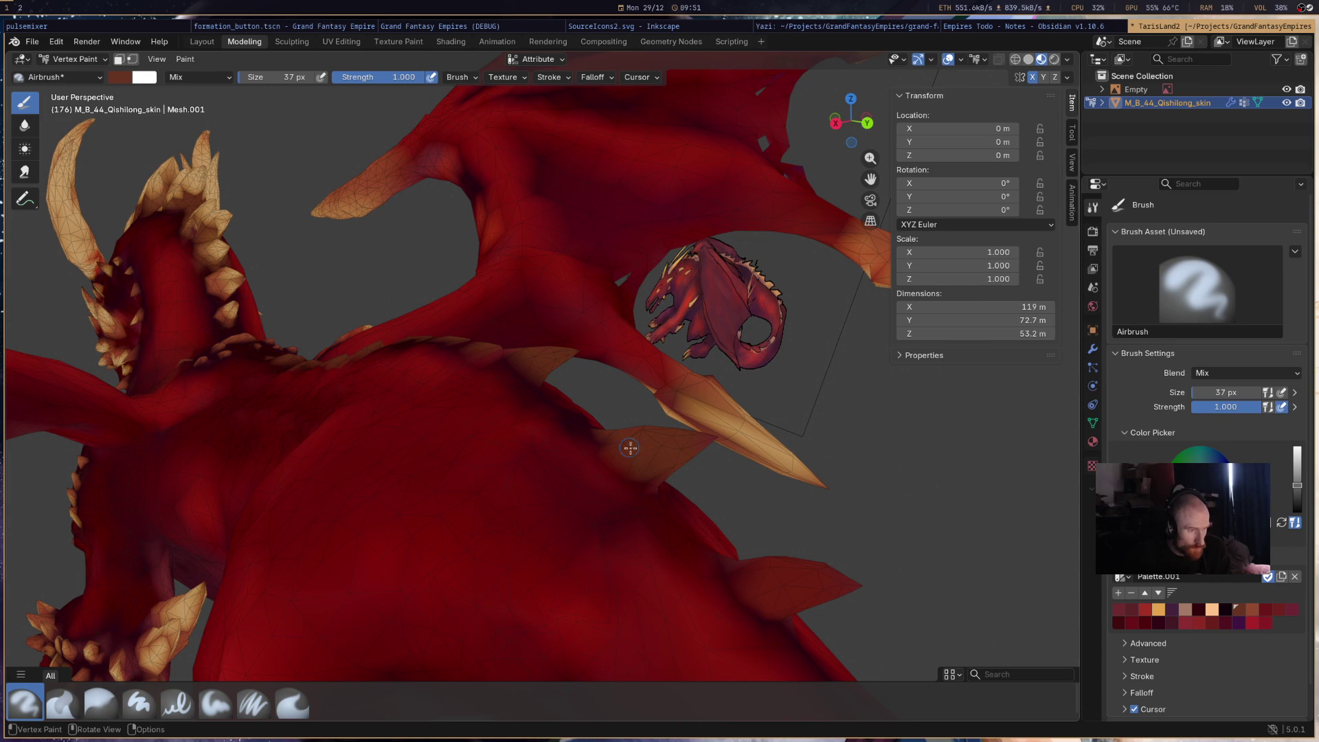
mouse_move(705, 438)
middle_down()
mouse_move(763, 548)
mouse_move(373, 470)
mouse_move(213, 409)
mouse_move(259, 360)
middle_up()
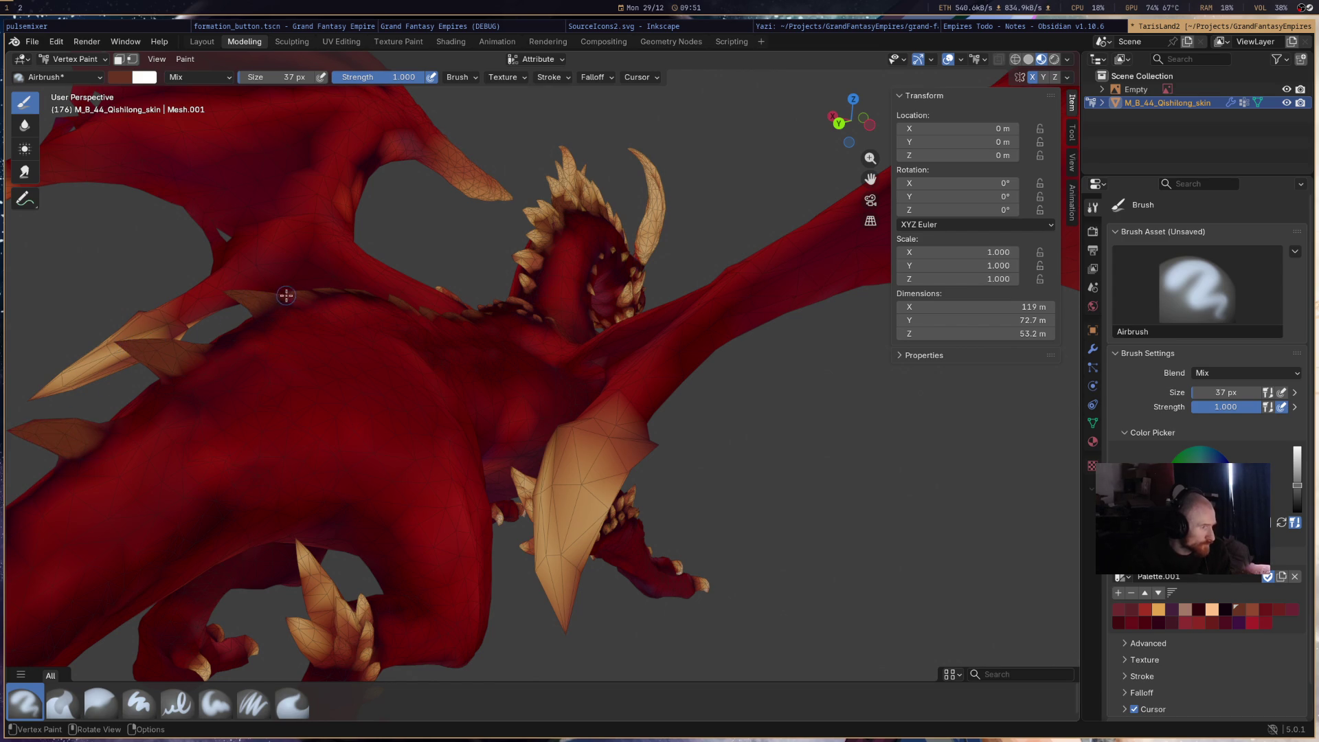
mouse_move(569, 319)
middle_down()
mouse_move(821, 502)
mouse_move(698, 531)
mouse_move(505, 515)
mouse_move(452, 489)
middle_up()
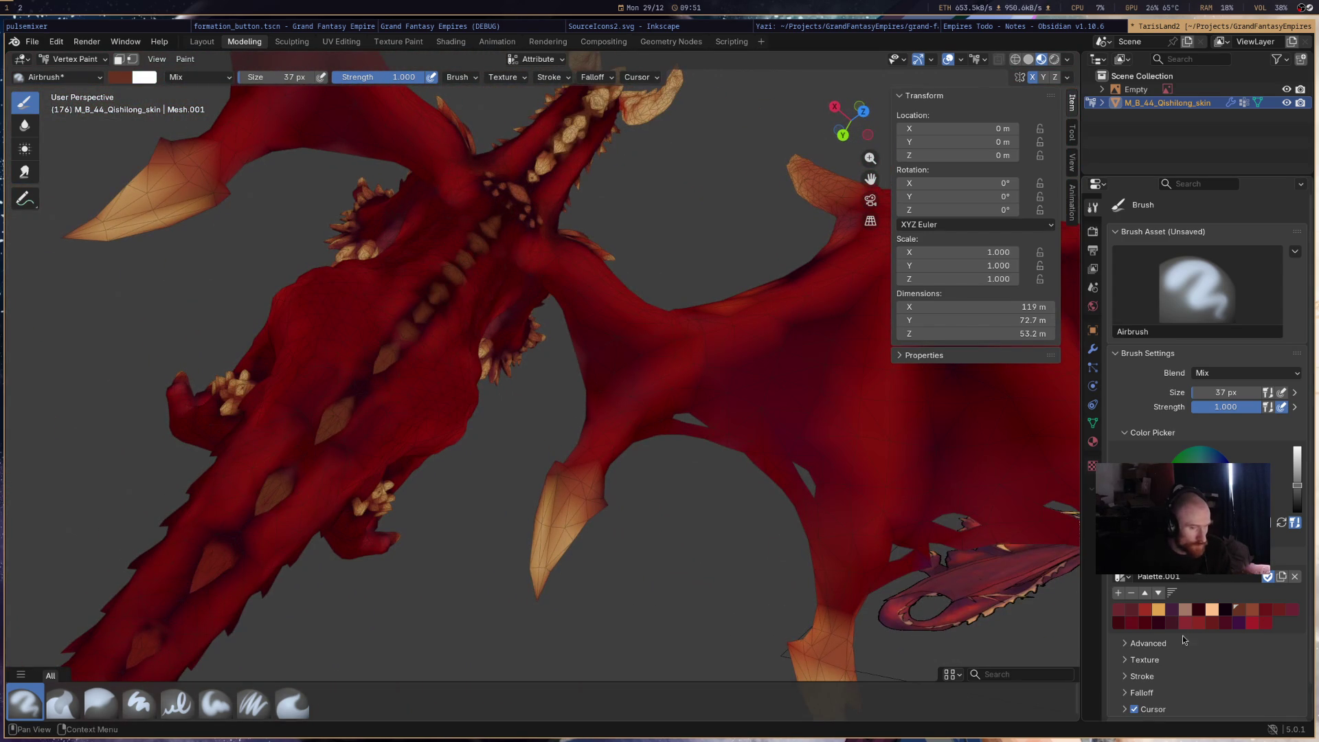
click(1145, 624)
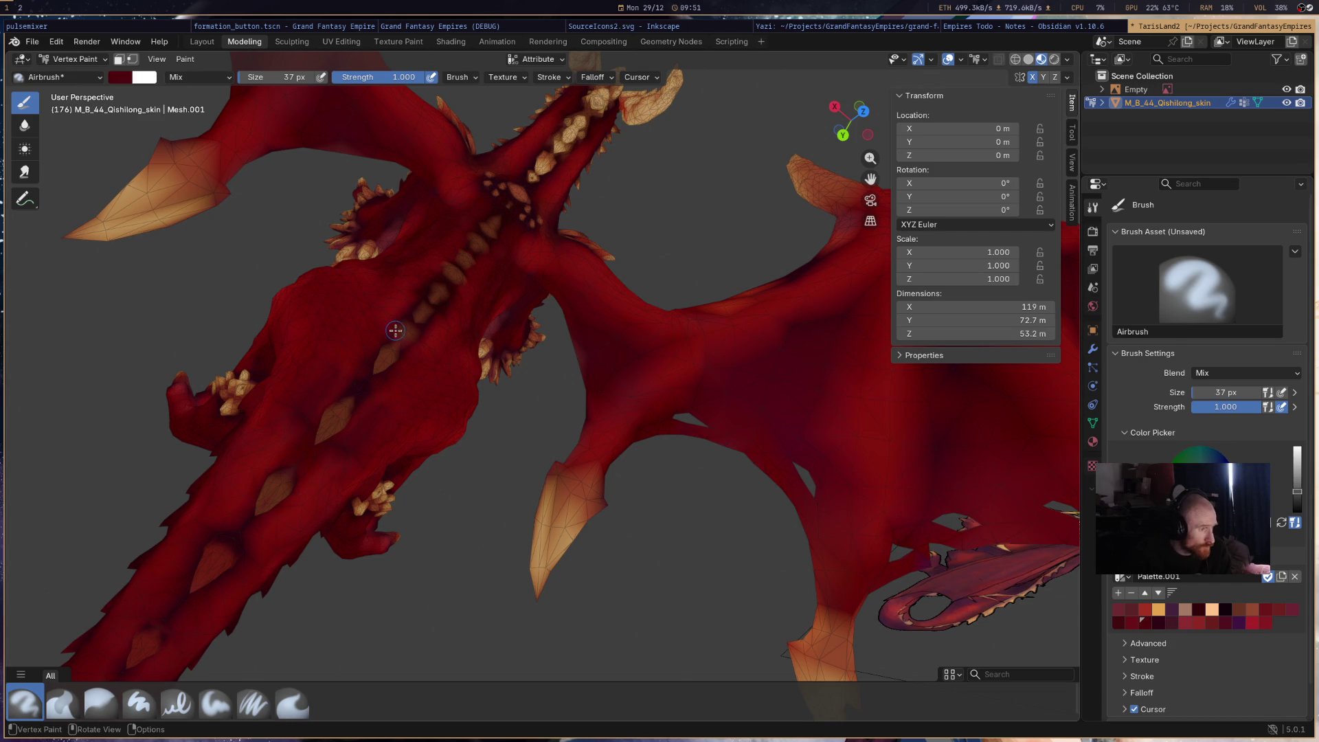
drag(403, 345, 396, 309)
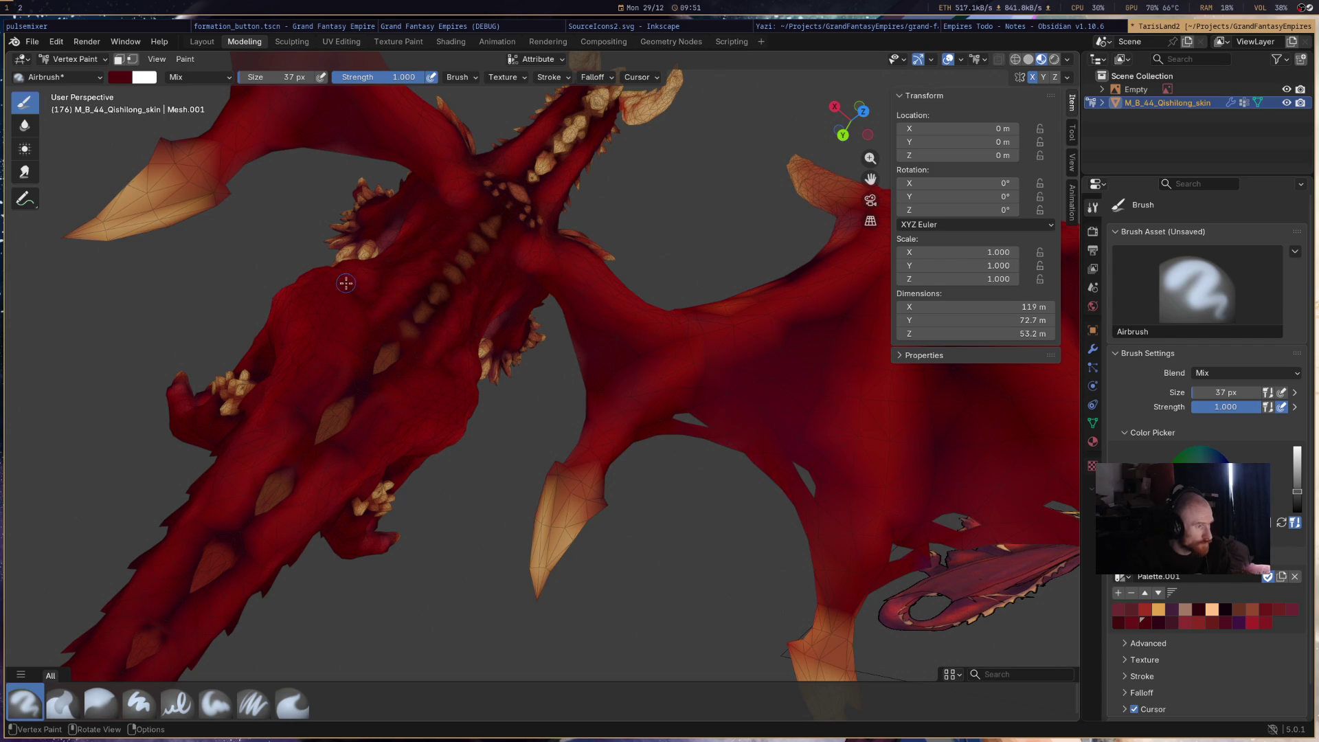
mouse_move(460, 292)
middle_down()
mouse_move(665, 353)
mouse_move(667, 448)
mouse_move(579, 461)
mouse_move(641, 538)
mouse_move(586, 663)
mouse_move(780, 438)
mouse_move(865, 522)
mouse_move(893, 474)
mouse_move(847, 366)
mouse_move(742, 412)
mouse_move(706, 447)
mouse_move(728, 585)
mouse_move(696, 349)
middle_up()
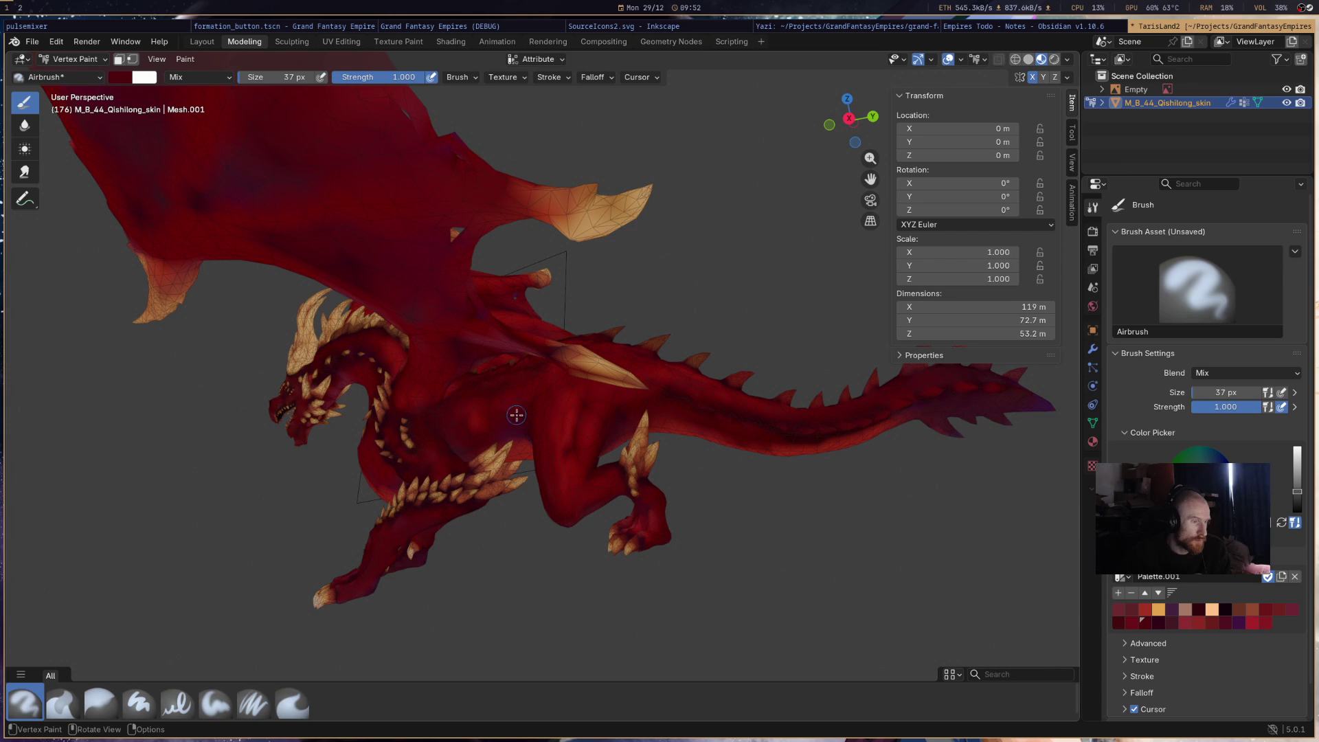
mouse_move(847, 316)
middle_down()
mouse_move(726, 362)
mouse_move(825, 299)
middle_up()
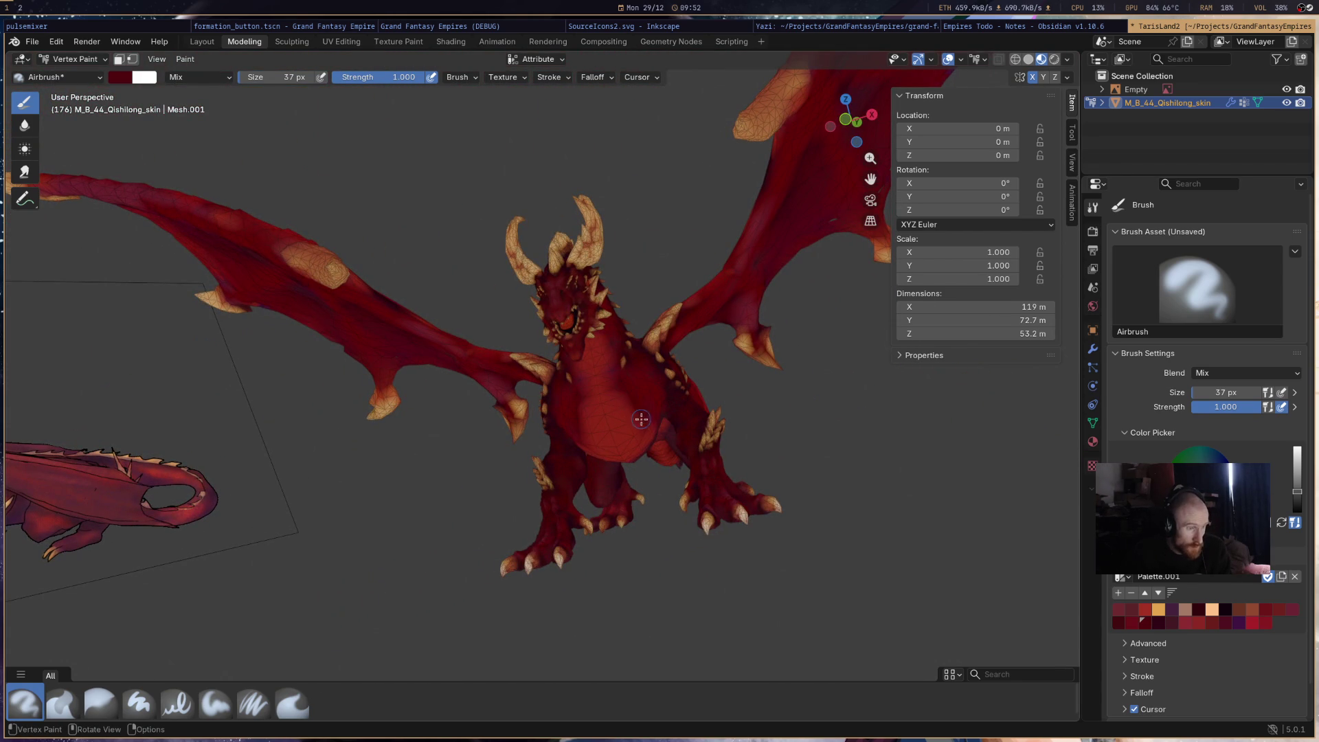
middle_drag(696, 379, 724, 289)
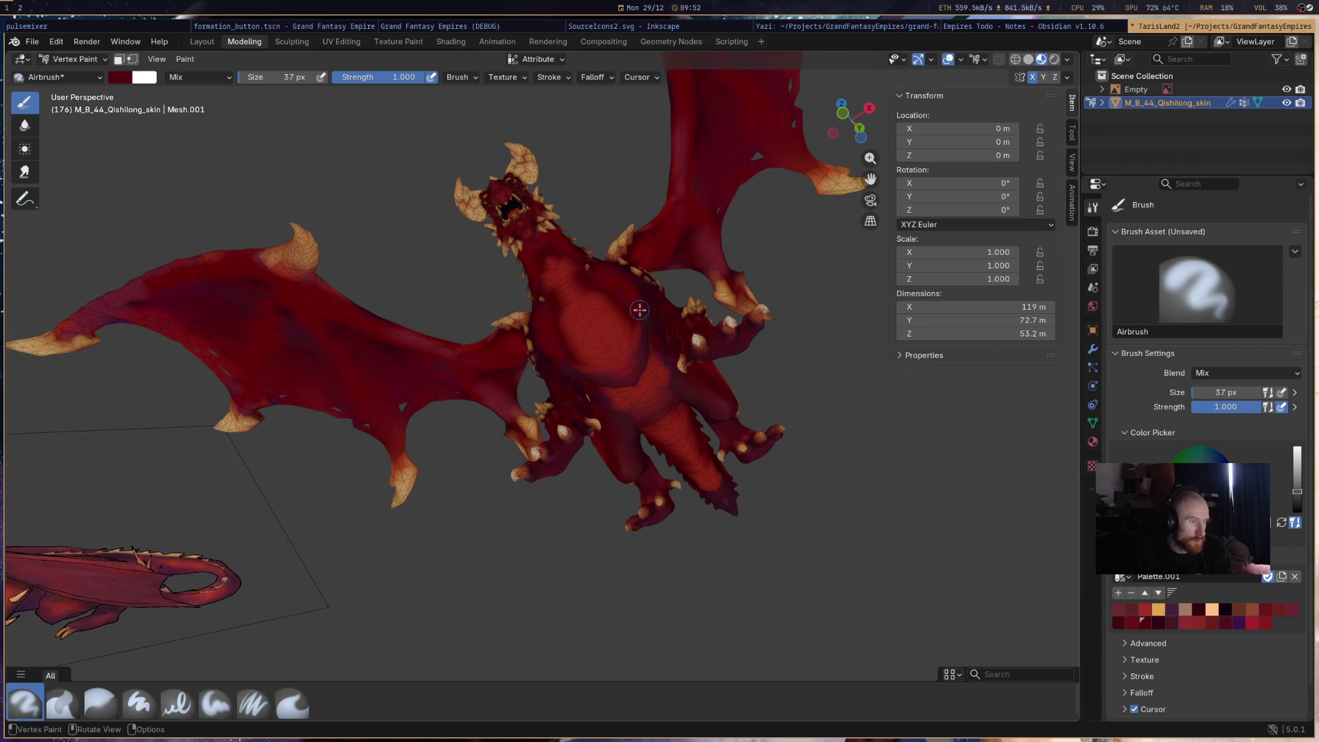
middle_drag(711, 303, 609, 256)
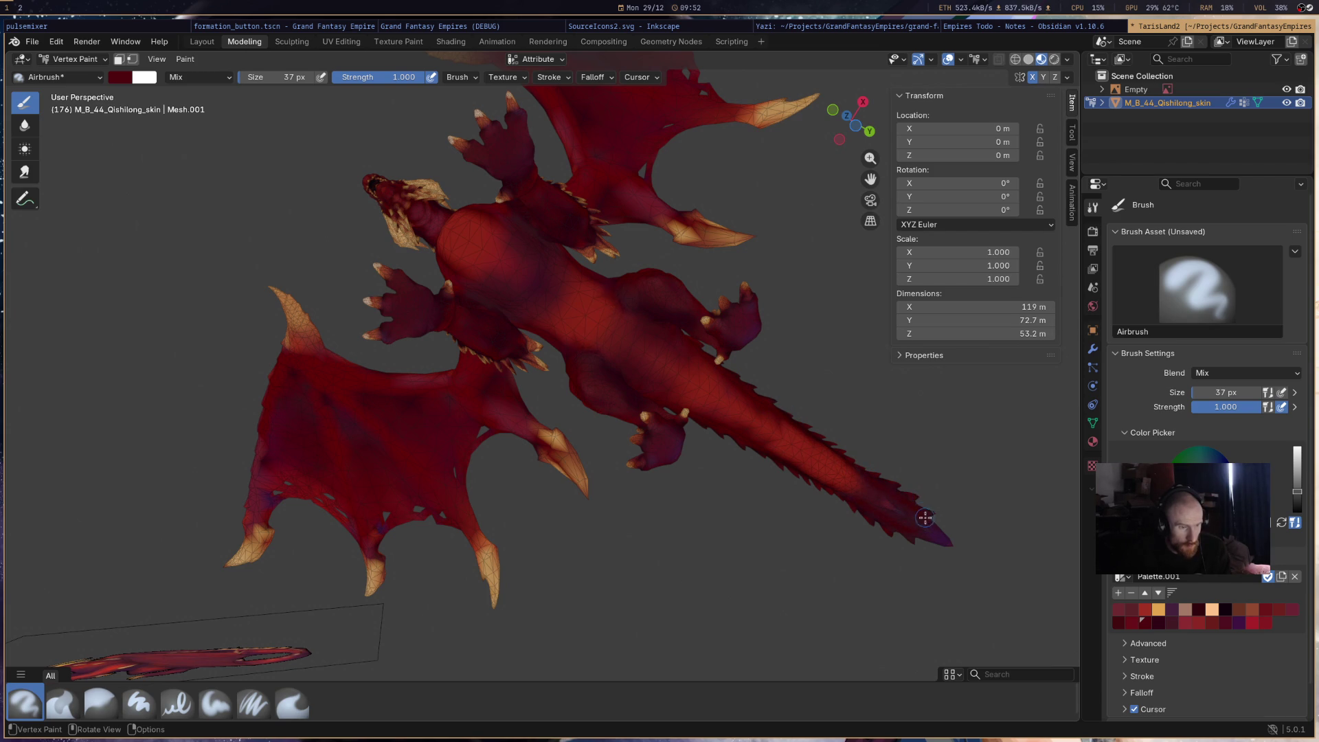
mouse_move(1045, 525)
middle_down()
mouse_move(847, 538)
mouse_move(503, 484)
mouse_move(404, 270)
middle_up()
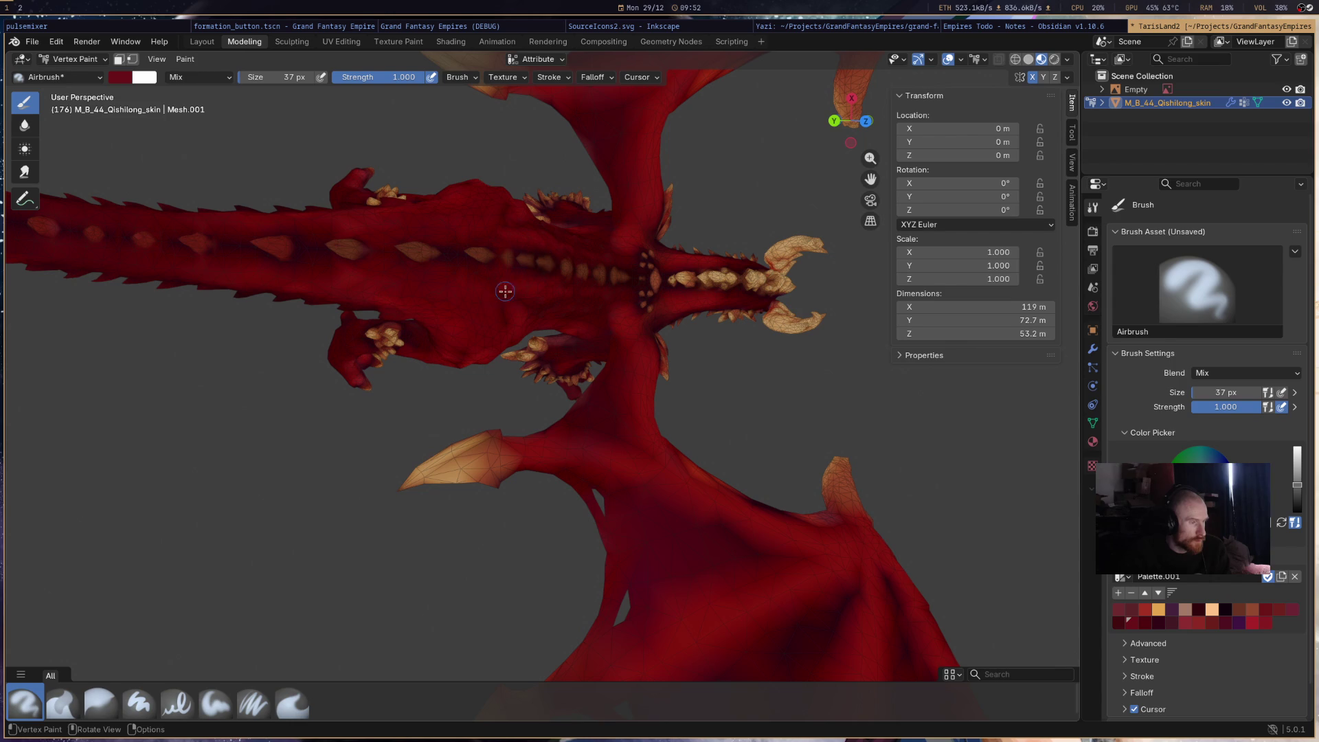
mouse_move(546, 237)
middle_down()
mouse_move(436, 436)
mouse_move(519, 255)
mouse_move(485, 160)
mouse_move(530, 412)
mouse_move(498, 470)
mouse_move(633, 580)
mouse_move(824, 495)
mouse_move(803, 492)
mouse_move(845, 465)
mouse_move(871, 165)
middle_up()
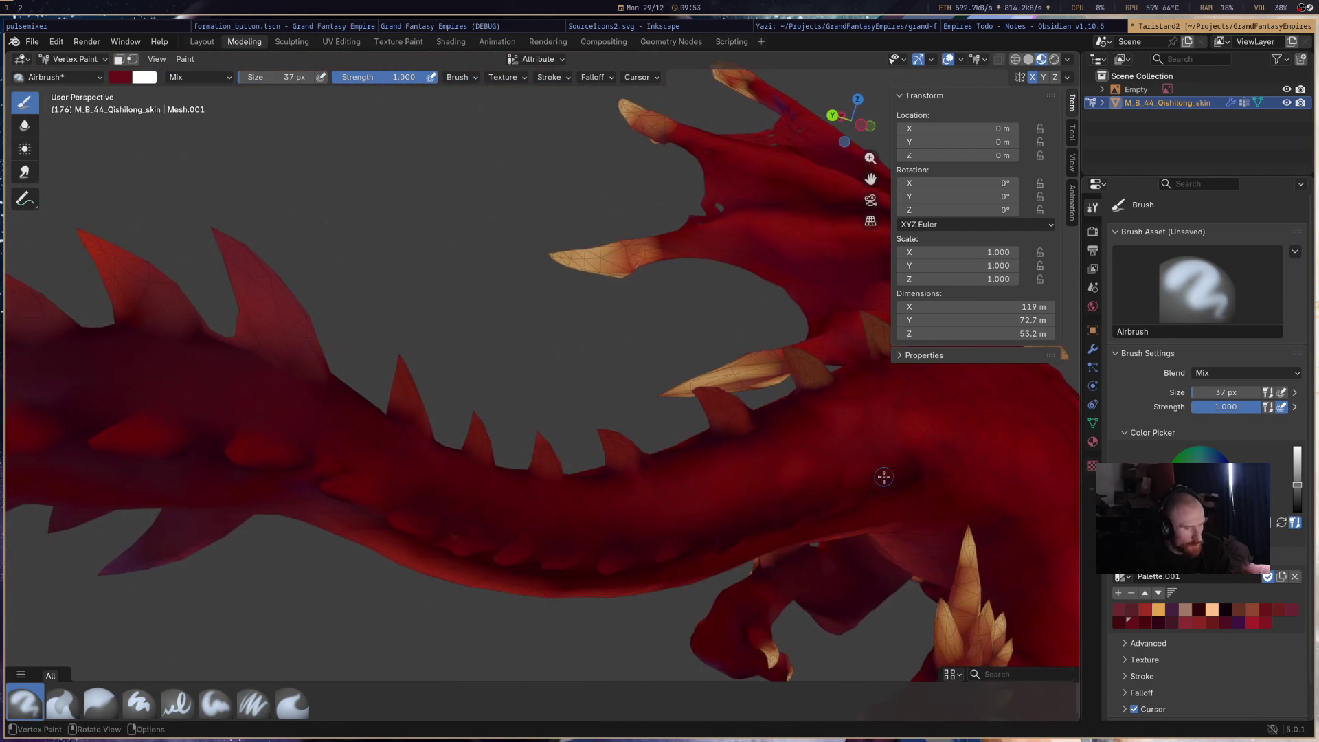
click(1252, 611)
- Choose a darker brown swatch and airbrush two tail spikes orange-brown
click(1252, 610)
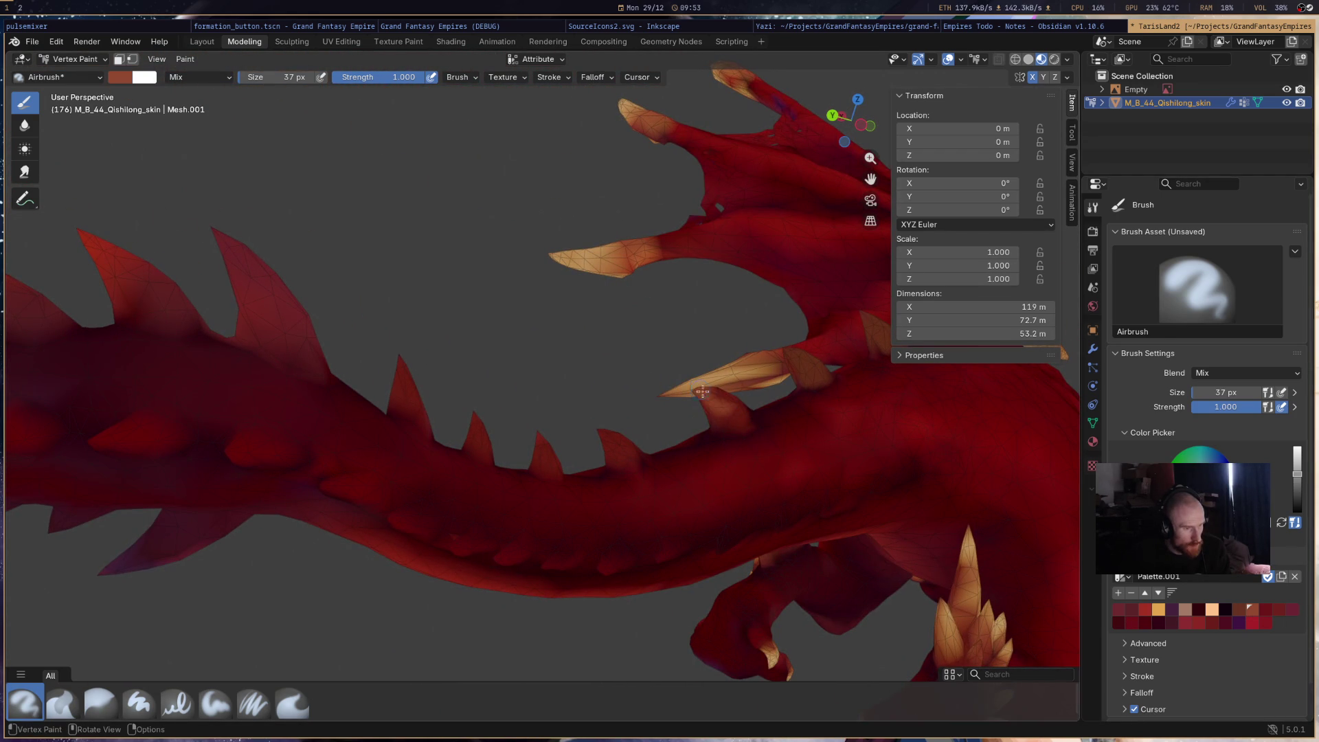
click(1237, 610)
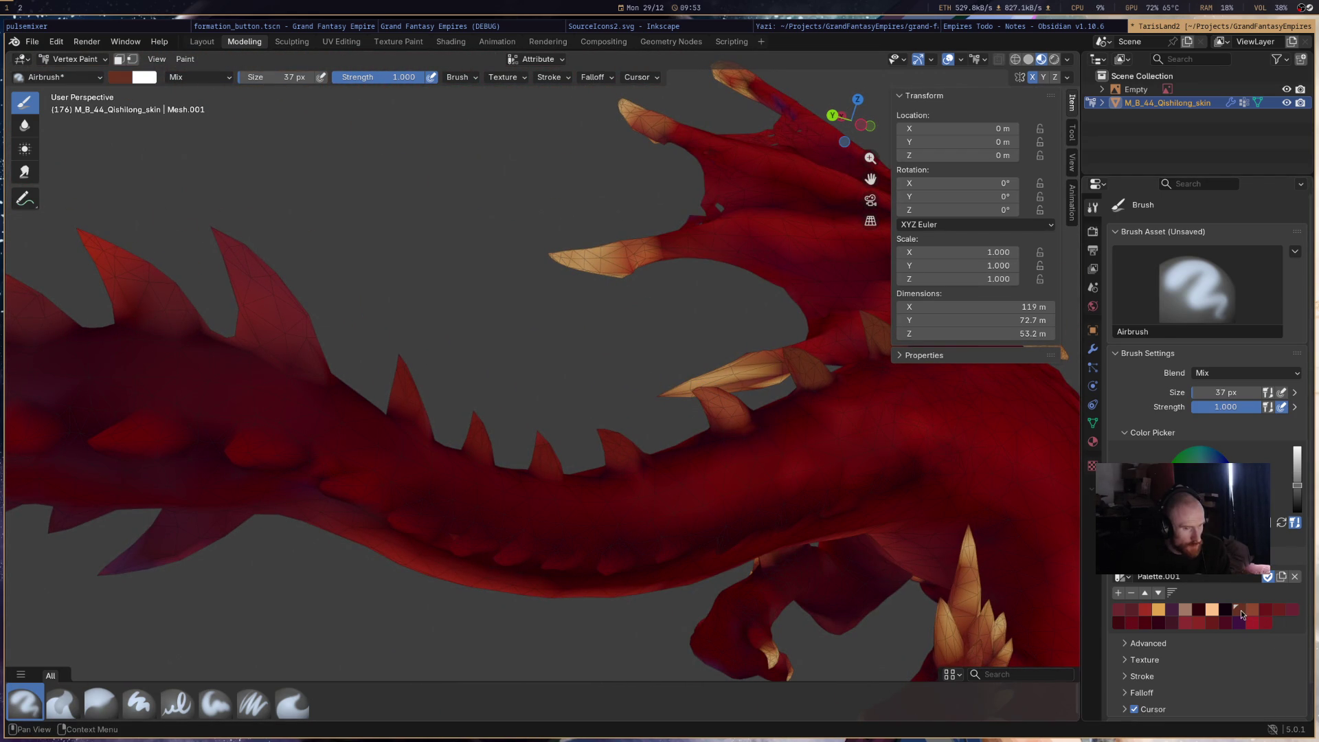
mouse_move(740, 415)
middle_down()
mouse_move(700, 456)
mouse_move(170, 476)
mouse_move(268, 480)
middle_up()
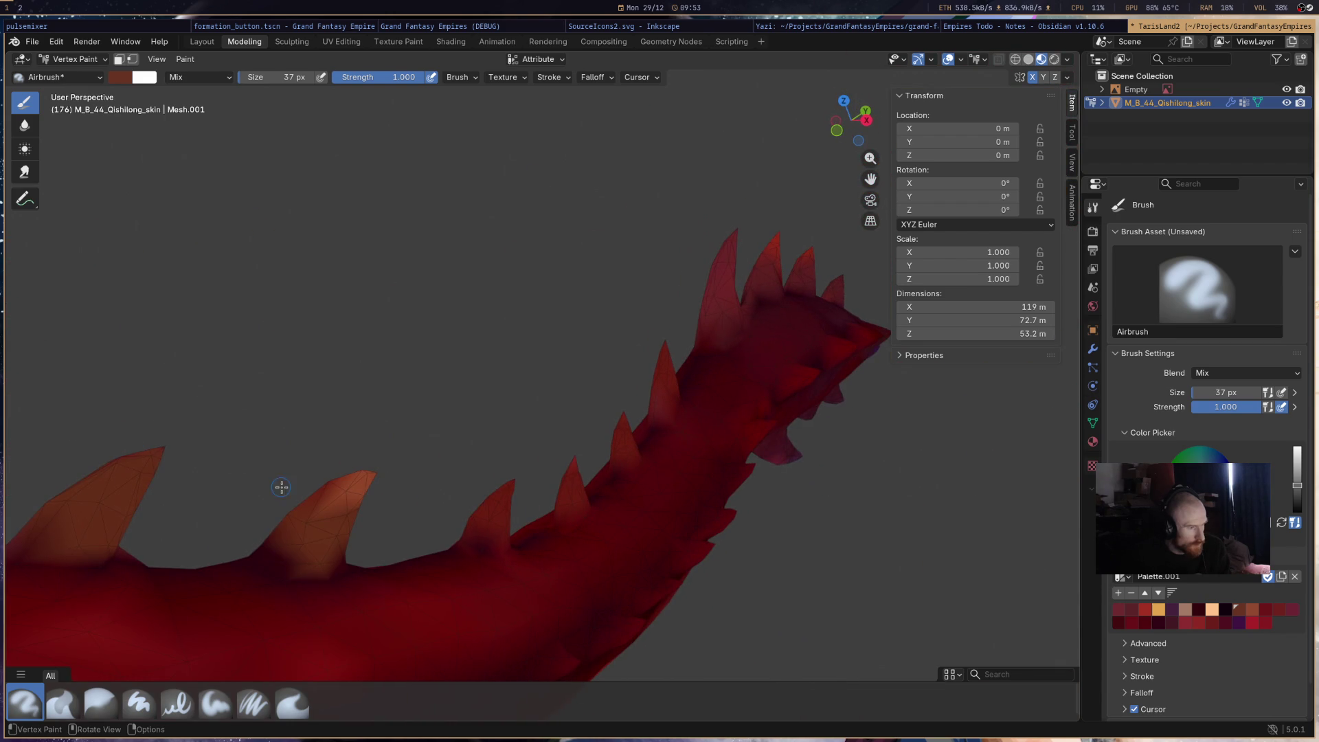
mouse_move(483, 530)
mouse_down()
mouse_move(503, 538)
mouse_move(497, 490)
mouse_up()
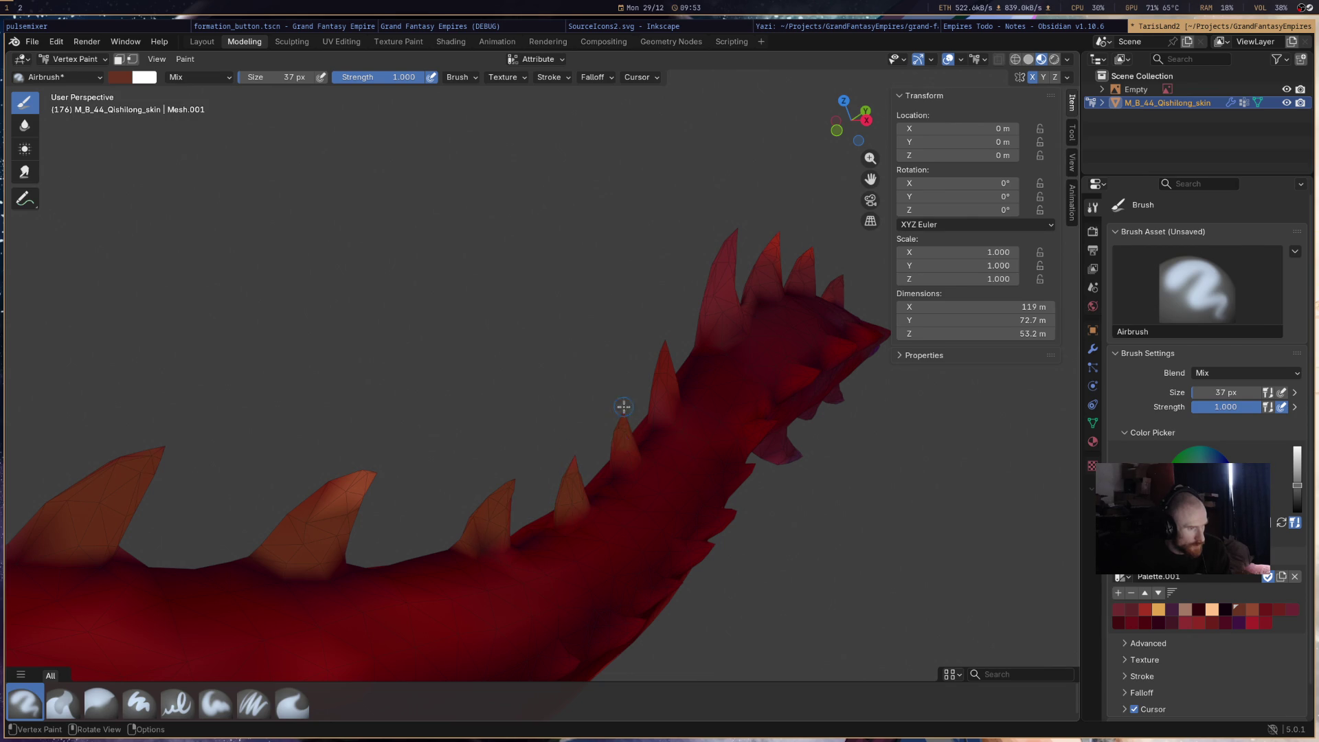
mouse_move(702, 373)
mouse_down()
mouse_move(660, 362)
mouse_move(683, 397)
mouse_up()
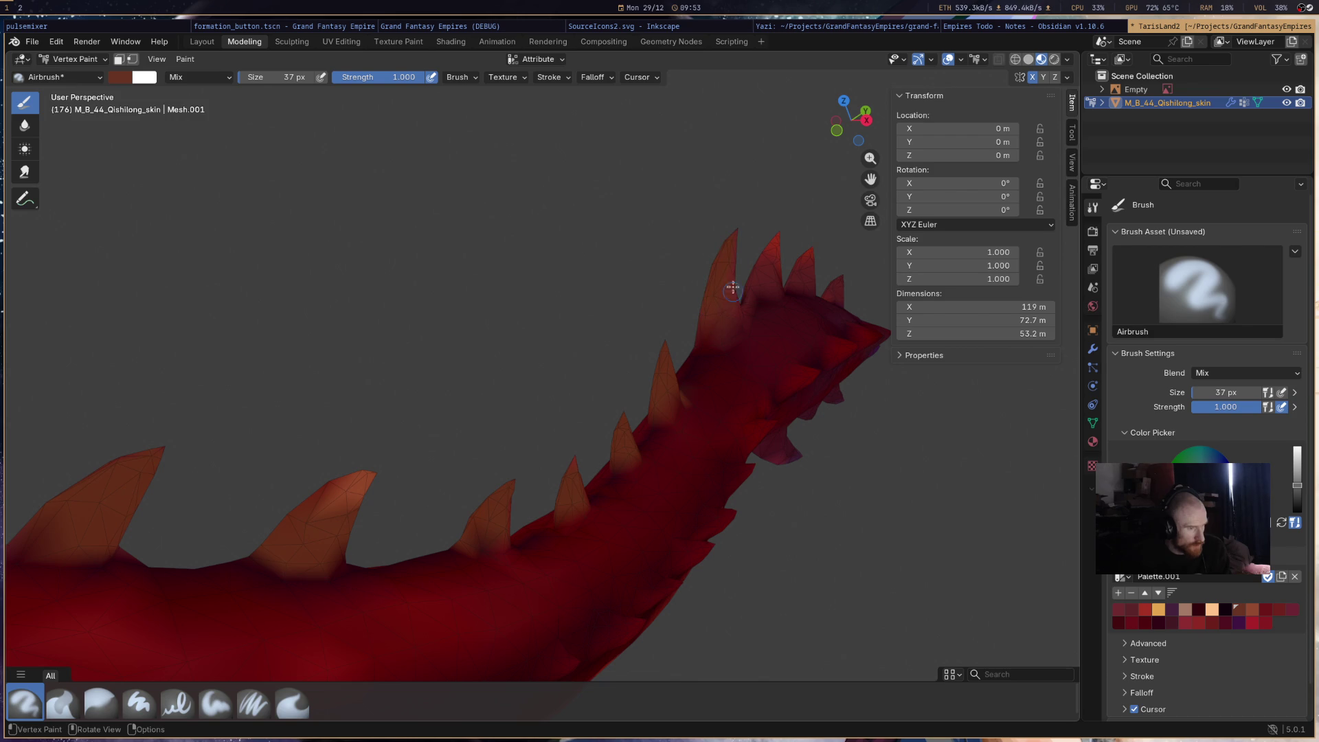
- Dab orange patches onto the tail spikes and along the tail body
mouse_move(706, 335)
middle_down()
mouse_move(548, 458)
mouse_move(810, 451)
mouse_move(680, 447)
mouse_move(711, 422)
middle_up()
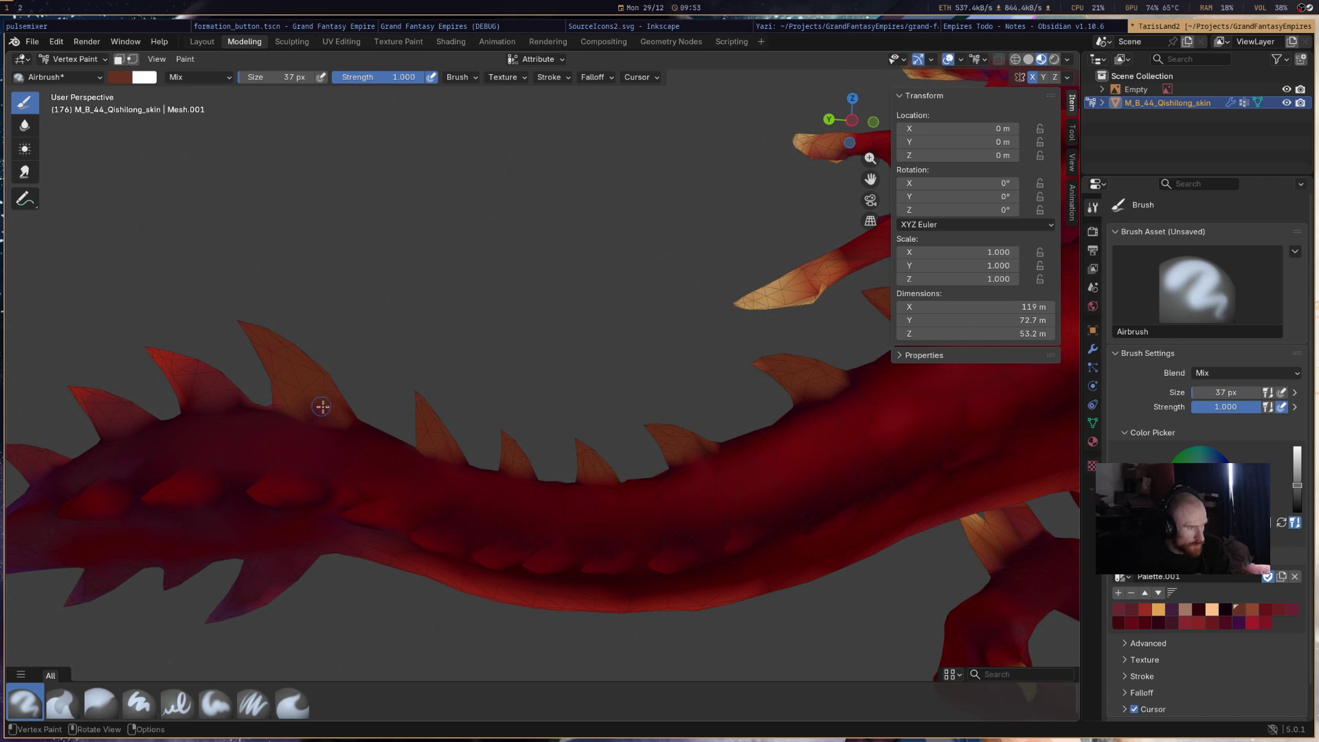
mouse_move(360, 409)
middle_down()
mouse_move(368, 442)
mouse_move(437, 453)
mouse_move(478, 419)
middle_up()
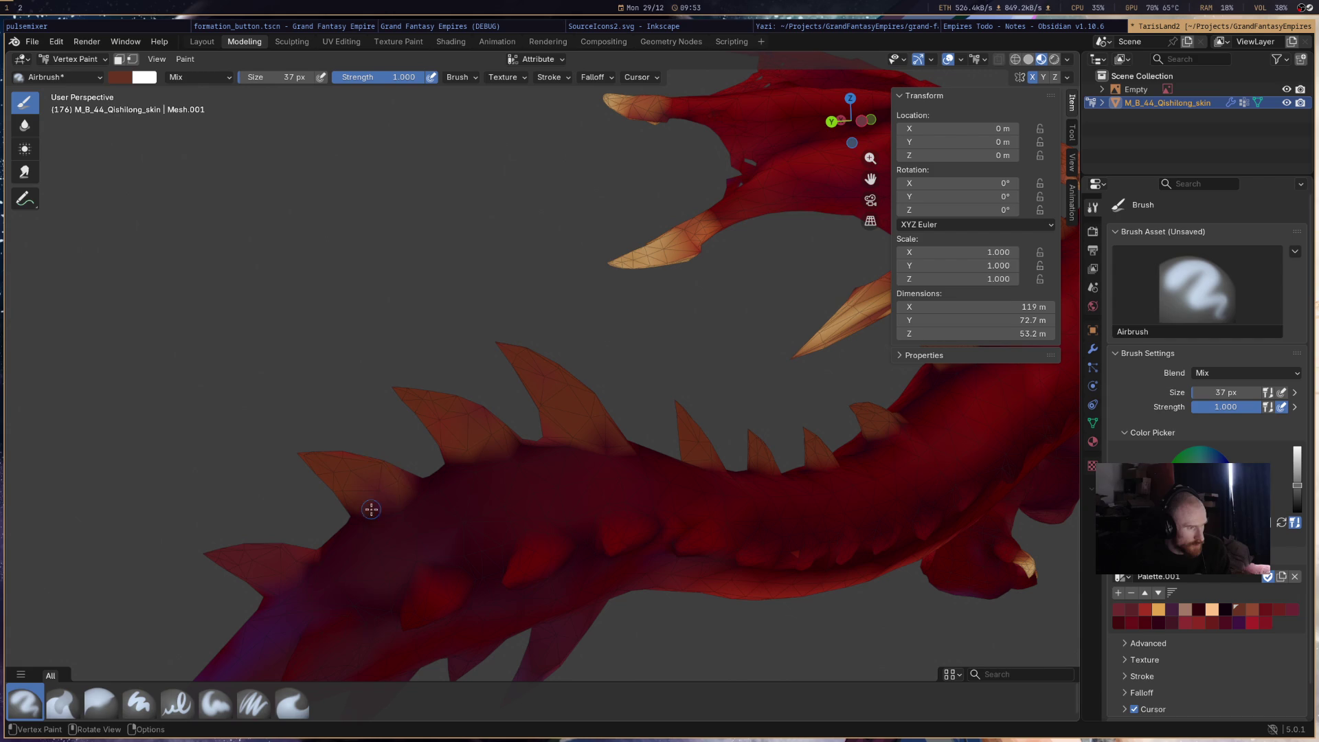
mouse_move(413, 473)
middle_down()
mouse_move(421, 500)
mouse_move(382, 589)
mouse_move(595, 463)
mouse_move(466, 402)
mouse_move(333, 368)
mouse_move(535, 372)
middle_up()
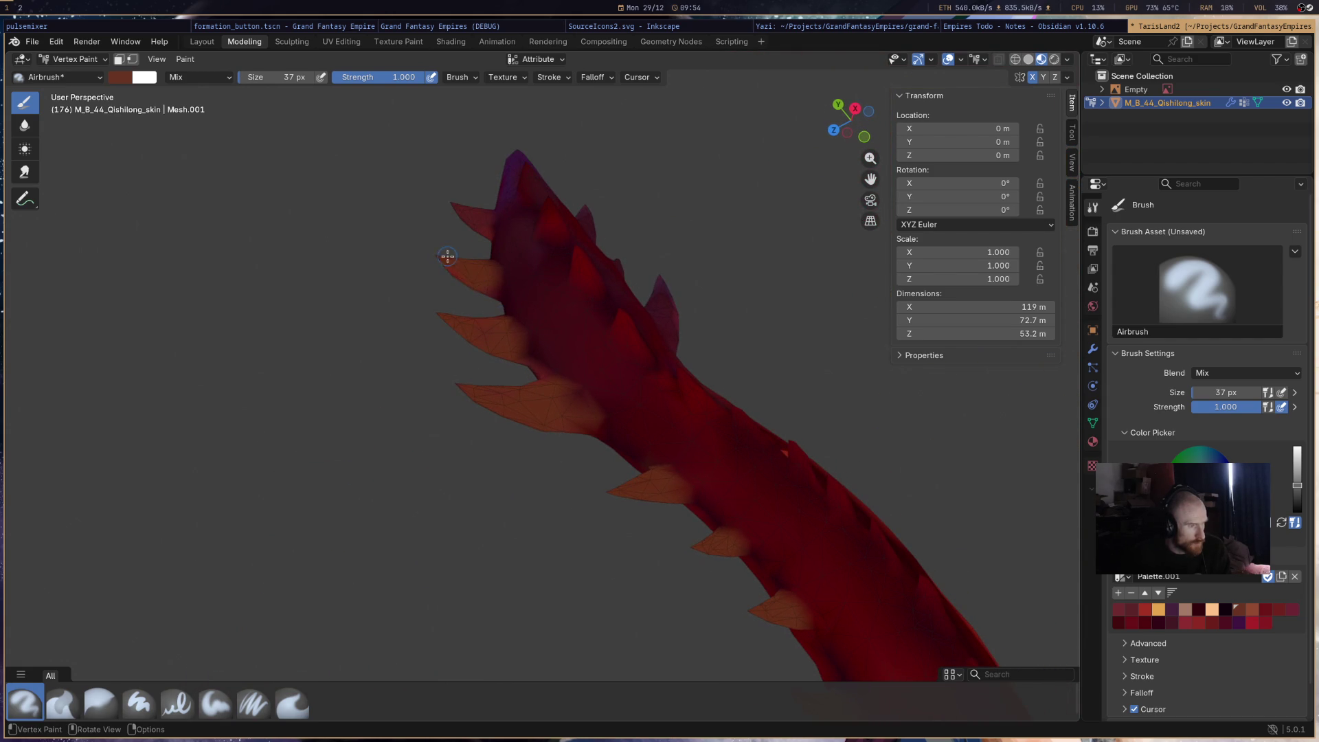
mouse_move(549, 193)
middle_down()
mouse_move(818, 339)
mouse_move(675, 263)
mouse_move(595, 279)
middle_up()
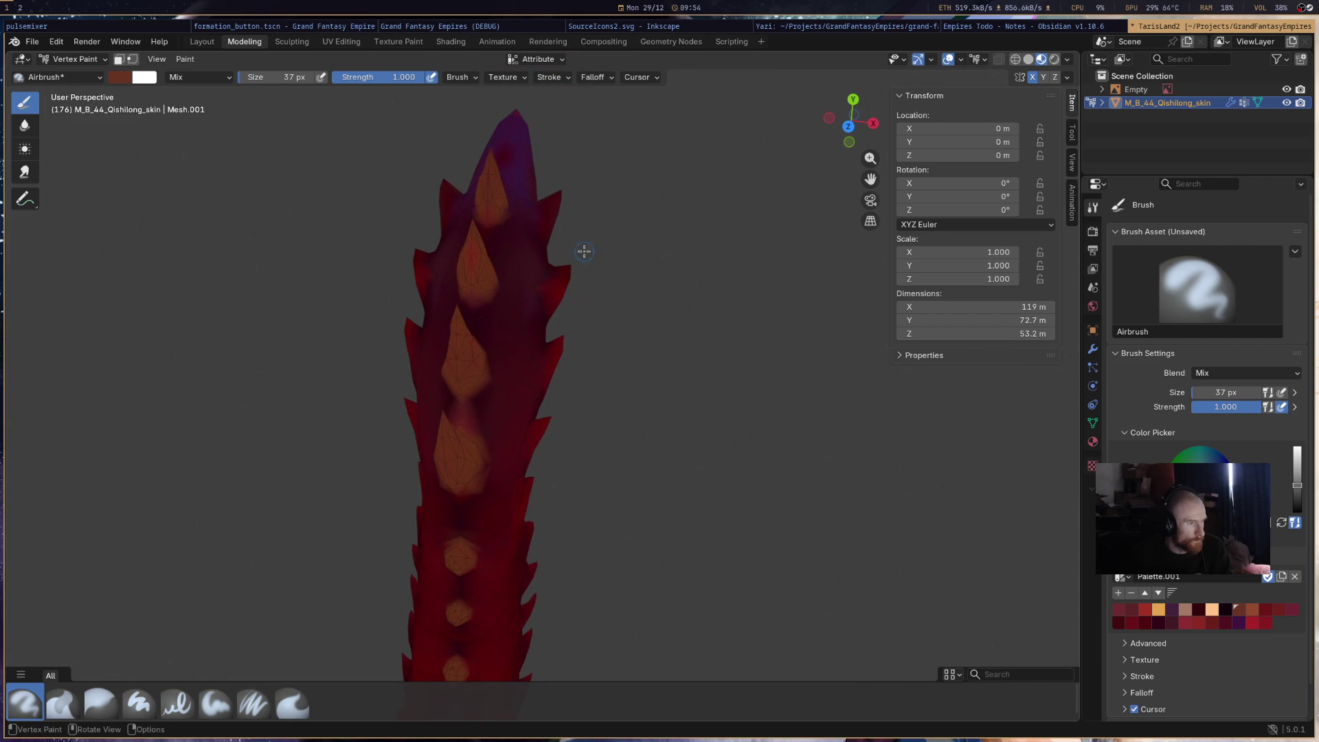
mouse_move(610, 230)
middle_down()
mouse_move(571, 230)
mouse_move(415, 477)
middle_up()
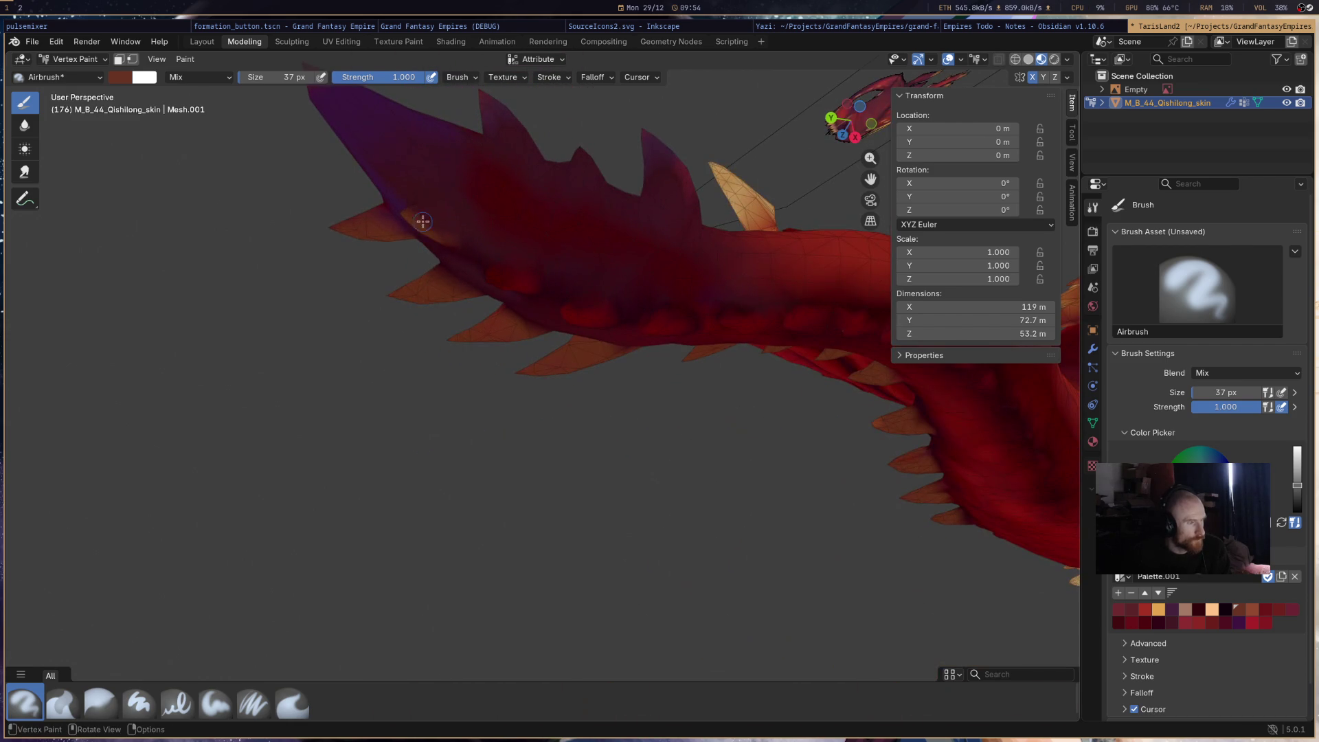
click(443, 216)
drag(492, 278, 523, 283)
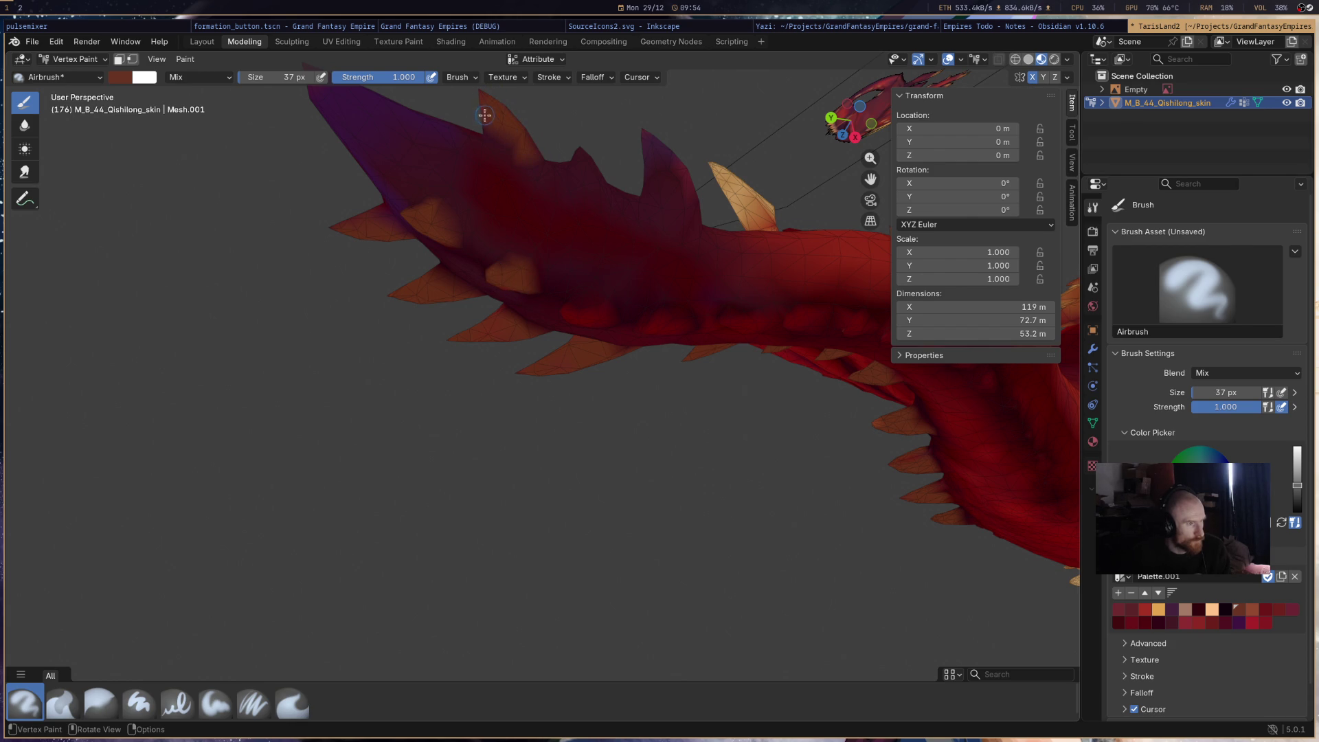
mouse_move(581, 155)
mouse_down()
mouse_move(591, 184)
mouse_move(585, 162)
mouse_move(664, 160)
mouse_move(675, 182)
mouse_up()
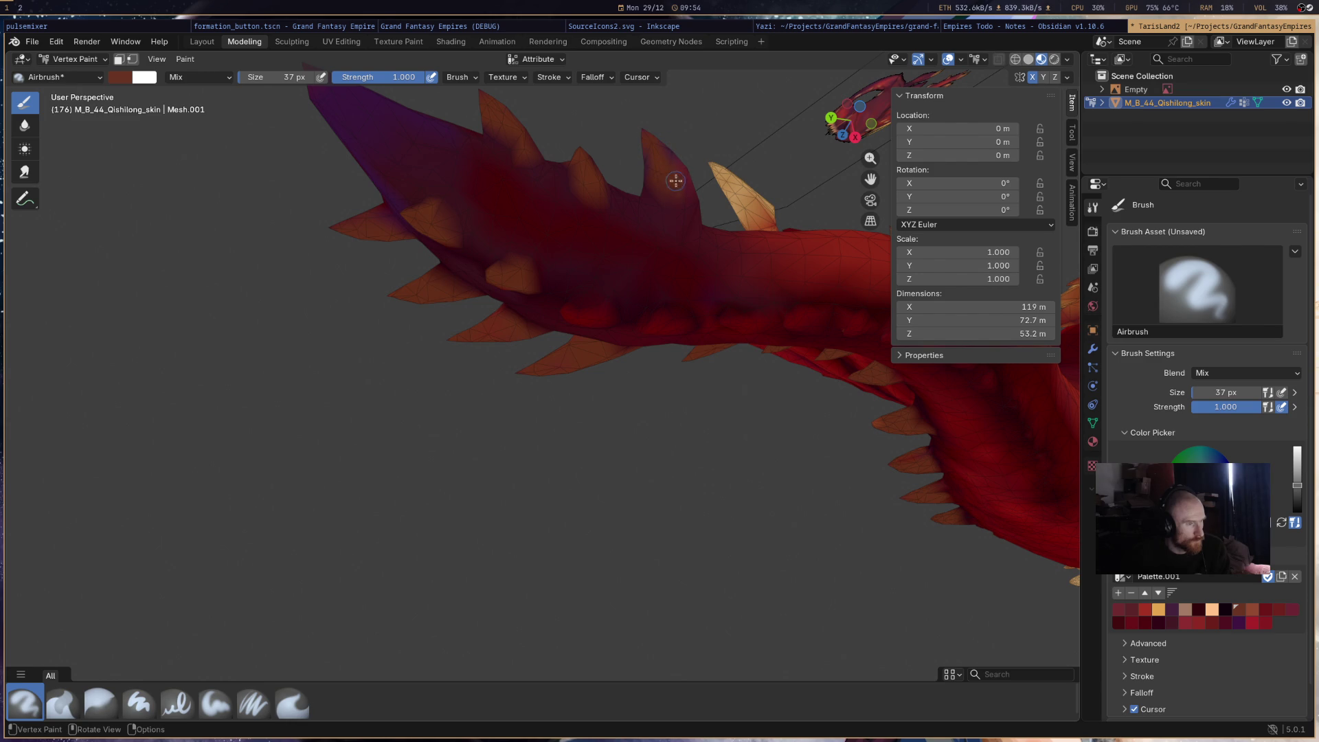
mouse_move(602, 299)
mouse_down()
mouse_move(570, 312)
mouse_move(637, 320)
mouse_up()
- Paint a red tail spike orange and cover the purple patches with orange-brown
mouse_move(603, 314)
middle_down()
mouse_move(635, 307)
mouse_move(599, 316)
middle_up()
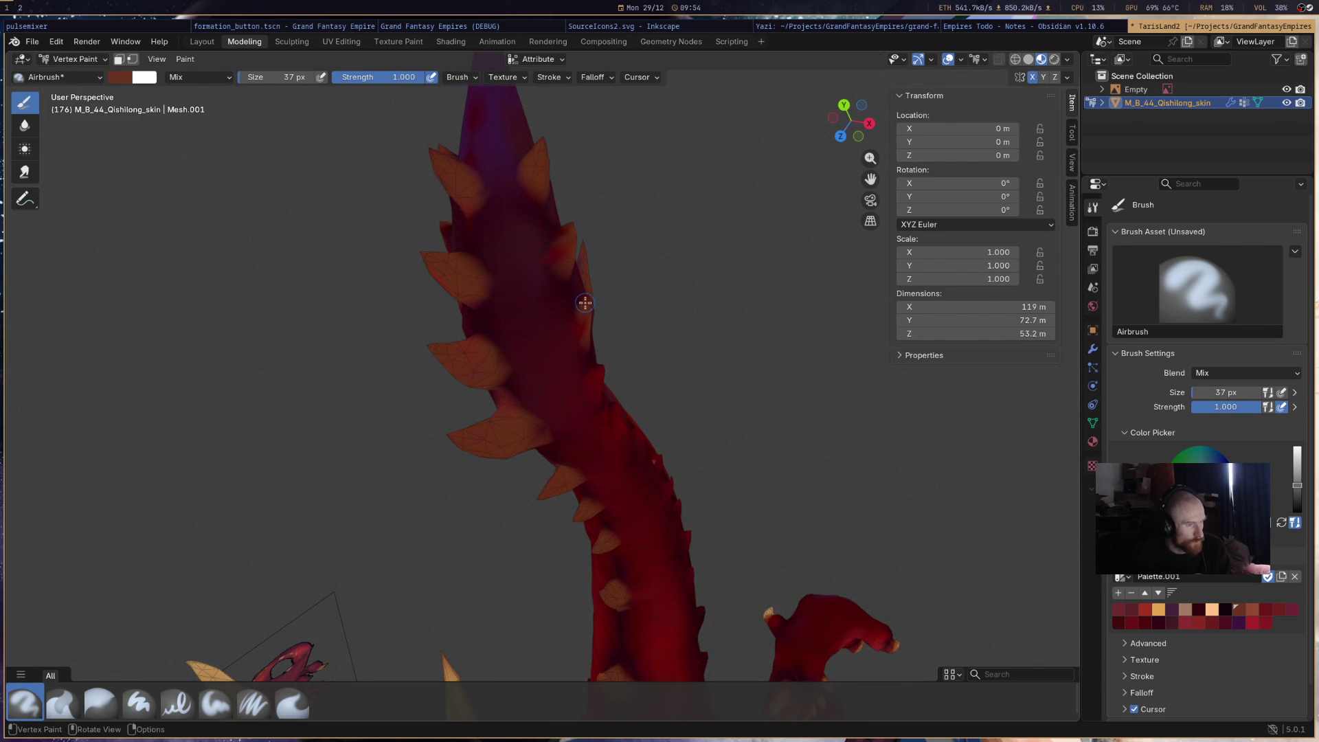
mouse_move(585, 306)
mouse_down()
mouse_move(562, 229)
mouse_move(566, 241)
mouse_up()
mouse_move(565, 238)
middle_down()
mouse_move(800, 415)
mouse_move(593, 331)
mouse_move(639, 224)
mouse_move(433, 342)
middle_up()
drag(448, 197, 452, 204)
mouse_move(447, 225)
middle_down()
mouse_move(456, 215)
mouse_move(574, 383)
mouse_move(453, 419)
mouse_move(303, 507)
mouse_move(356, 480)
mouse_move(522, 481)
mouse_move(739, 447)
mouse_move(600, 373)
middle_up()
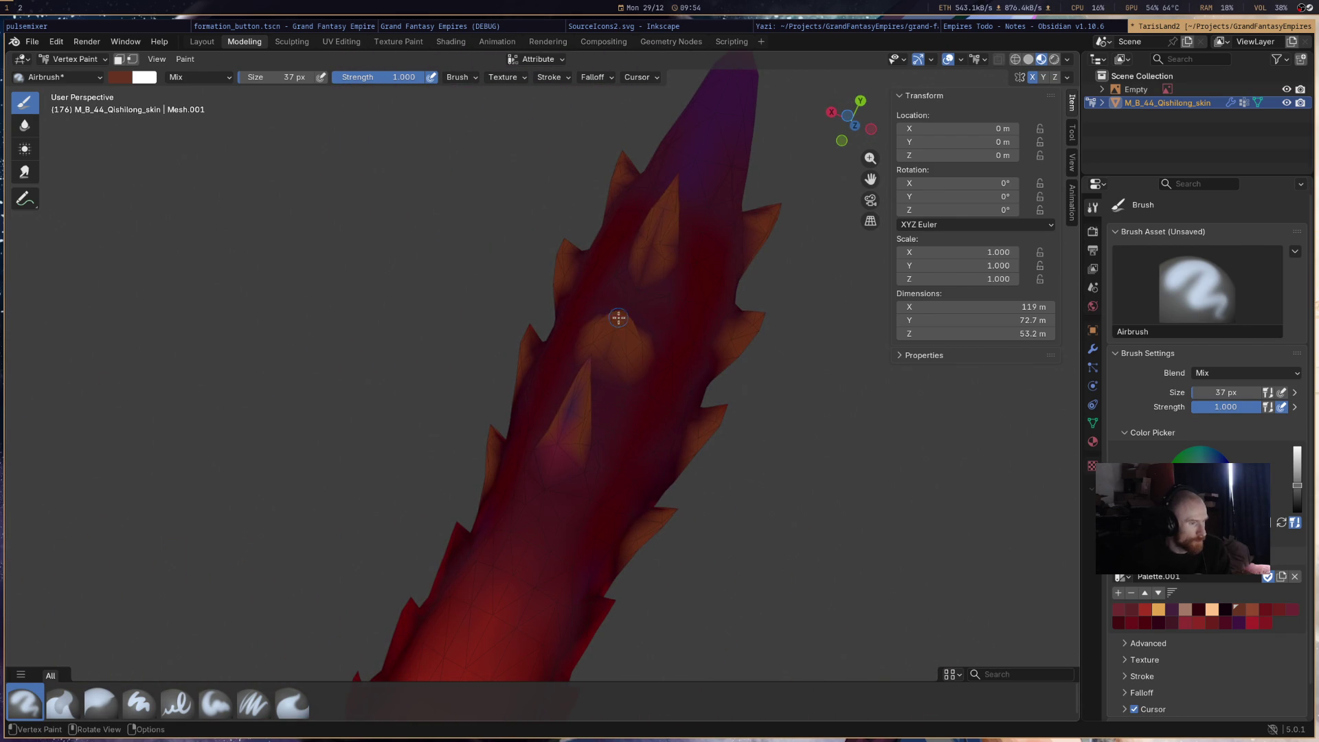
drag(569, 442, 576, 398)
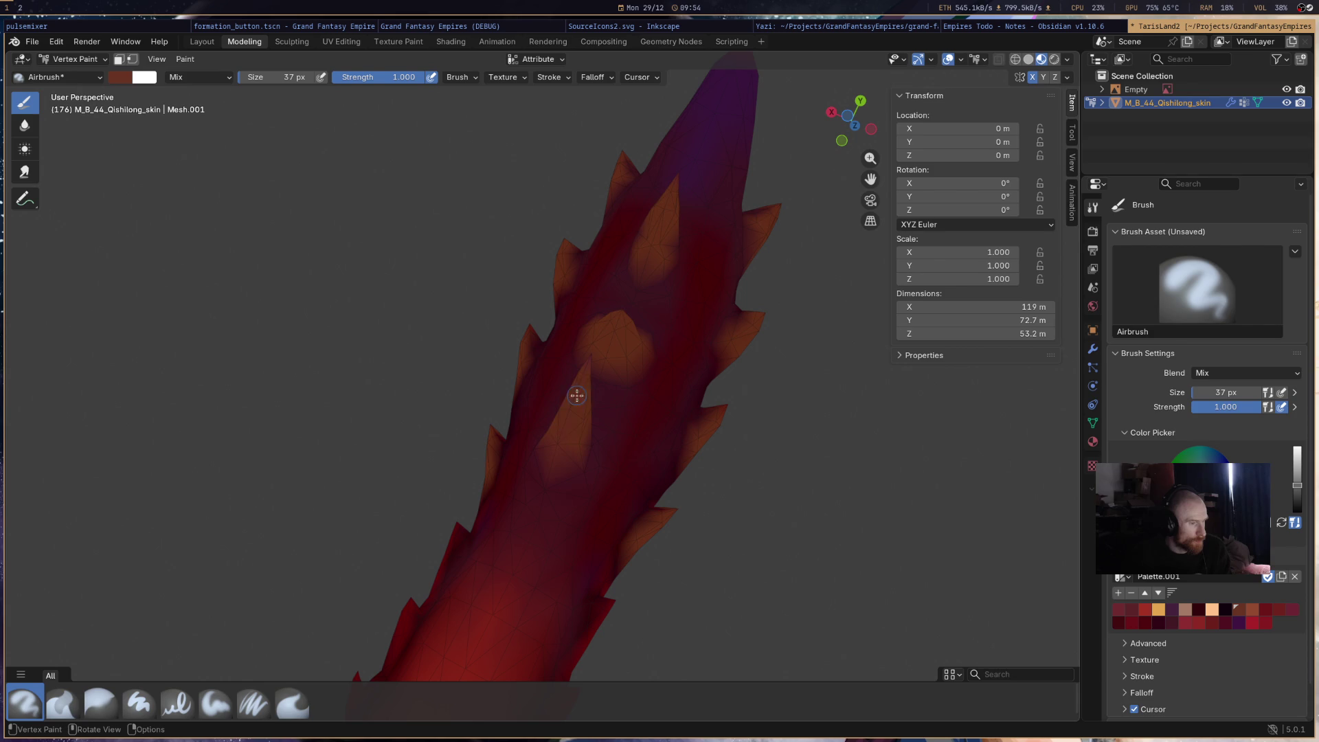
middle_drag(559, 454, 736, 294)
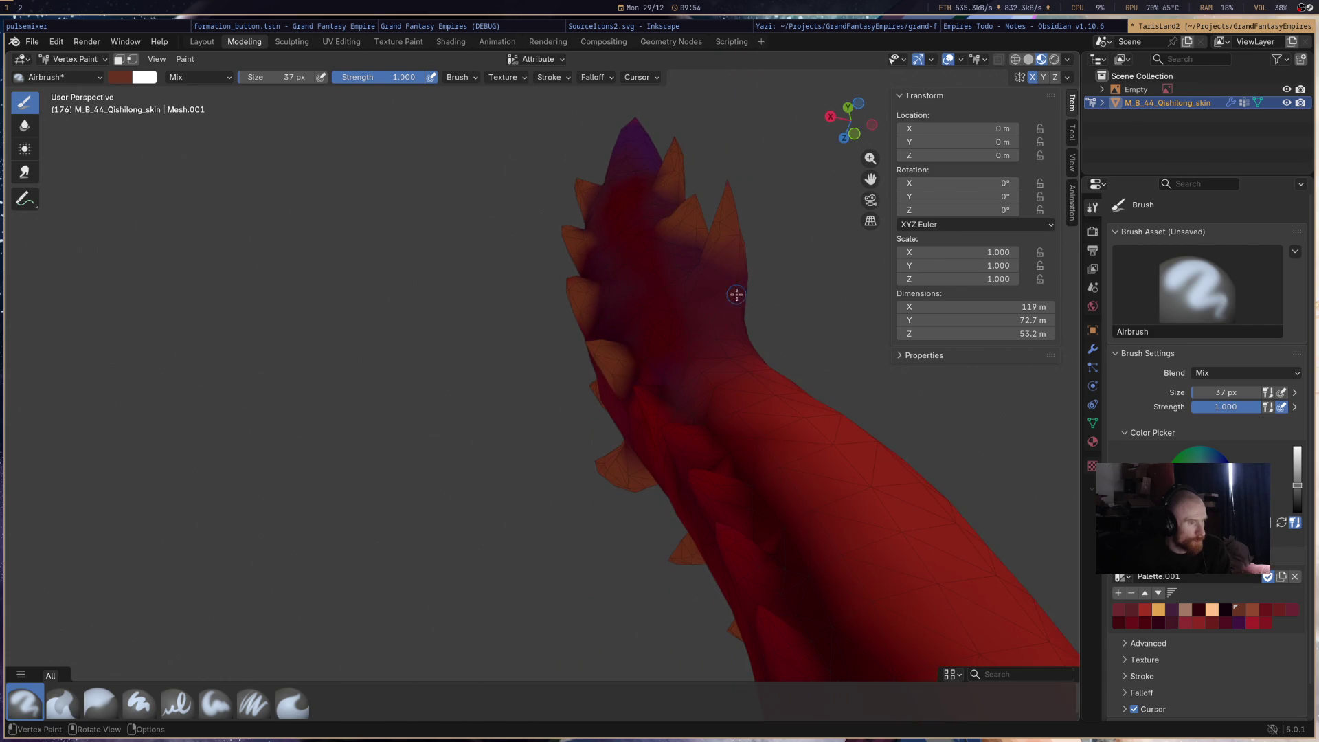
drag(727, 302, 727, 282)
- Tone an overdone orange patch on the tail back to dark red
middle_drag(742, 292, 753, 387)
mouse_move(602, 278)
middle_down()
mouse_move(671, 362)
mouse_move(581, 301)
middle_up()
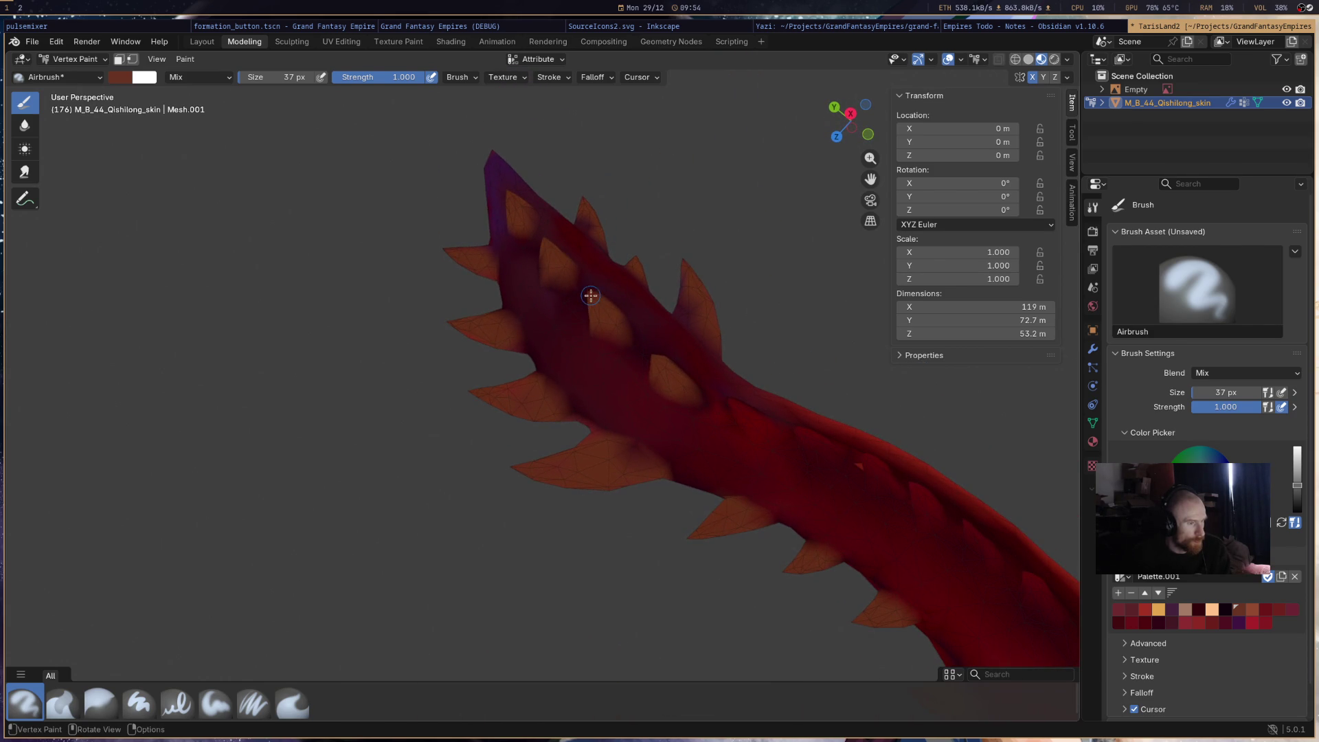
mouse_move(763, 427)
middle_down()
mouse_move(444, 465)
mouse_move(506, 466)
middle_up()
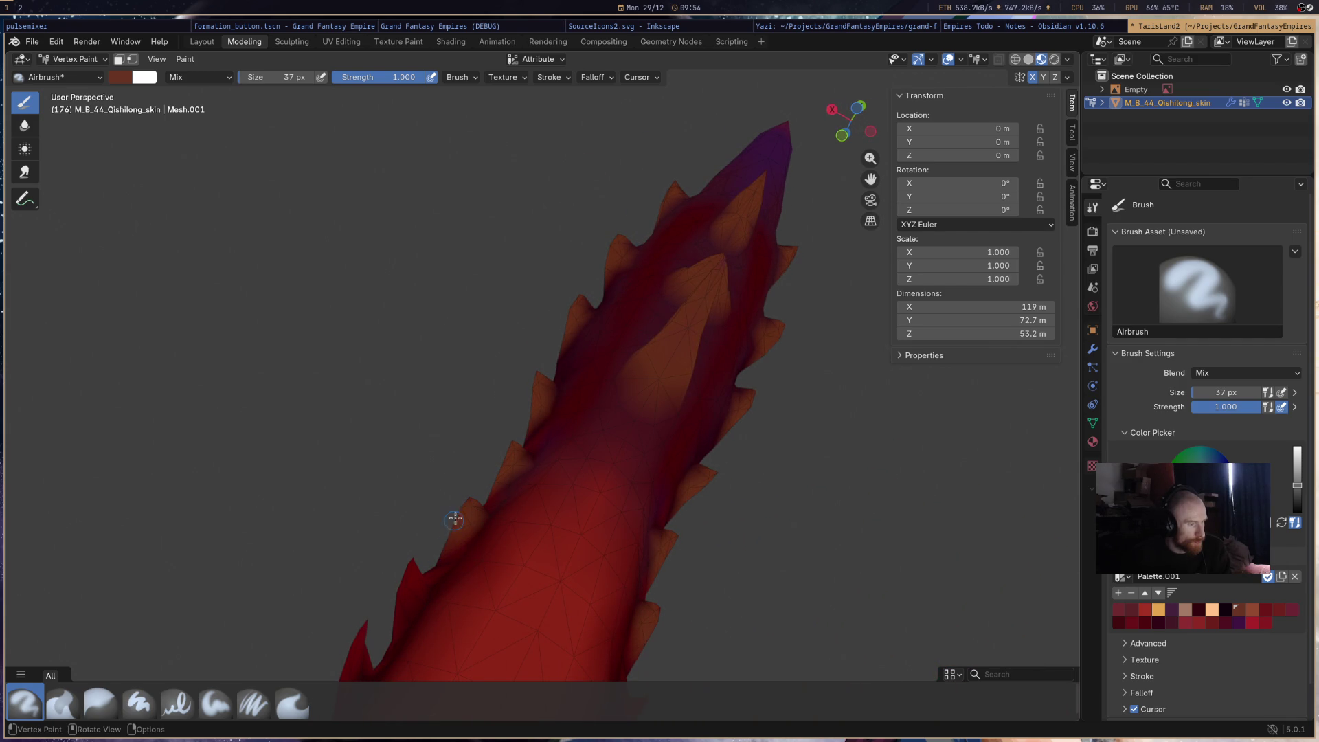
mouse_move(461, 520)
middle_down()
mouse_move(515, 501)
mouse_move(815, 486)
mouse_move(723, 407)
middle_up()
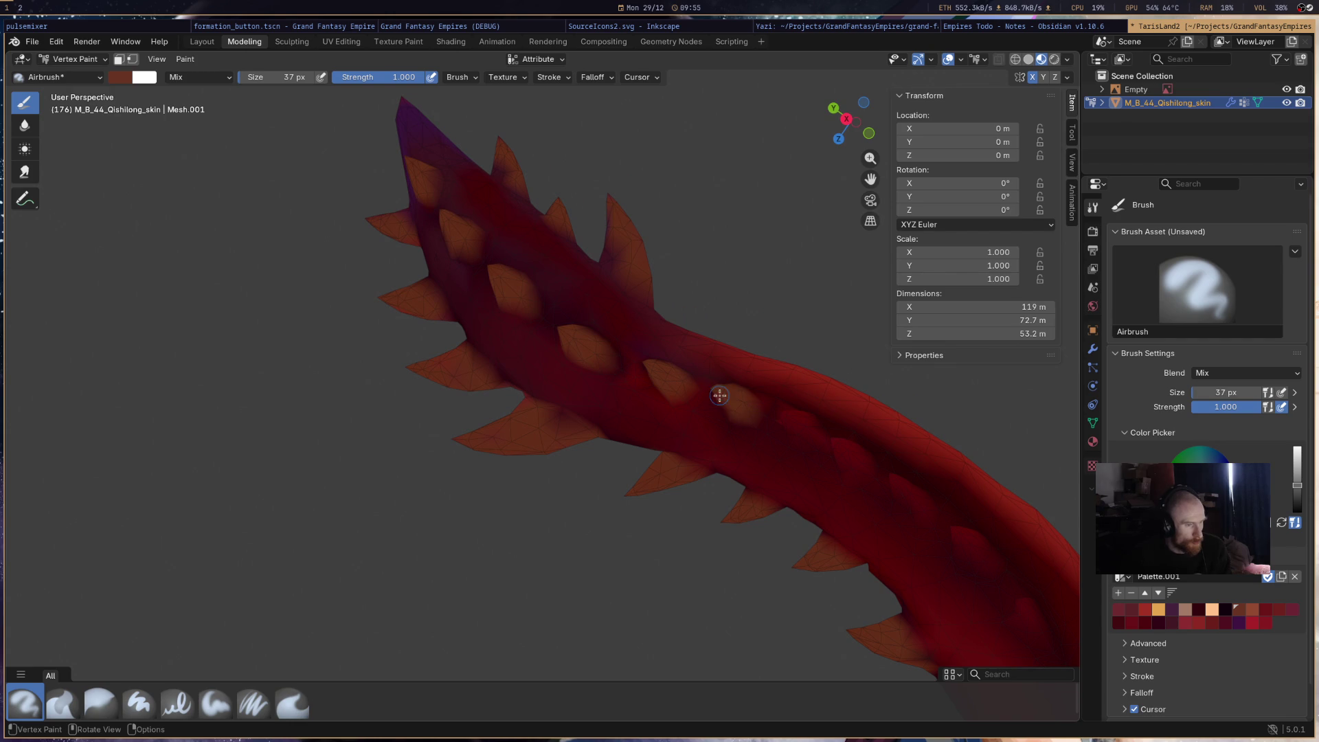
drag(782, 415, 805, 423)
mouse_move(821, 432)
middle_down()
mouse_move(584, 447)
mouse_move(558, 491)
mouse_move(555, 466)
middle_up()
middle_drag(553, 518, 827, 410)
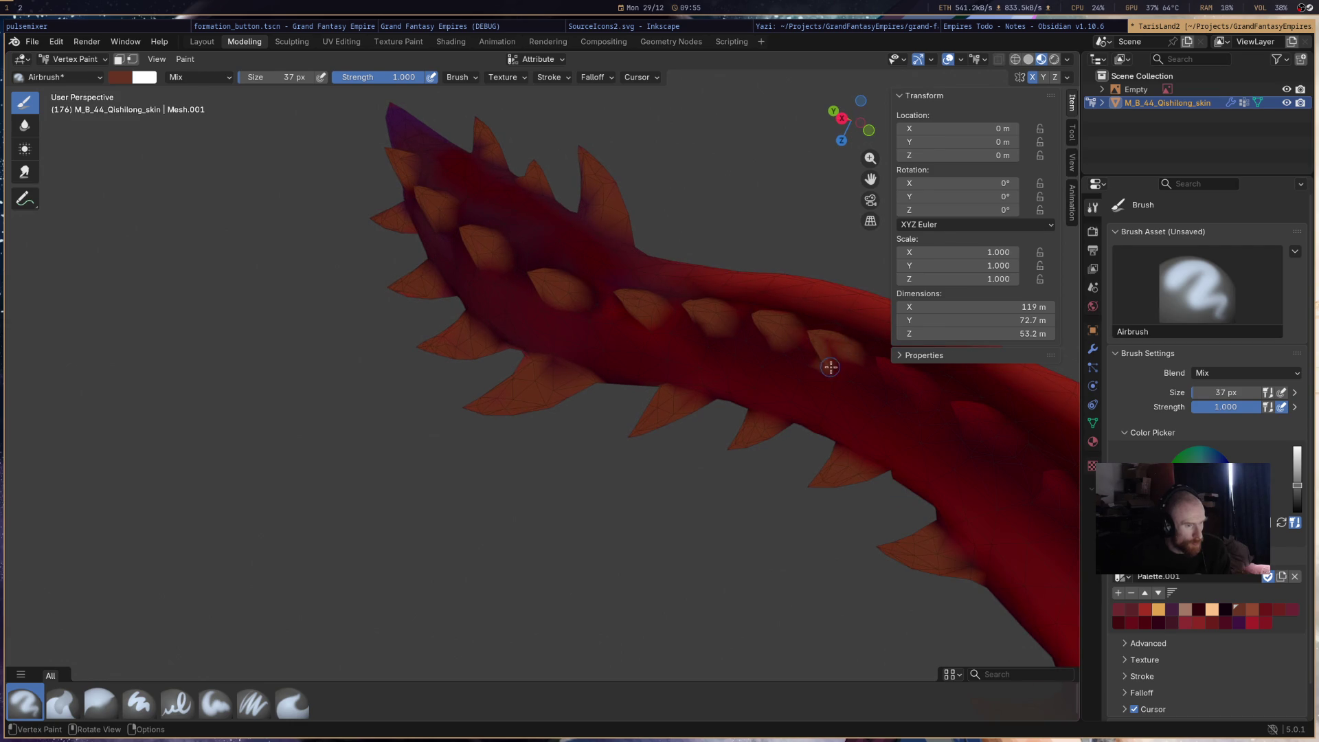
mouse_move(830, 354)
middle_down()
mouse_move(848, 330)
mouse_move(765, 303)
mouse_move(706, 332)
mouse_move(659, 332)
middle_up()
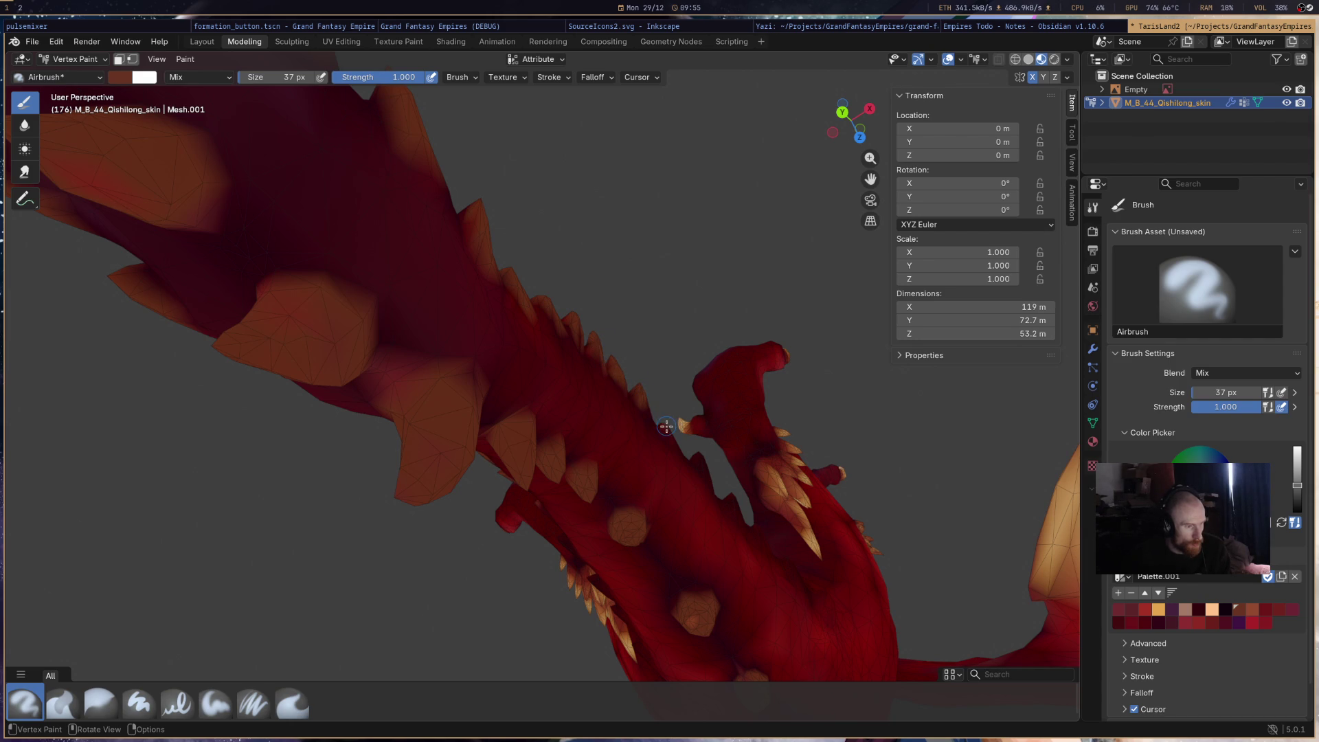
- Airbrush light orange around several spikes and lighten a spike tip on the dragon's body
mouse_move(678, 410)
middle_down()
mouse_move(515, 471)
mouse_move(501, 421)
mouse_move(553, 385)
mouse_move(393, 410)
mouse_move(574, 412)
mouse_move(639, 450)
middle_up()
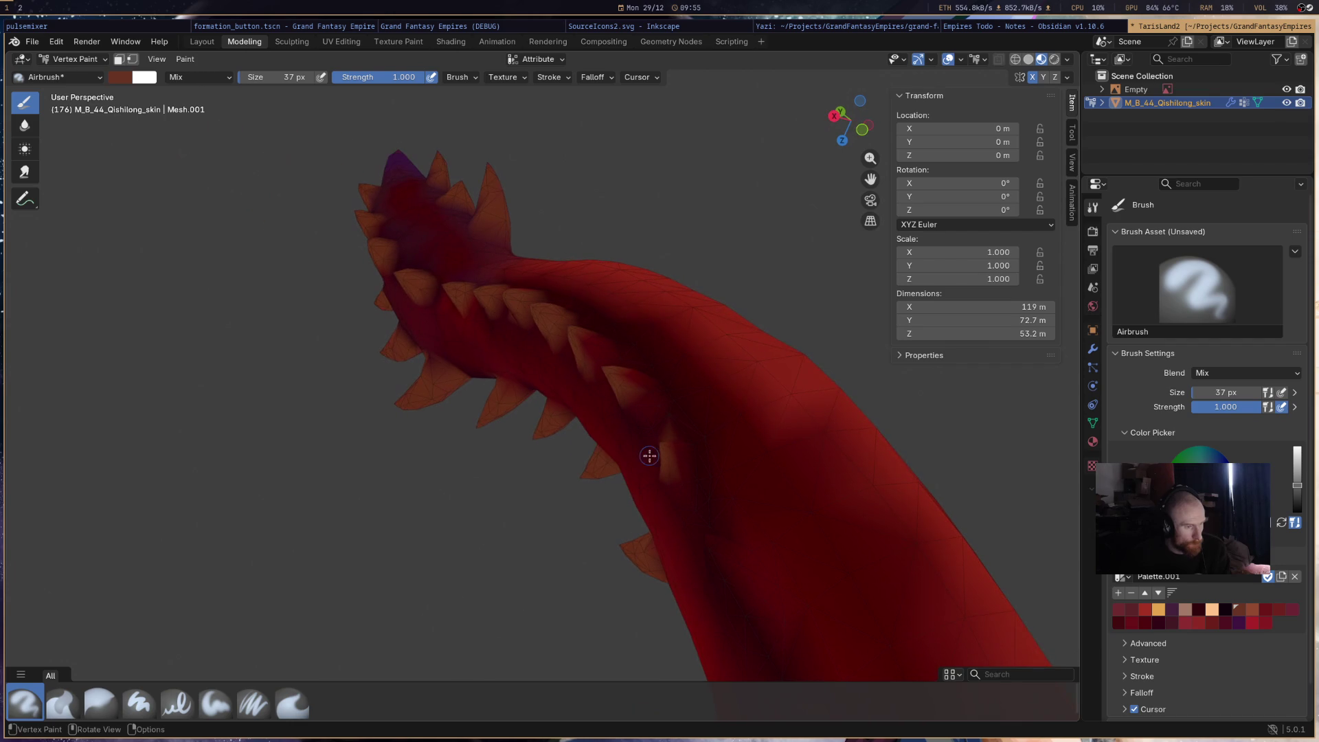
mouse_move(716, 492)
middle_down()
mouse_move(785, 483)
mouse_move(741, 525)
mouse_move(646, 441)
mouse_move(612, 462)
middle_up()
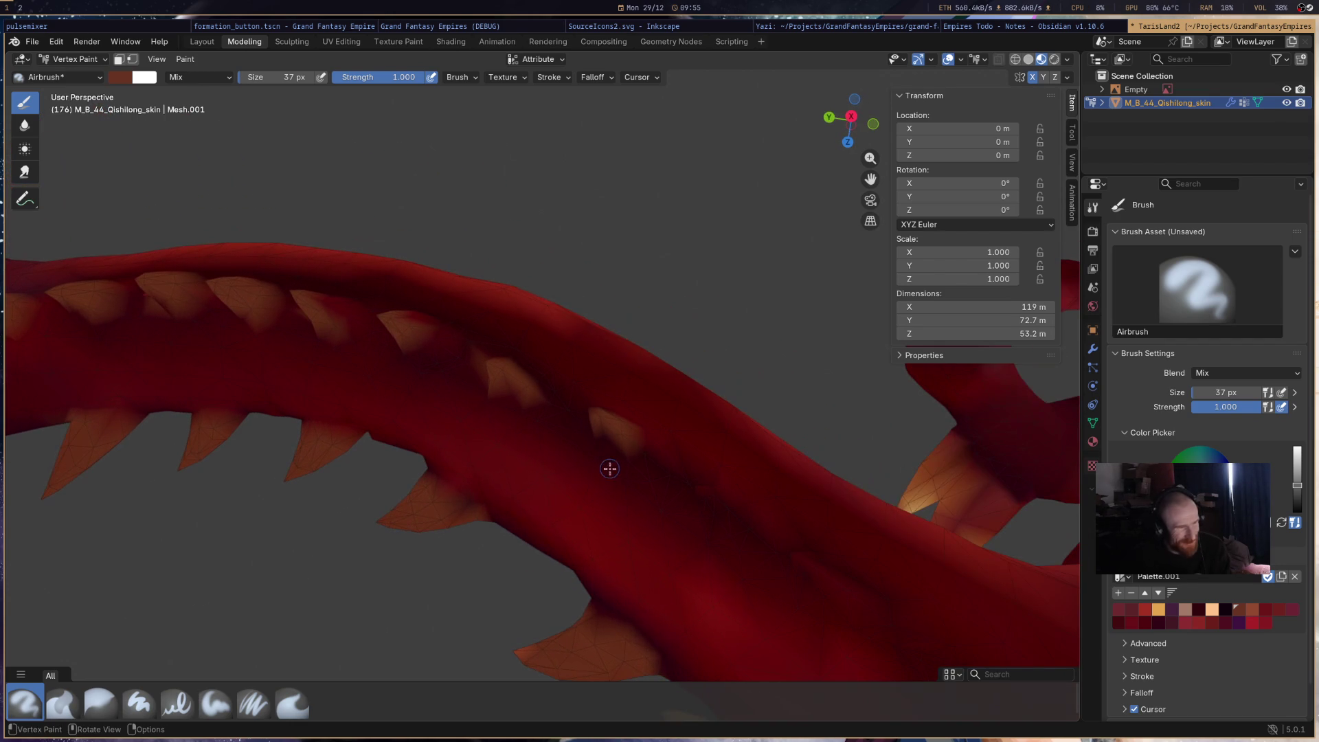
mouse_move(608, 443)
mouse_down()
mouse_move(663, 474)
mouse_move(643, 481)
mouse_move(641, 435)
mouse_up()
mouse_move(642, 435)
middle_down()
mouse_move(721, 524)
mouse_move(698, 406)
middle_up()
drag(698, 406, 700, 477)
mouse_move(713, 484)
middle_down()
mouse_move(480, 530)
mouse_move(660, 621)
middle_up()
drag(659, 621, 683, 634)
mouse_move(660, 586)
middle_down()
mouse_move(653, 544)
mouse_move(588, 486)
mouse_move(820, 502)
middle_up()
drag(474, 450, 483, 444)
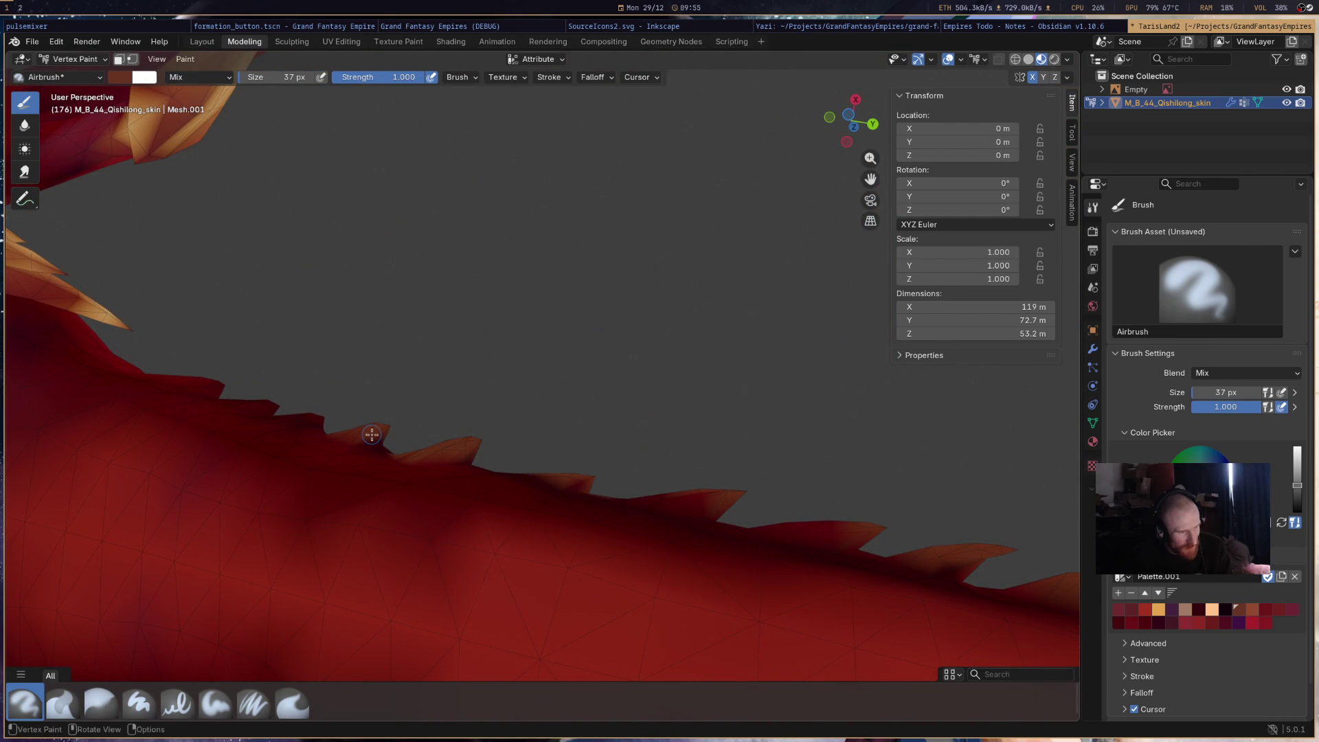
- Airbrush a light tan patch onto the body, then switch the paint colour to dark red
mouse_move(294, 412)
middle_down()
mouse_move(497, 457)
mouse_move(678, 404)
mouse_move(553, 545)
mouse_move(559, 522)
middle_up()
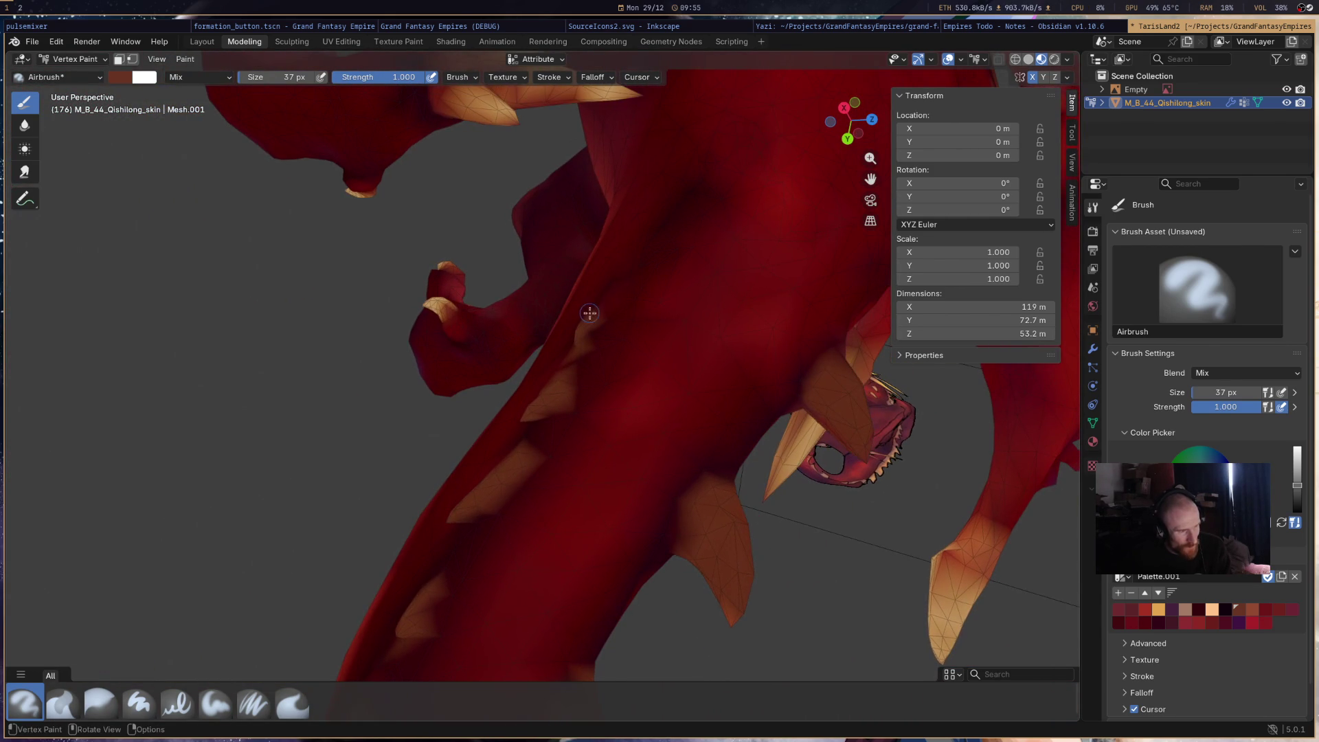
mouse_move(671, 289)
middle_down()
mouse_move(547, 344)
mouse_move(653, 400)
mouse_move(766, 396)
mouse_move(751, 406)
middle_up()
mouse_move(437, 415)
middle_down()
mouse_move(368, 501)
mouse_move(490, 367)
middle_up()
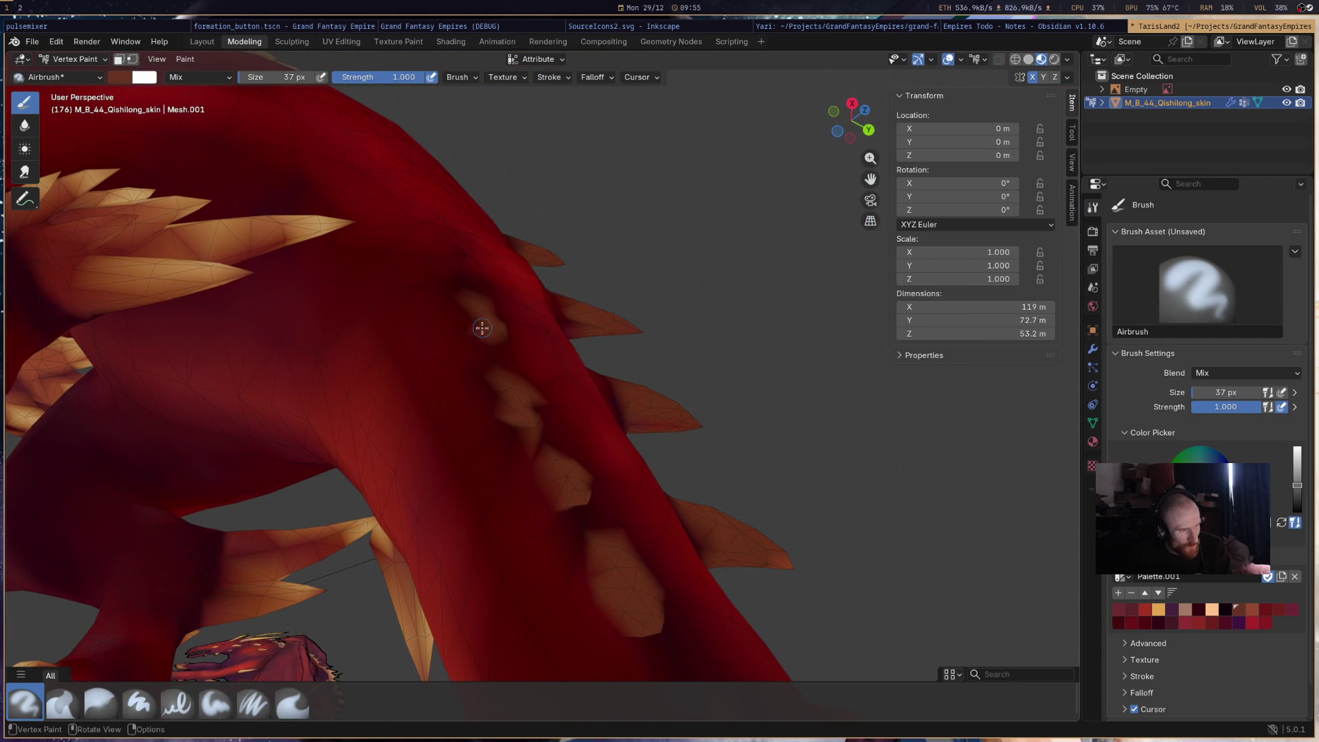
drag(447, 244, 460, 253)
middle_drag(505, 270, 818, 169)
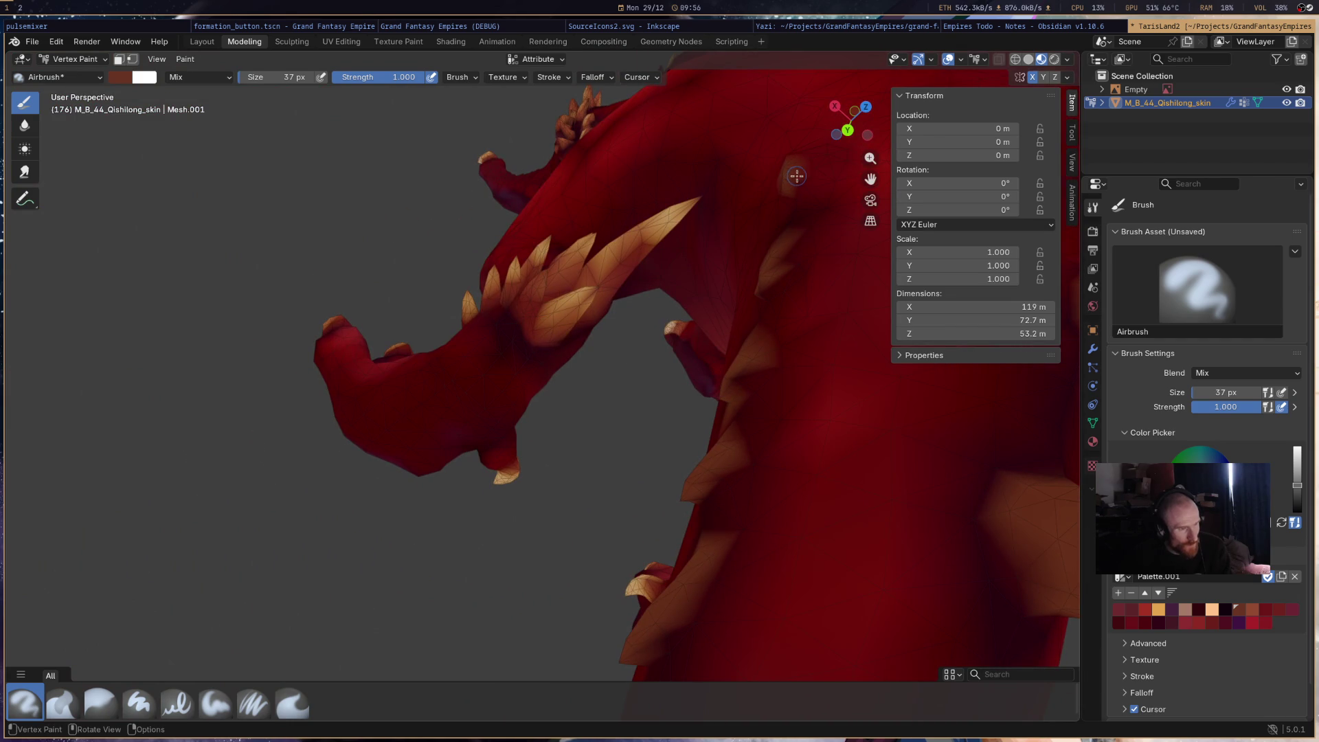
mouse_move(663, 318)
middle_down()
mouse_move(580, 374)
mouse_move(583, 392)
mouse_move(856, 436)
middle_up()
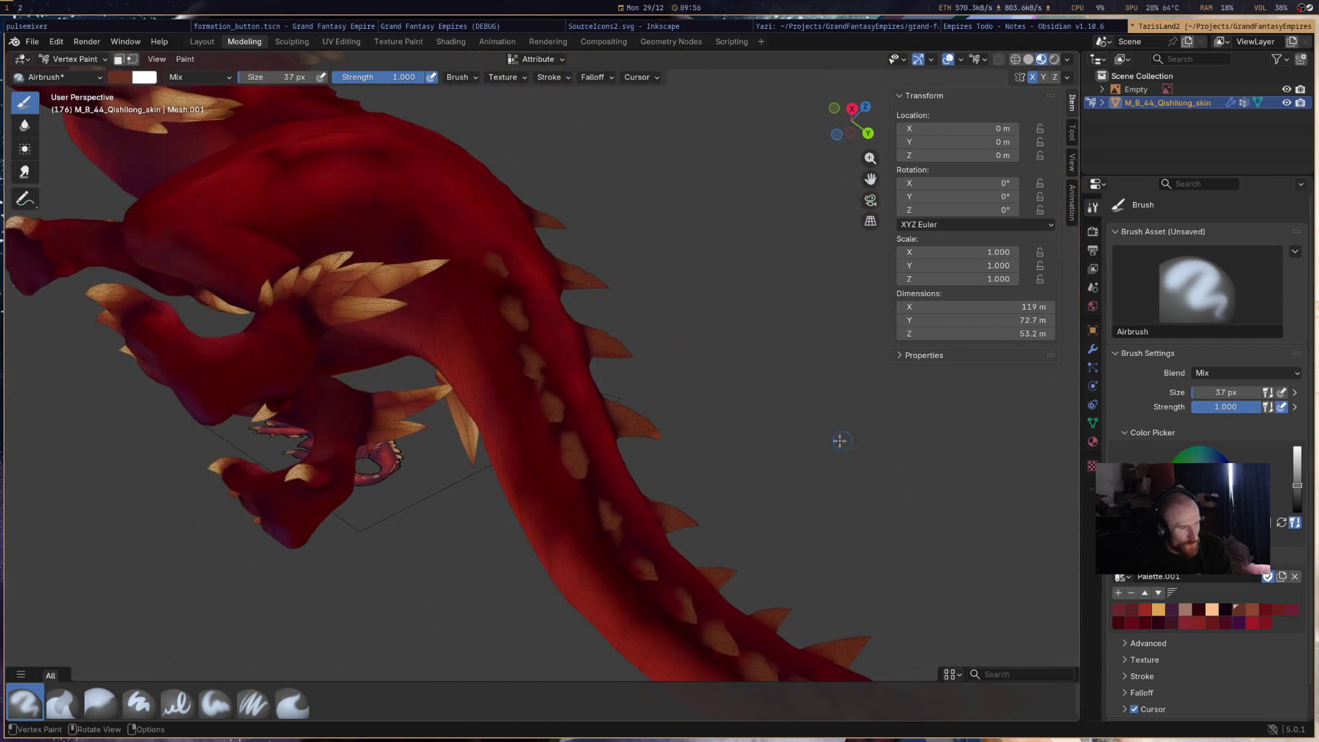
scroll(566, 376, up, 3)
click(1118, 622)
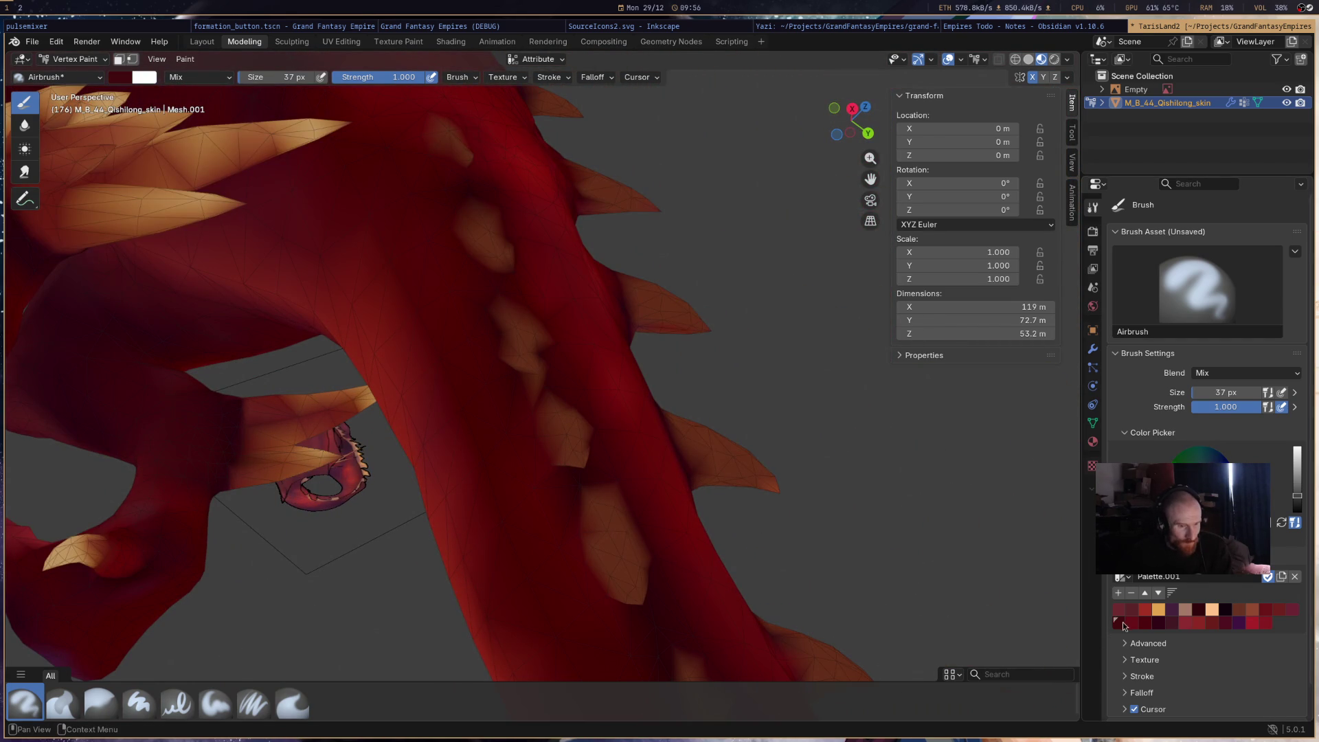
- Pick the brown palette swatch, orbit toward the tail, then return to dark red
scroll(536, 374, down, 5)
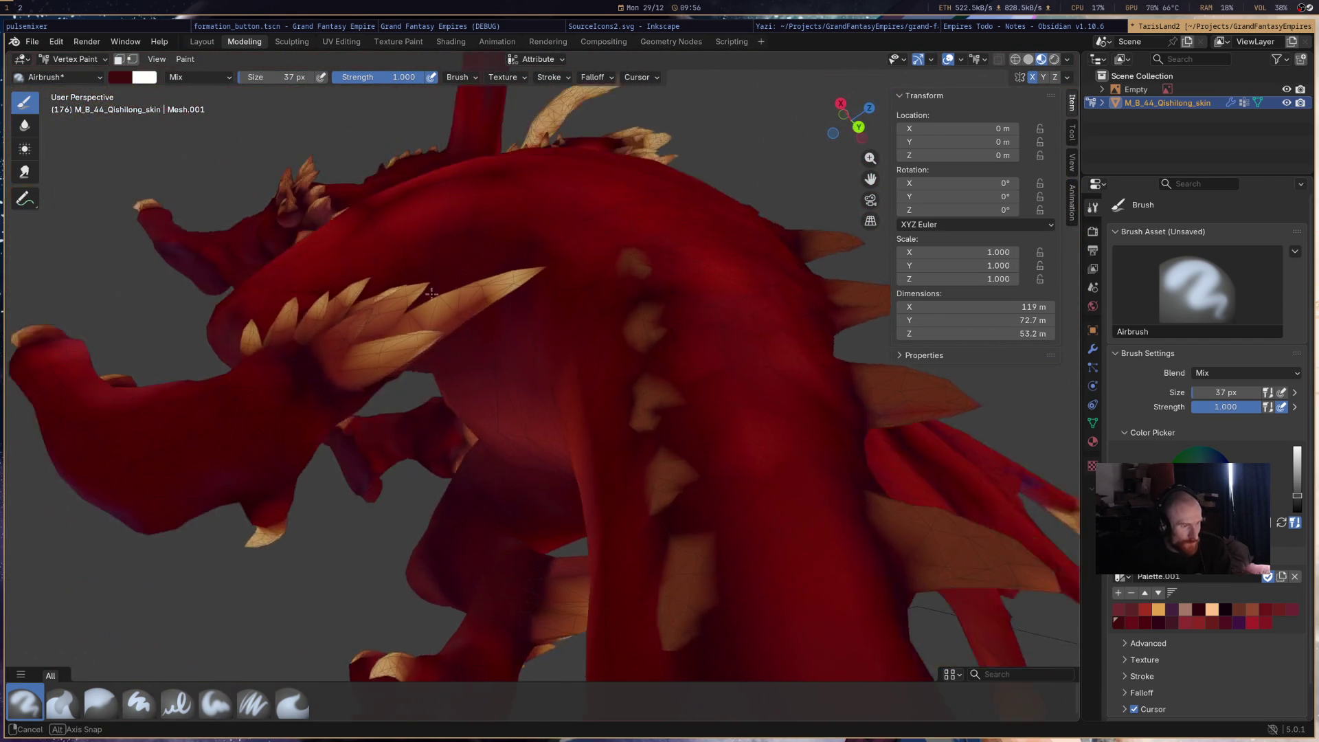
click(1251, 609)
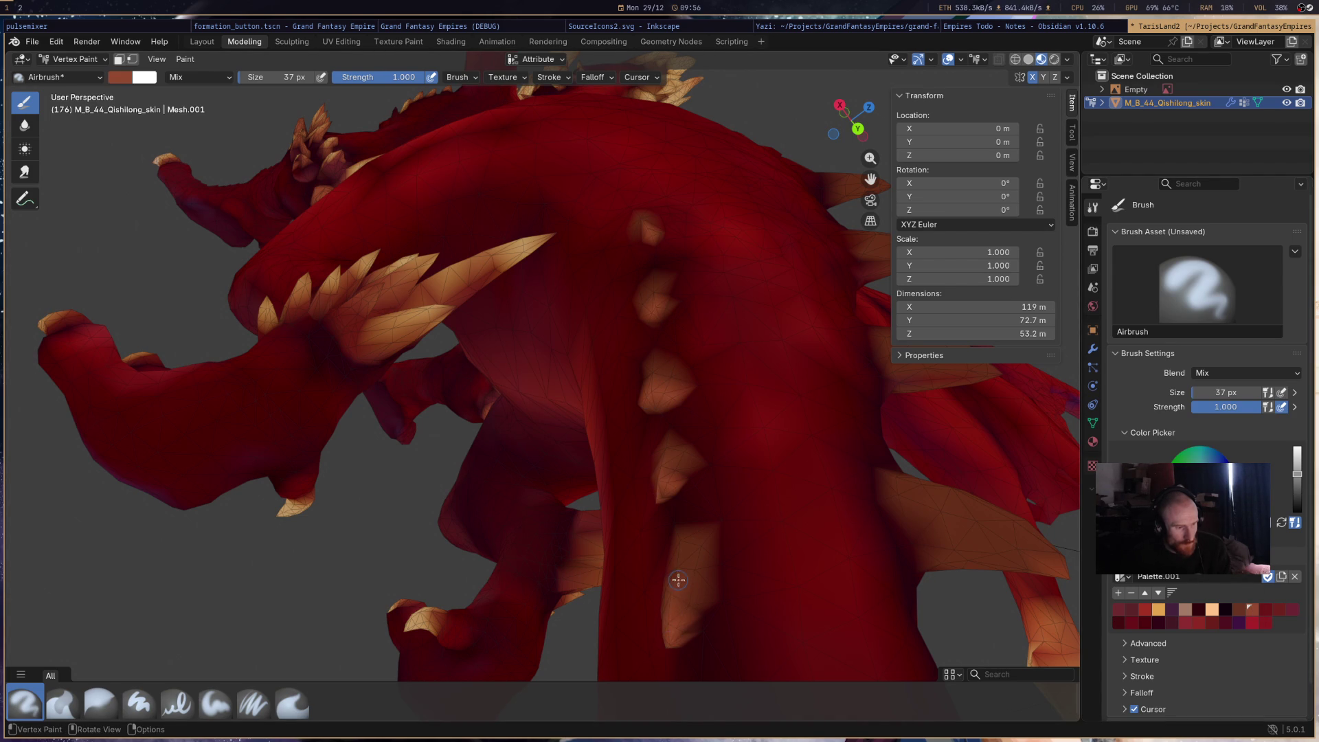
mouse_move(686, 598)
middle_down()
mouse_move(689, 514)
mouse_move(708, 533)
mouse_move(670, 514)
middle_up()
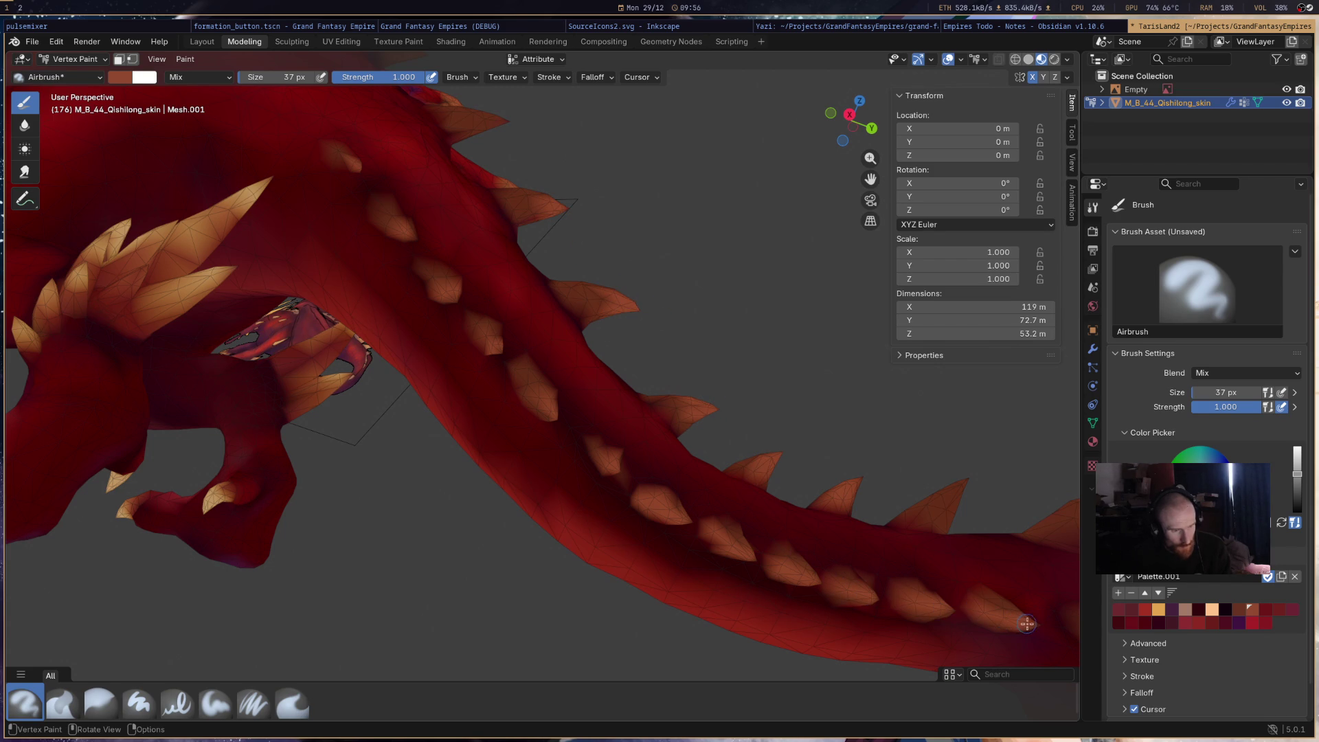
mouse_move(1003, 494)
middle_down()
mouse_move(817, 474)
mouse_move(673, 481)
middle_up()
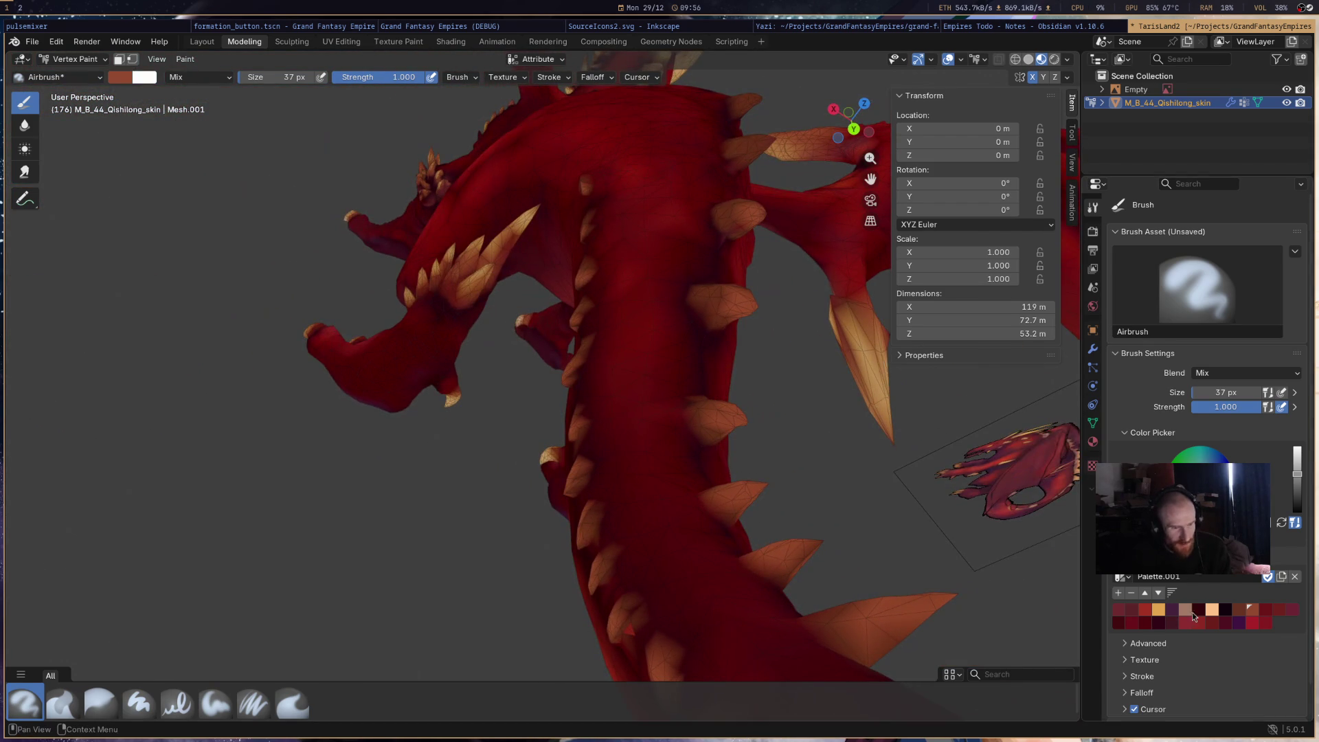
click(1143, 625)
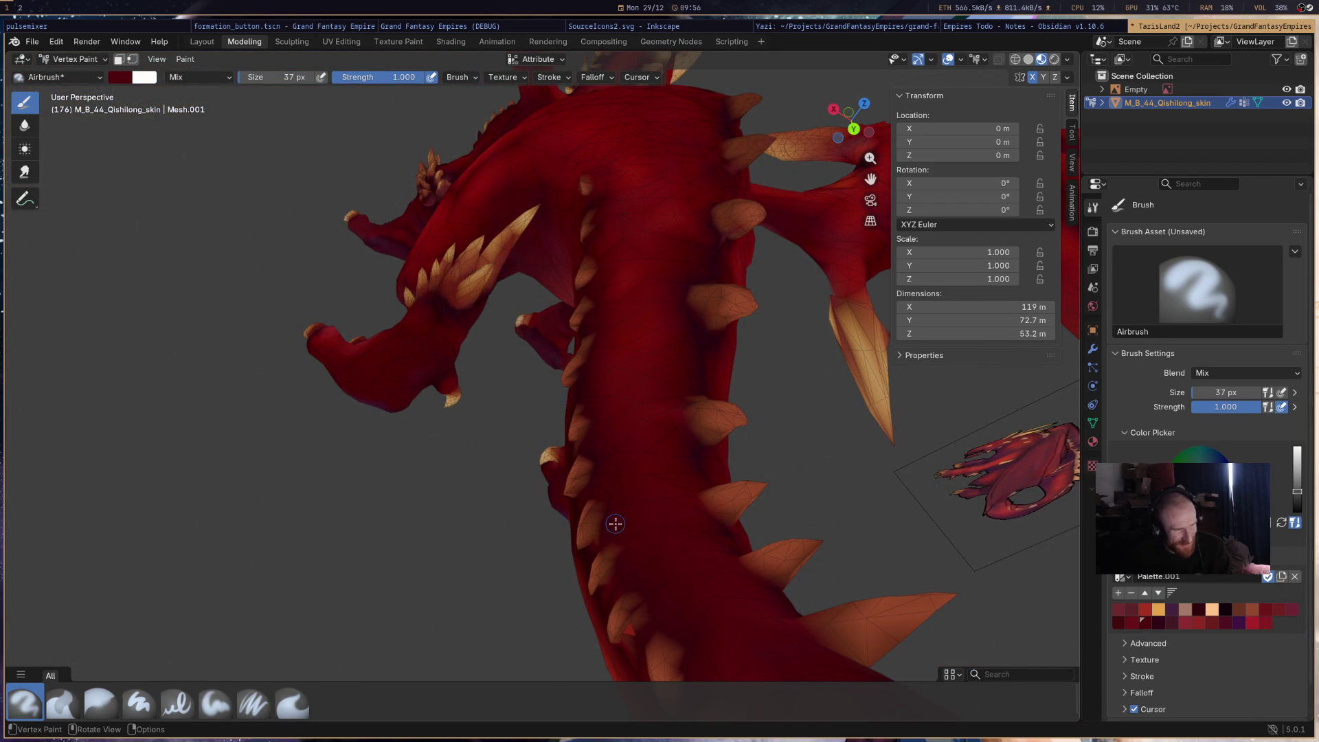
- Try darker red palette shades and step back to the previous dark red
click(1157, 622)
click(1143, 623)
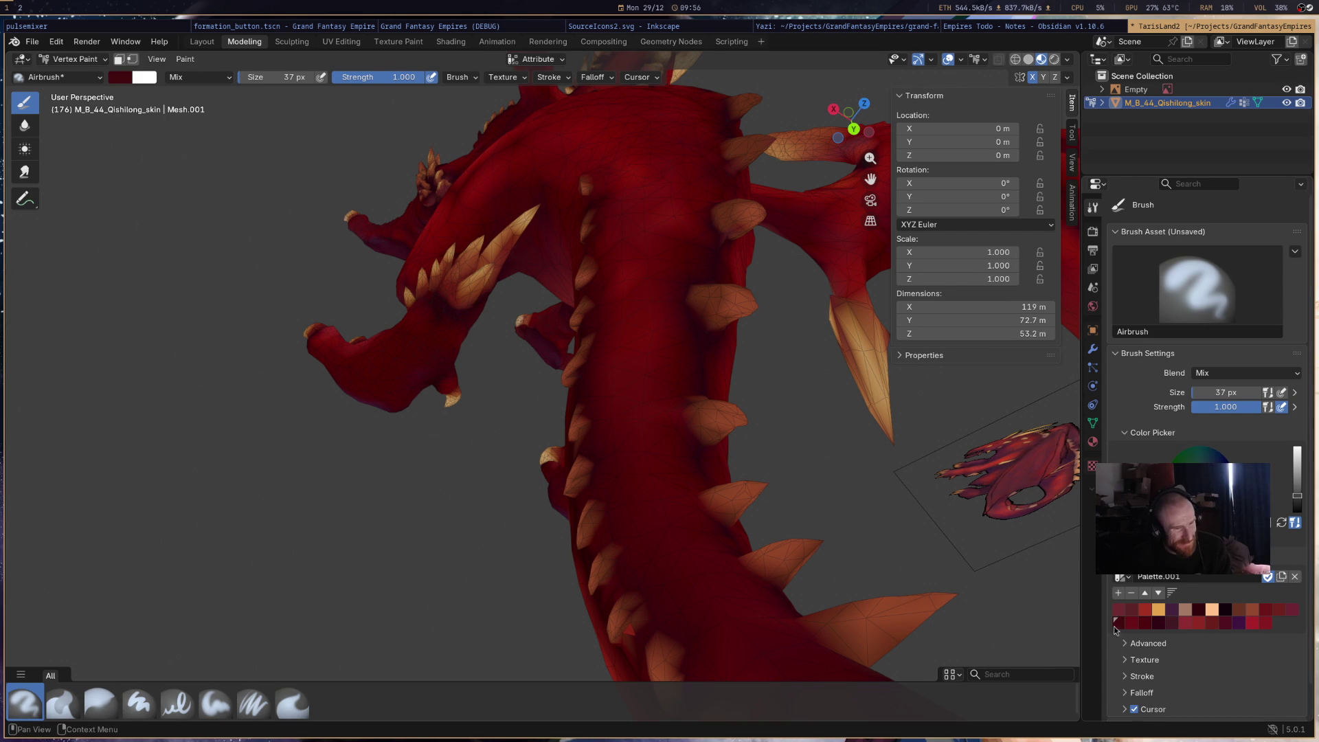
middle_drag(608, 512, 625, 473)
key(ctrl+z)
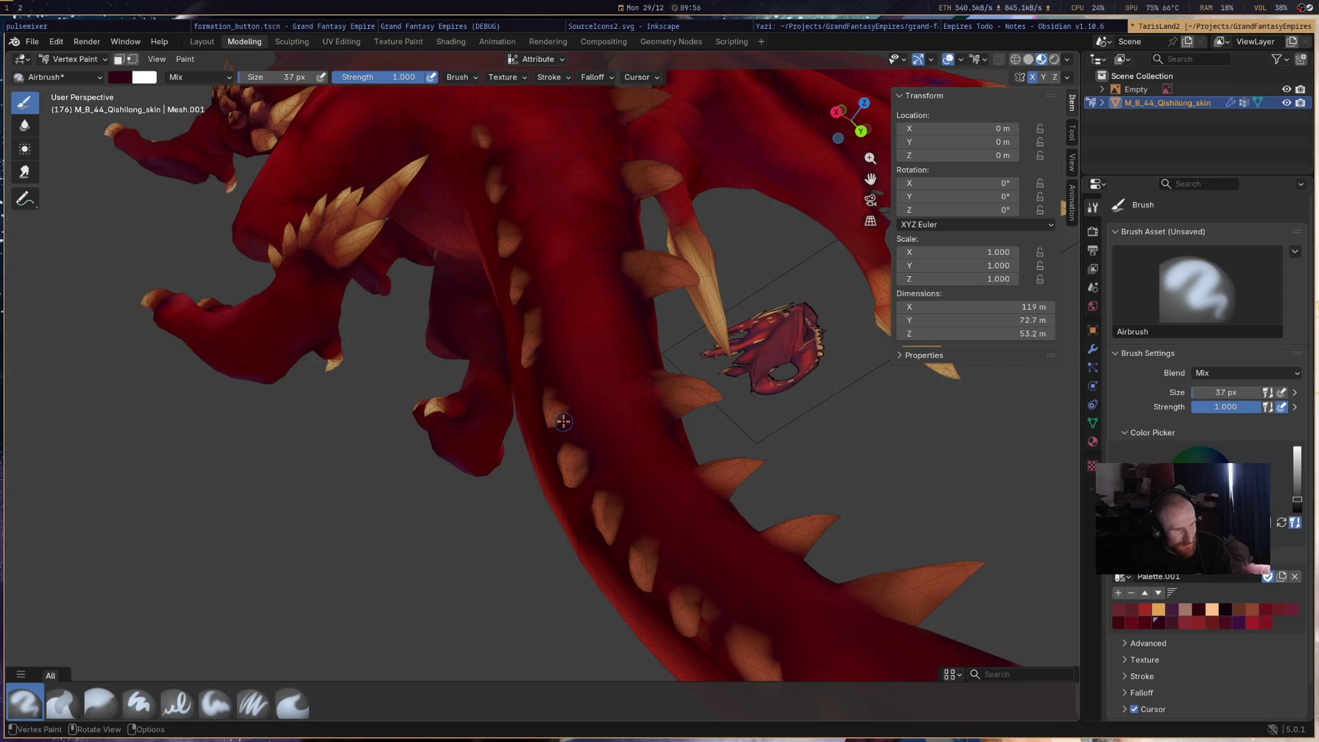
scroll(695, 492, down, 5)
scroll(686, 481, up, 5)
- Airbrush dark maroon onto a tail spike, then switch to the brown-orange swatch
mouse_move(619, 474)
middle_down()
mouse_move(534, 451)
mouse_move(583, 494)
middle_up()
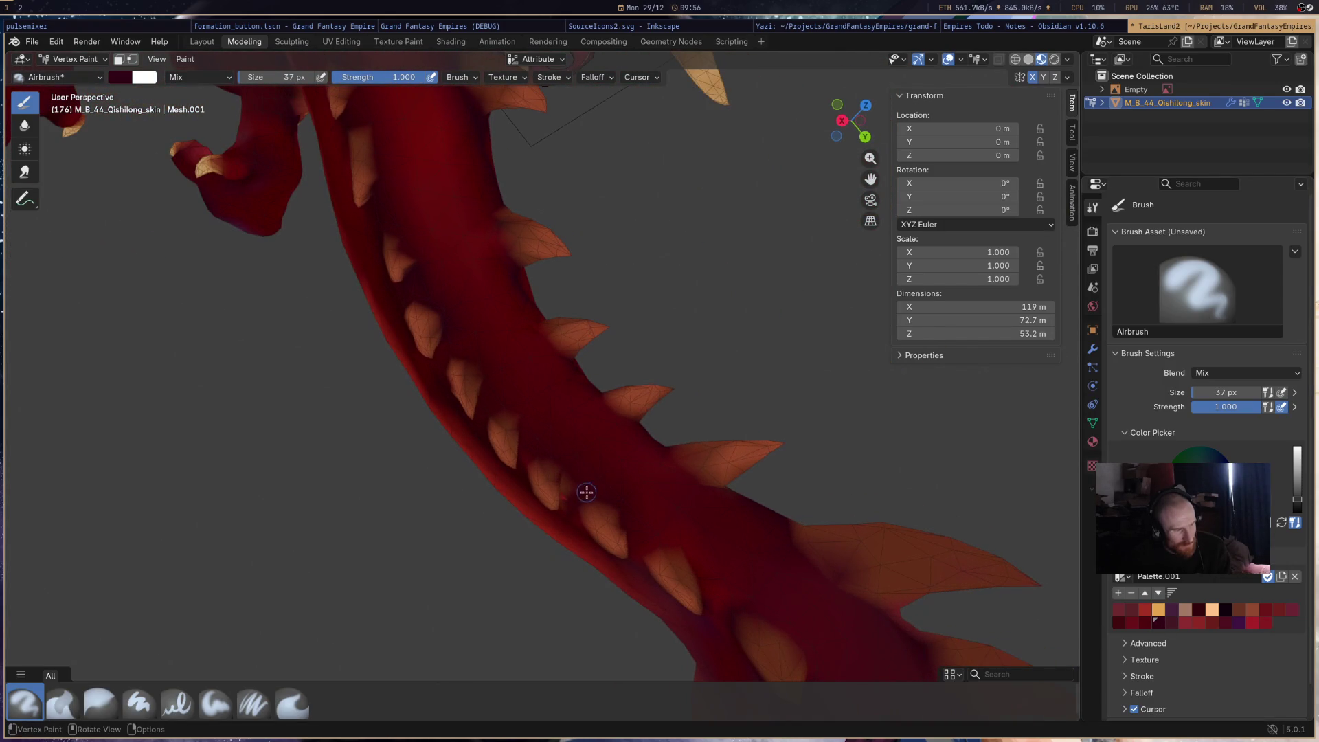
drag(567, 502, 565, 504)
middle_drag(570, 508, 588, 555)
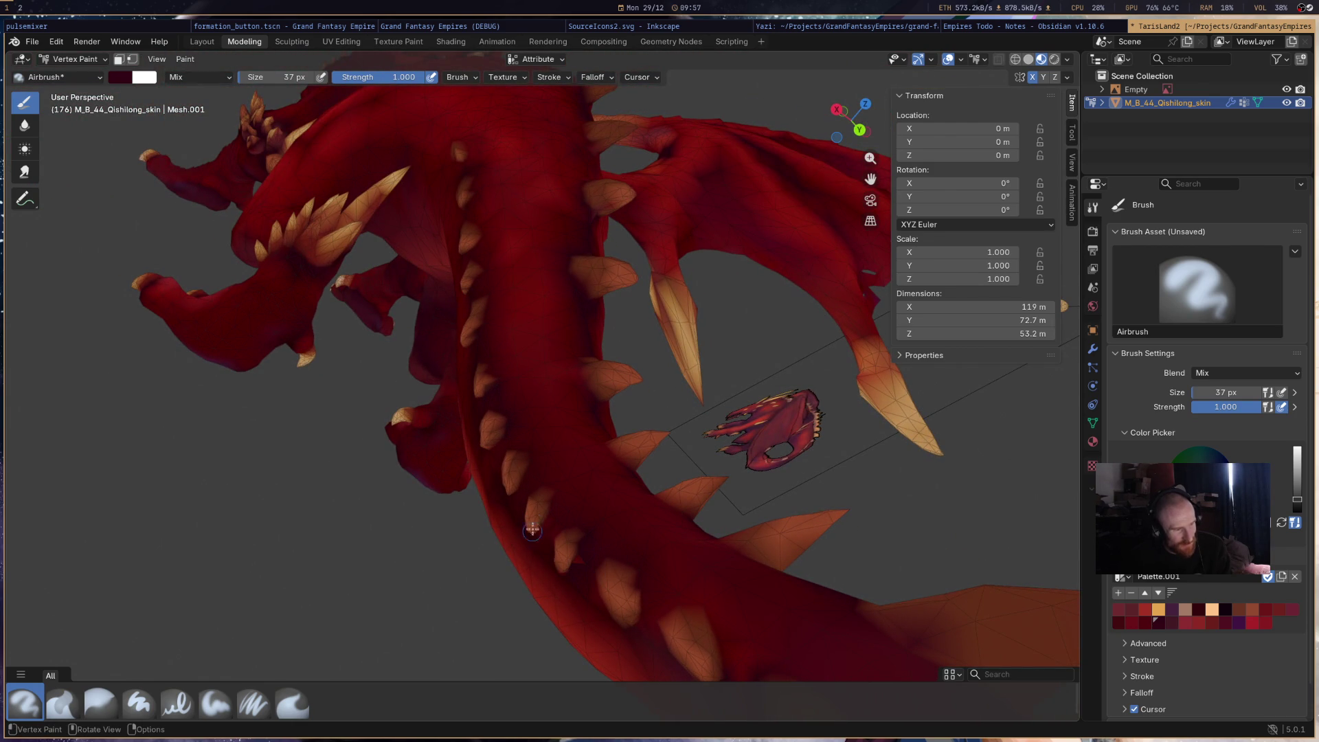
middle_drag(554, 516, 549, 494)
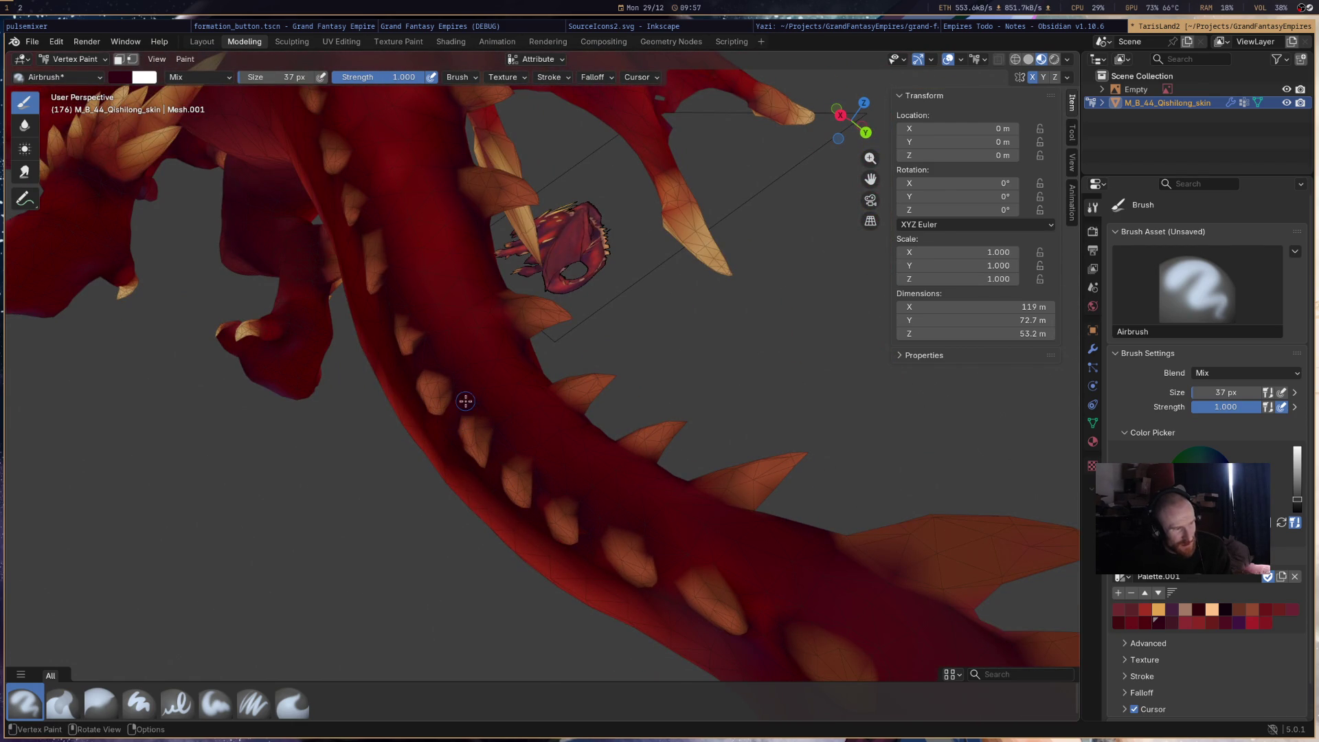
middle_drag(526, 457, 640, 535)
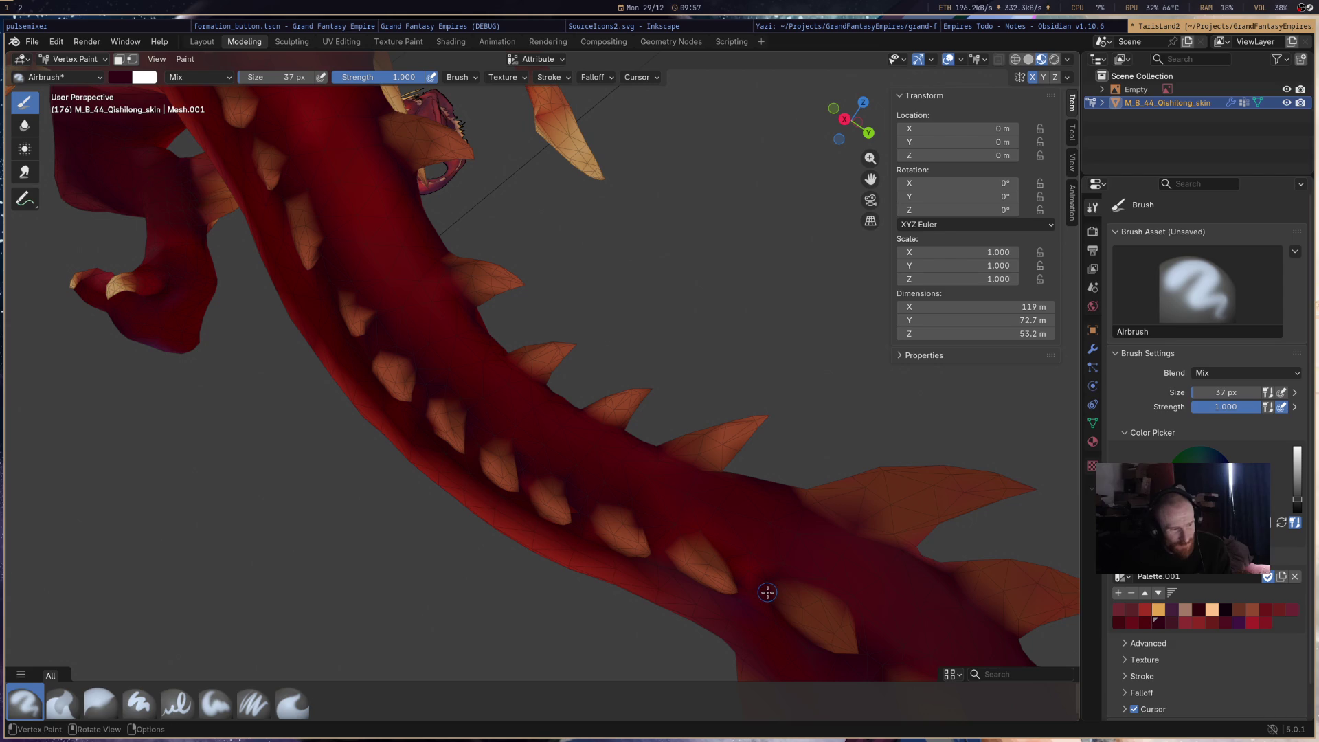
click(1248, 610)
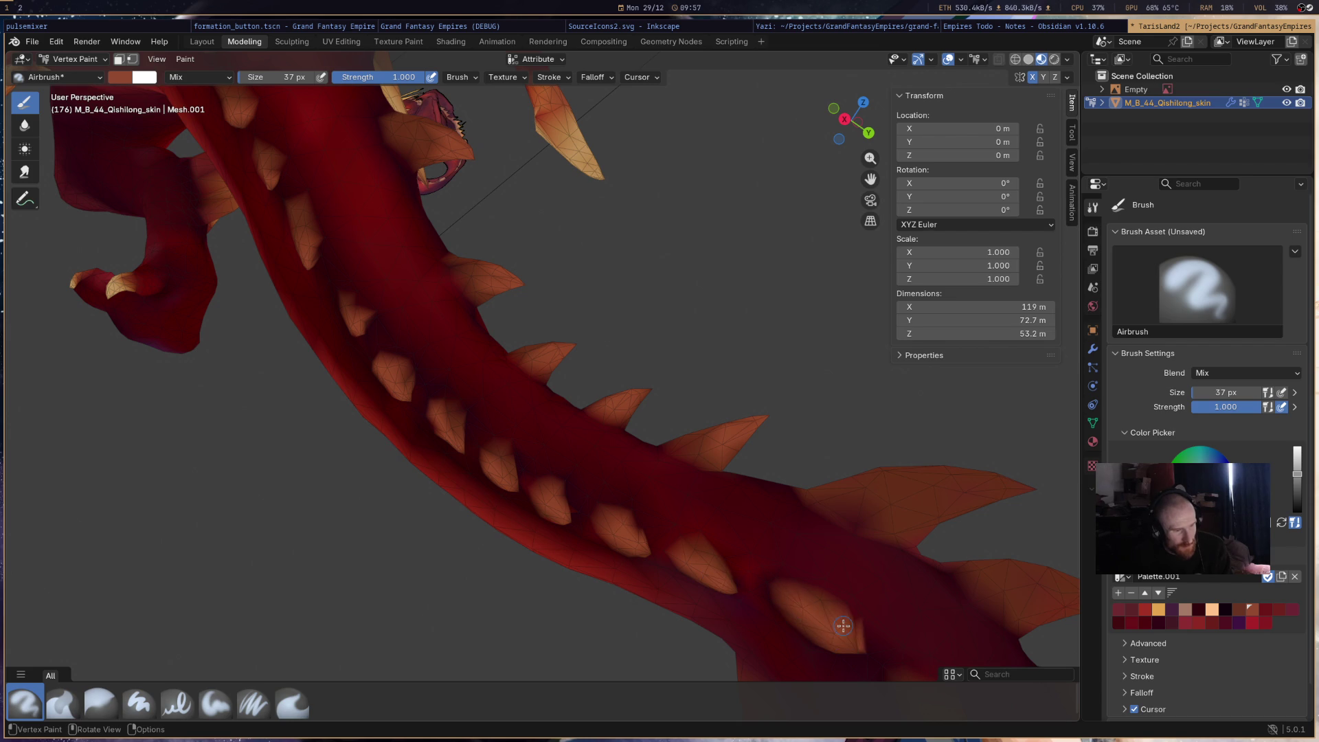
- Paint the upper, edge and lower tail spikes brown-orange
mouse_move(891, 520)
mouse_down()
mouse_move(1015, 480)
mouse_move(962, 475)
mouse_move(990, 495)
mouse_move(961, 491)
mouse_up()
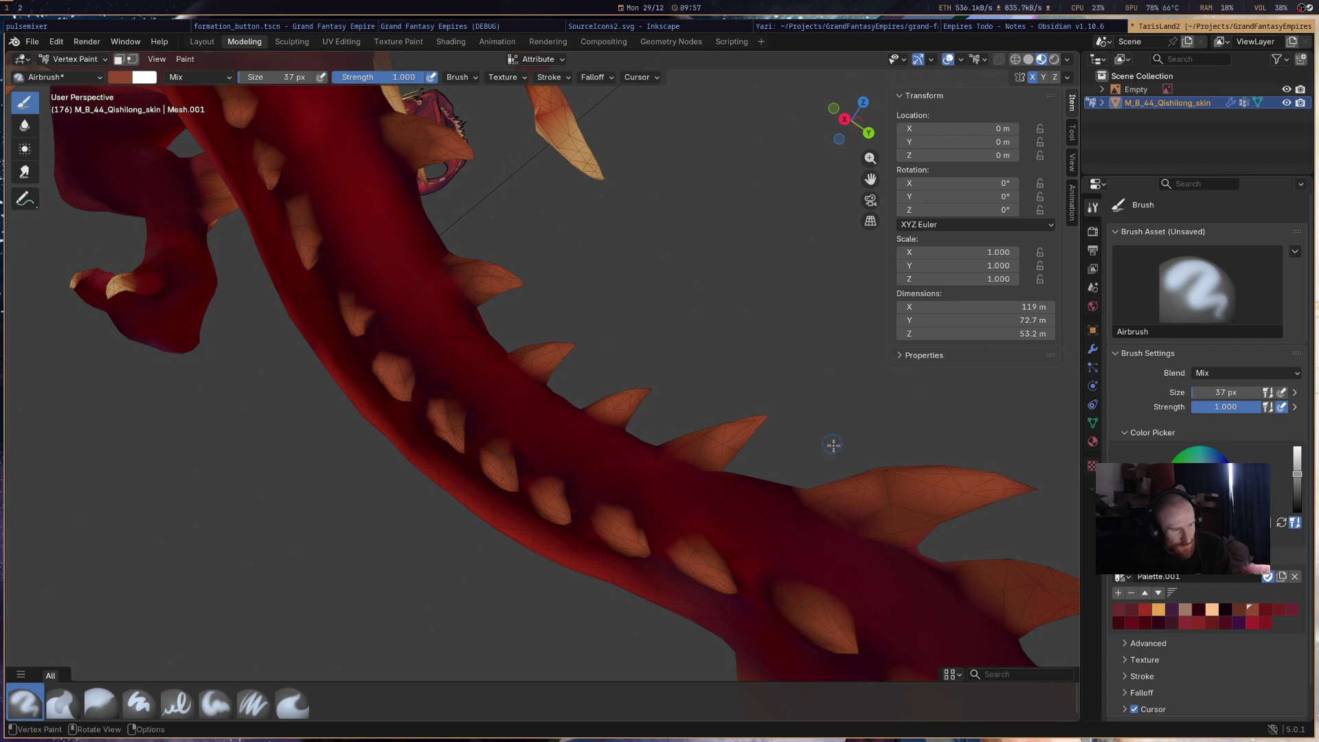
mouse_move(884, 559)
middle_down()
mouse_move(618, 442)
mouse_move(707, 461)
middle_up()
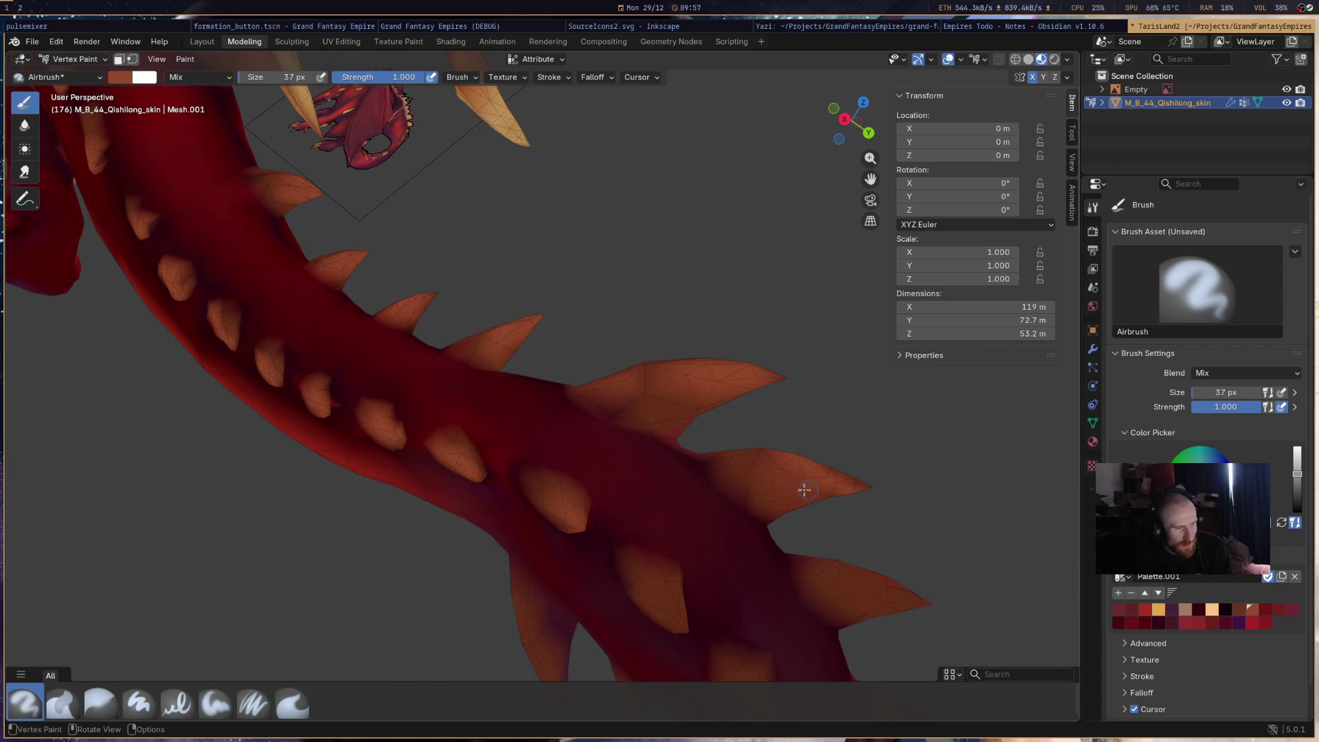
drag(854, 490, 743, 482)
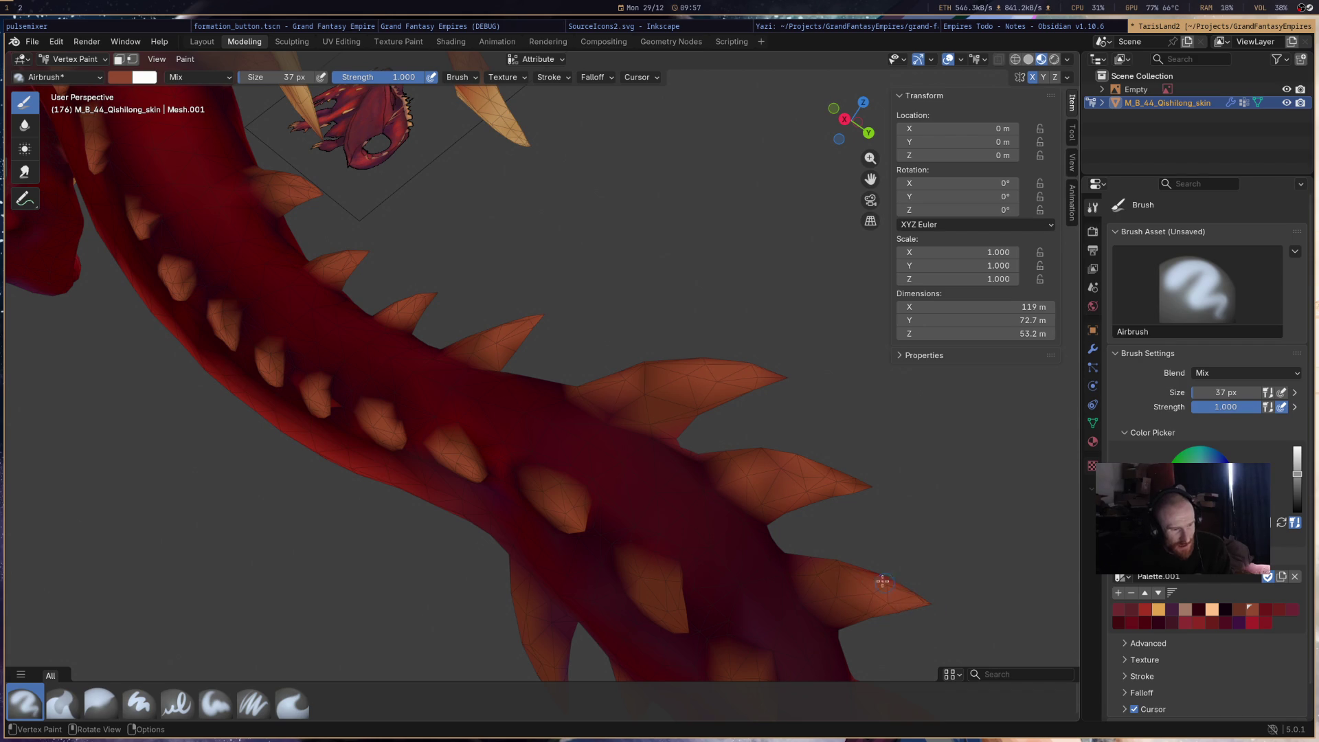
drag(632, 600, 676, 607)
middle_drag(676, 619, 477, 498)
mouse_move(737, 558)
mouse_down()
mouse_move(698, 539)
mouse_move(751, 583)
mouse_up()
middle_drag(802, 651, 663, 492)
drag(656, 461, 631, 485)
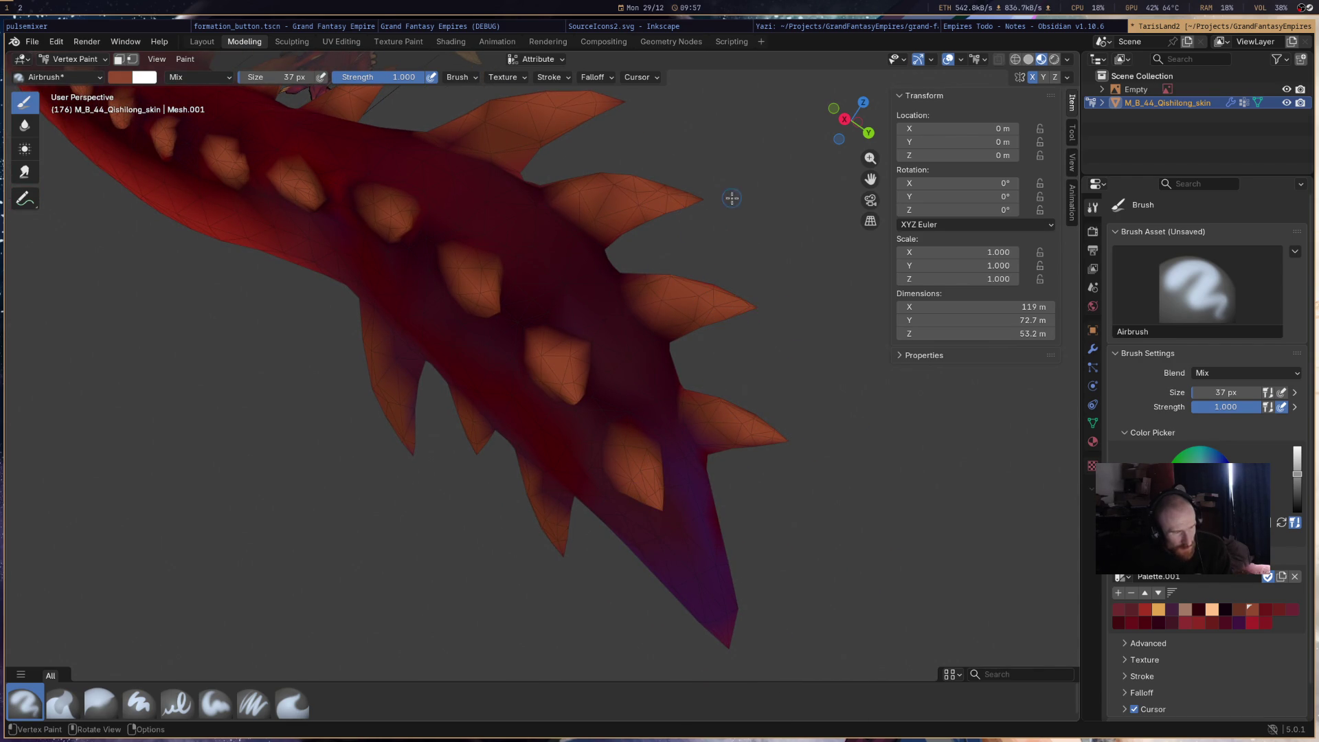
- Brighten the remaining spikes toward the tail tip, including the dark cone tip, with orange
mouse_move(415, 390)
mouse_down()
mouse_move(414, 426)
mouse_move(390, 379)
mouse_up()
middle_drag(667, 437, 539, 515)
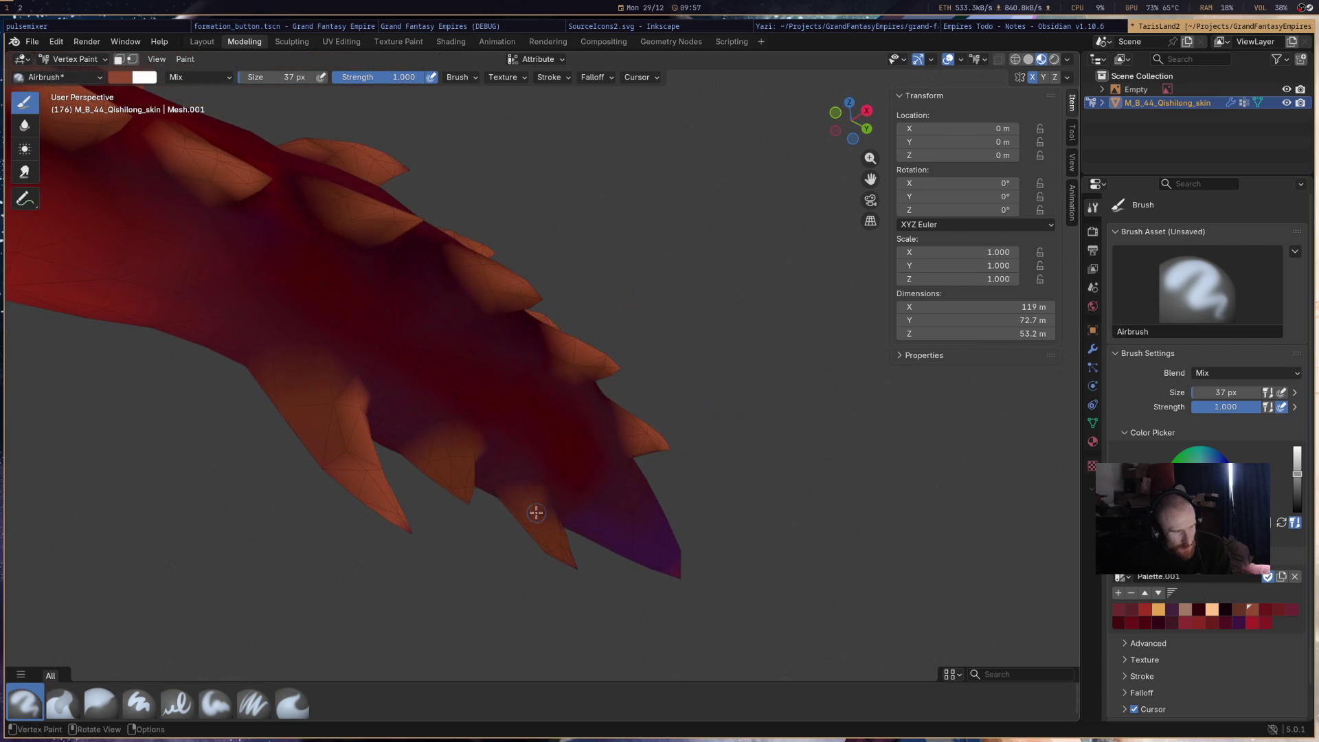
click(444, 467)
drag(534, 547, 547, 535)
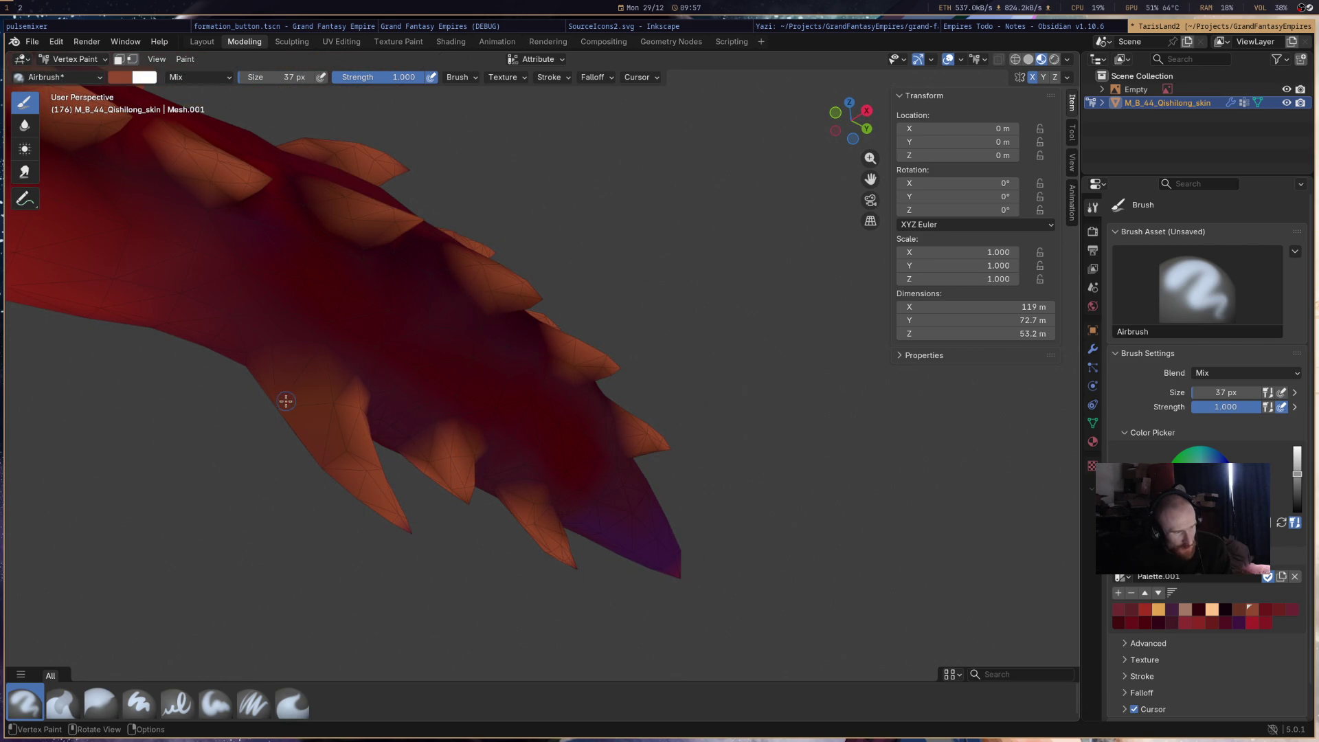
mouse_move(480, 542)
middle_down()
mouse_move(507, 548)
mouse_move(229, 346)
middle_up()
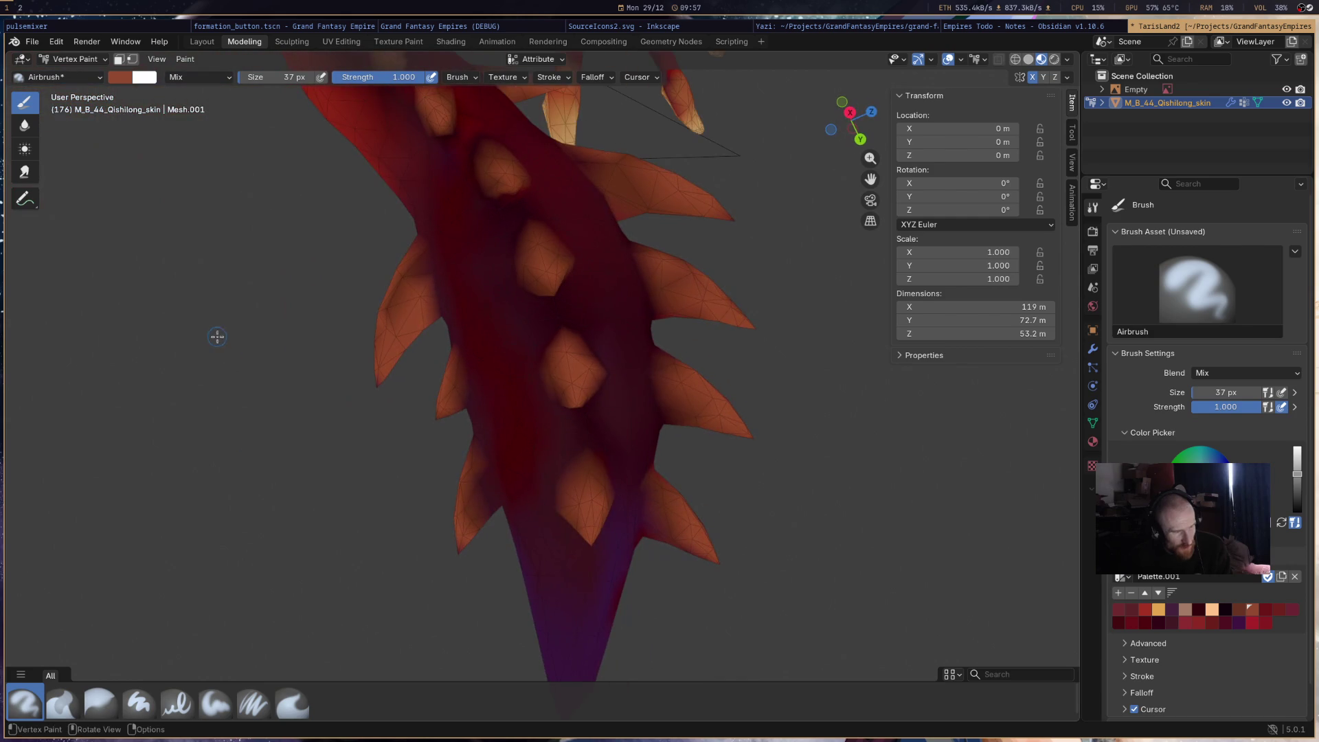
mouse_move(586, 467)
middle_down()
mouse_move(549, 385)
mouse_move(517, 419)
mouse_move(569, 512)
middle_up()
click(570, 512)
drag(688, 350, 689, 346)
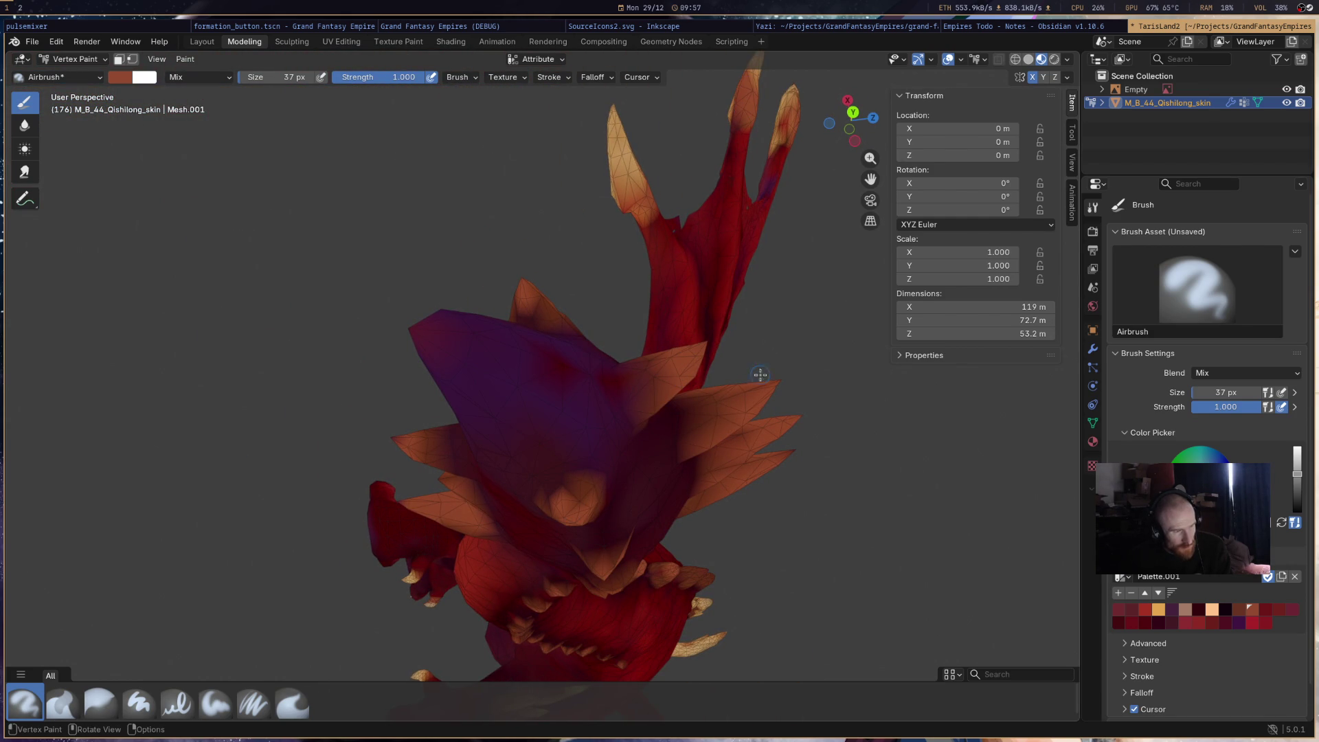
- Switch to the light orange swatch and lighten the tips of several head spikes
click(1158, 609)
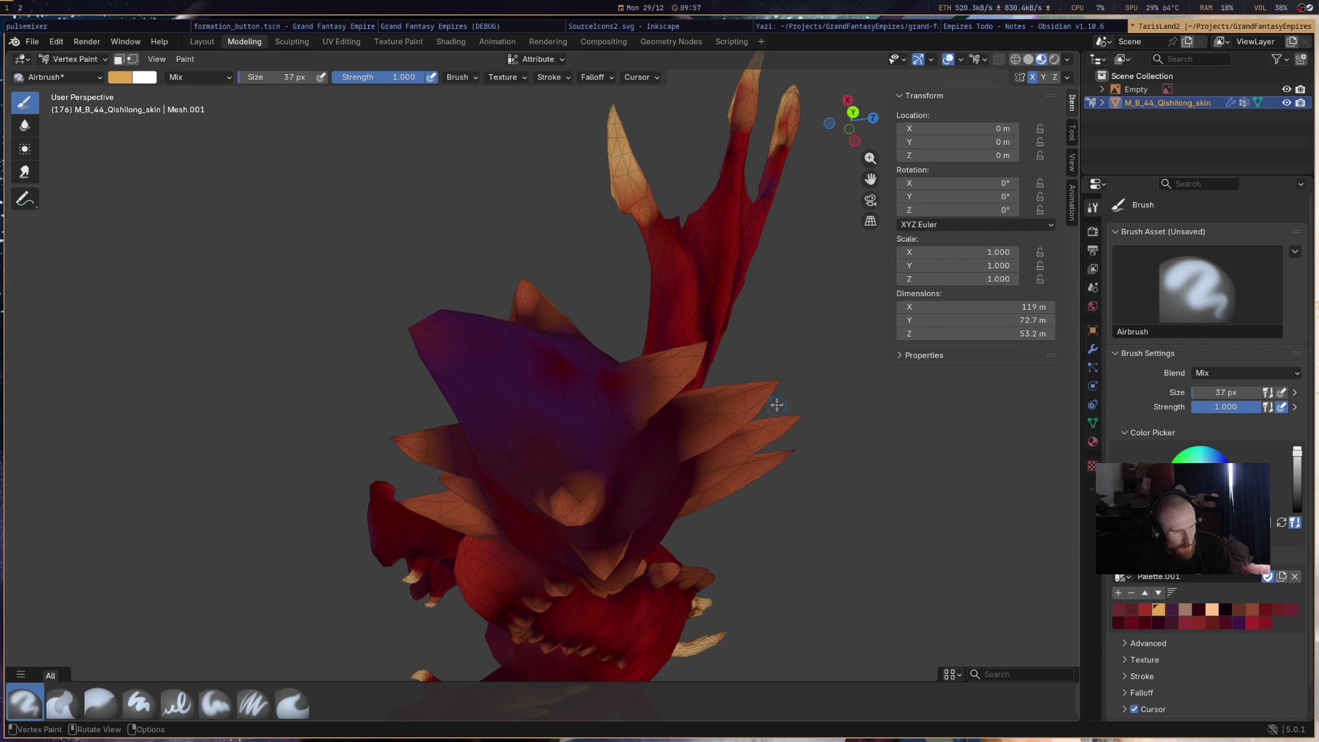
mouse_move(778, 388)
mouse_down()
mouse_move(732, 401)
mouse_move(779, 430)
mouse_move(717, 410)
mouse_move(749, 402)
mouse_move(687, 350)
mouse_up()
drag(507, 303, 520, 273)
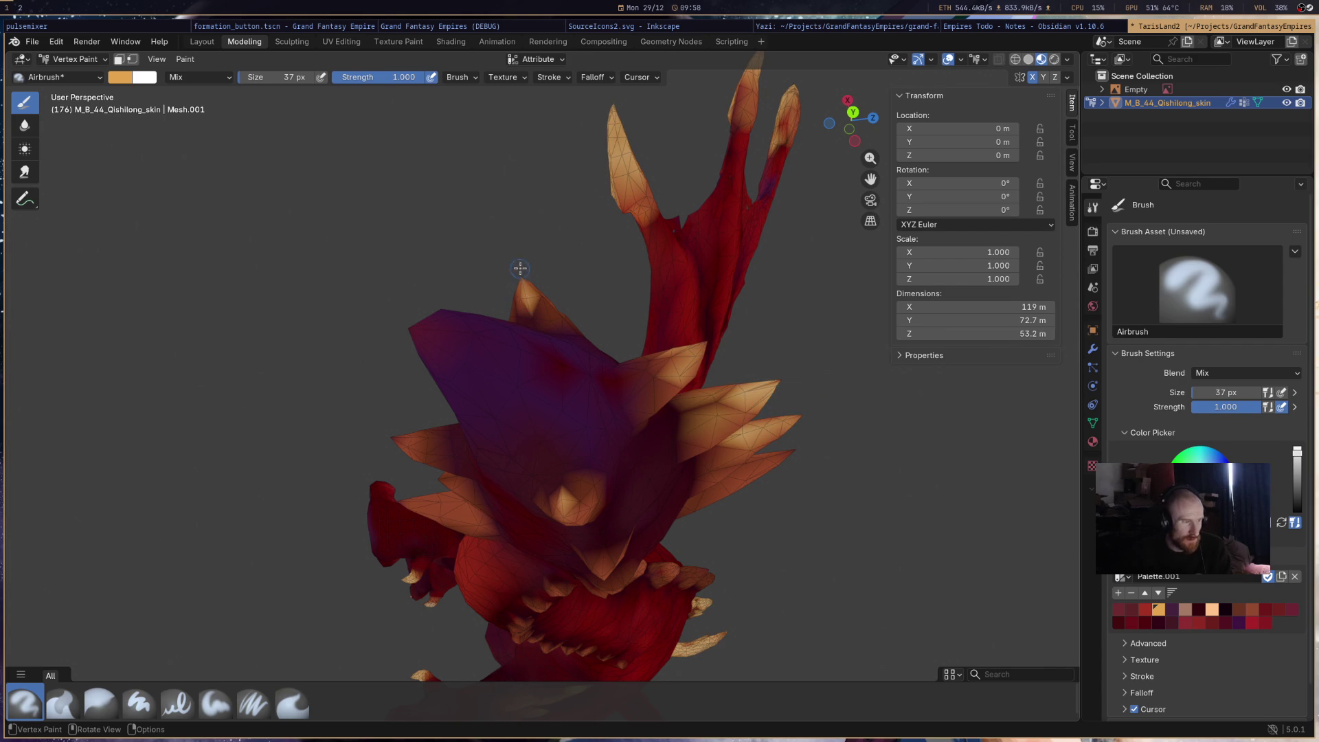
drag(420, 427, 430, 508)
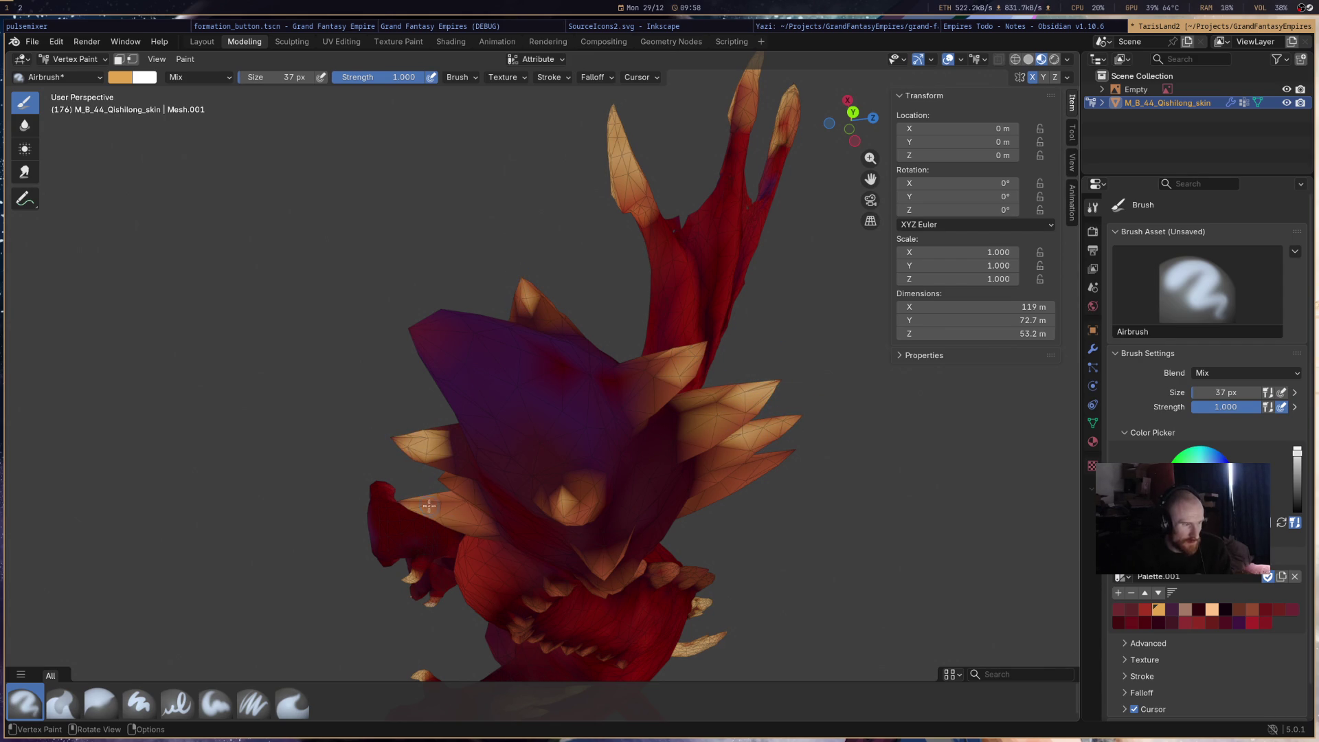
mouse_move(556, 507)
middle_down()
mouse_move(460, 191)
mouse_move(634, 348)
middle_up()
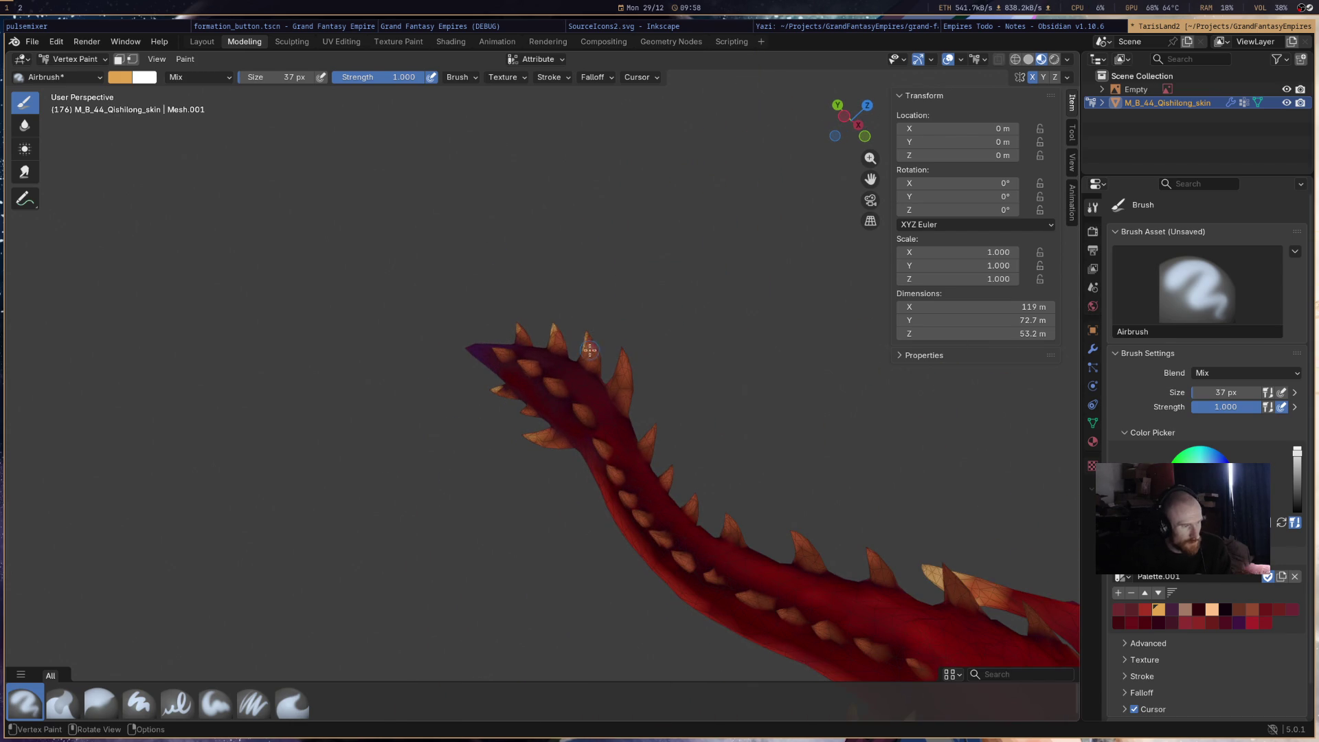
- Paint the spikes near the tail's end light tan
drag(601, 358, 621, 322)
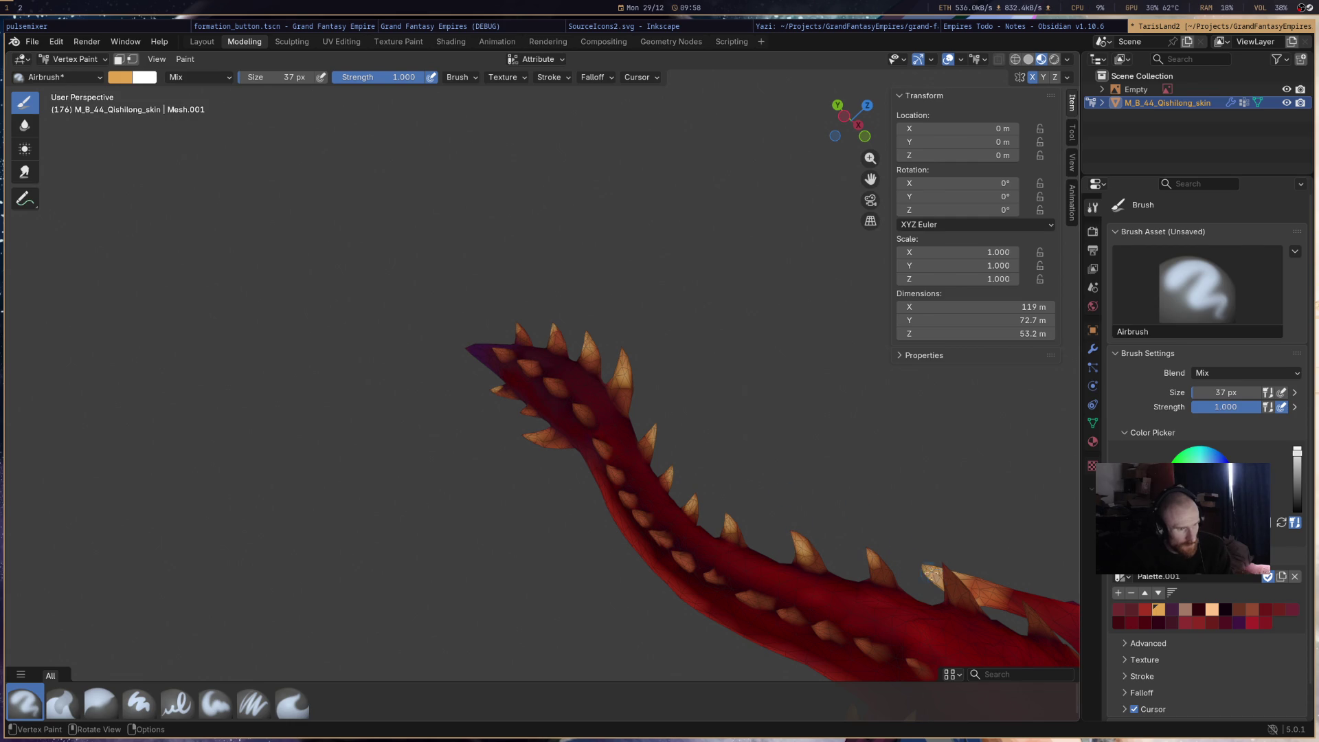
click(951, 582)
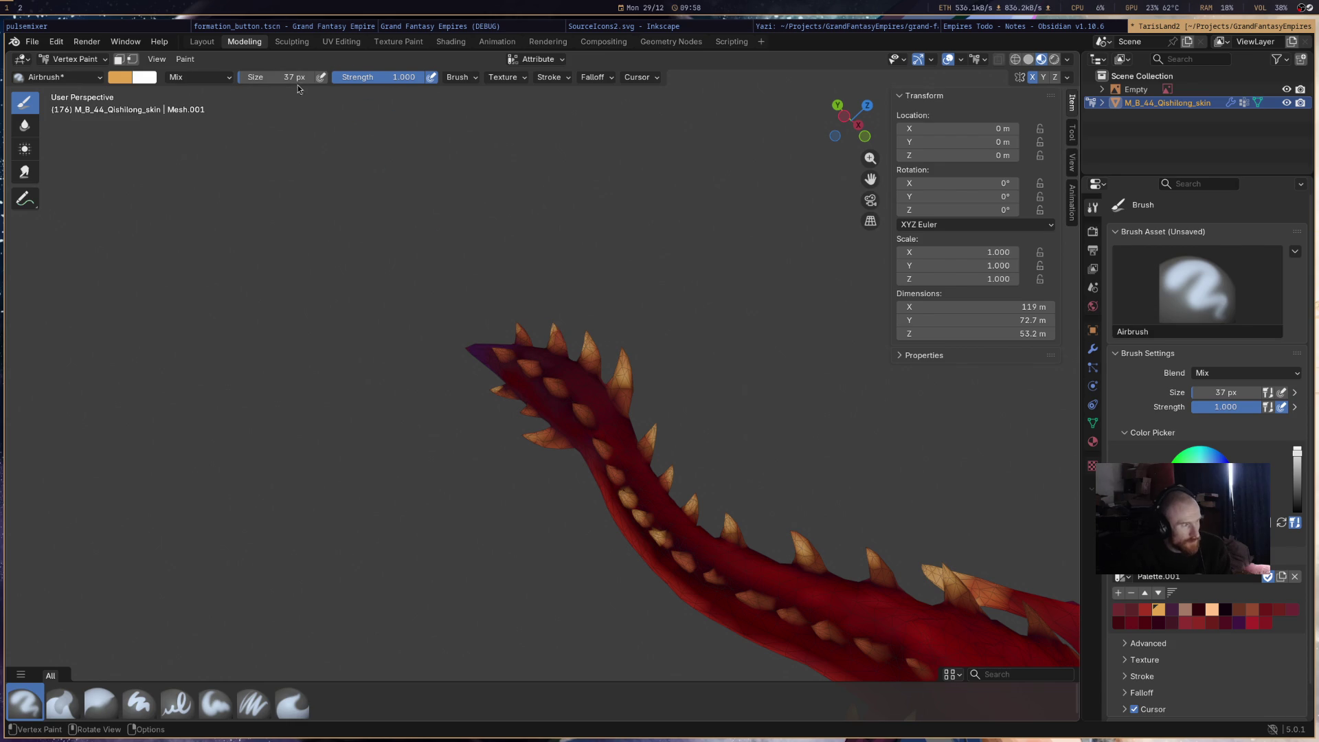
scroll(671, 494, up, 4)
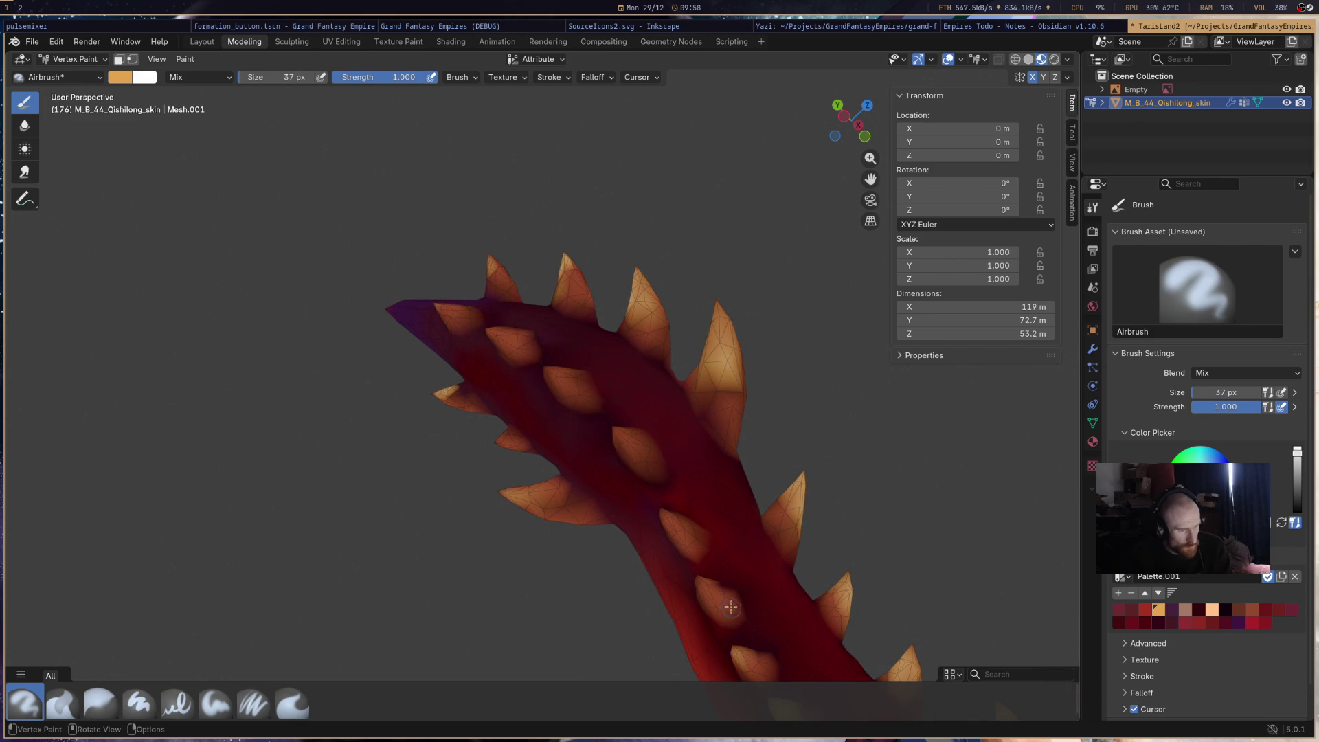
drag(660, 514, 667, 505)
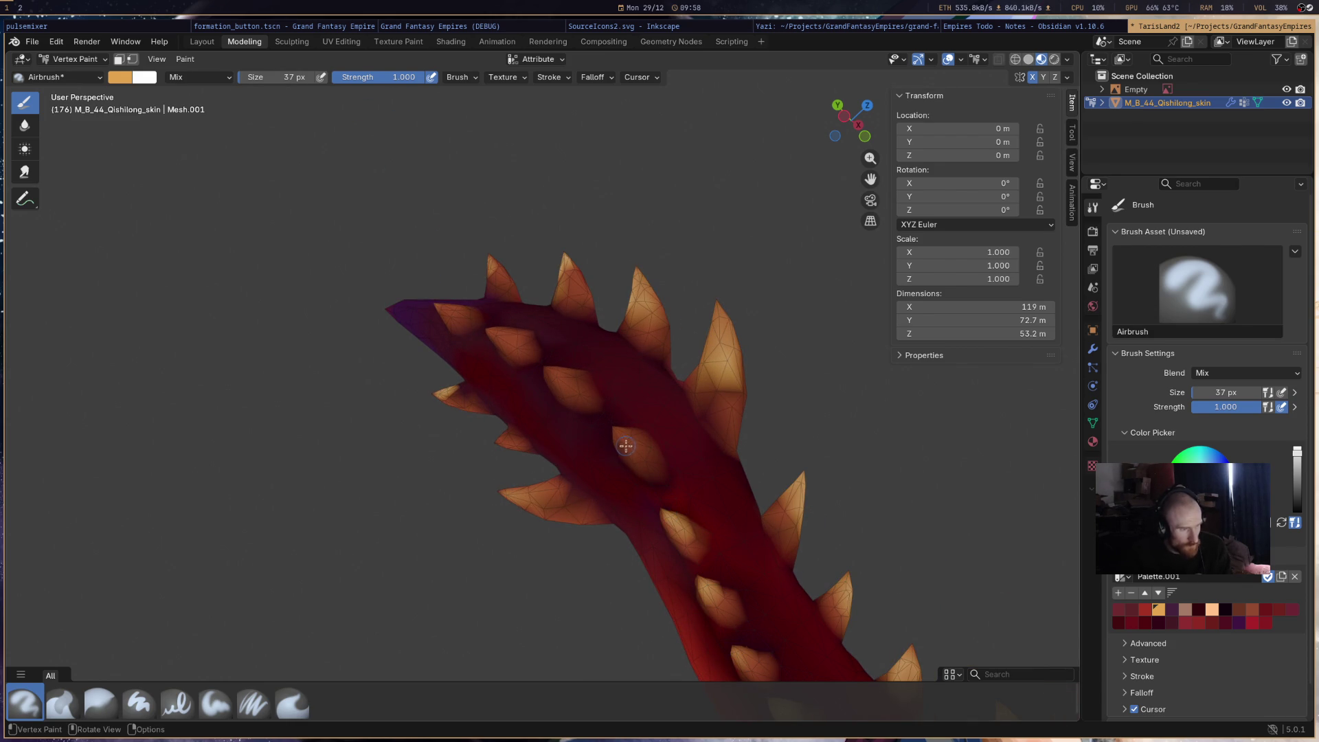
drag(456, 310, 439, 304)
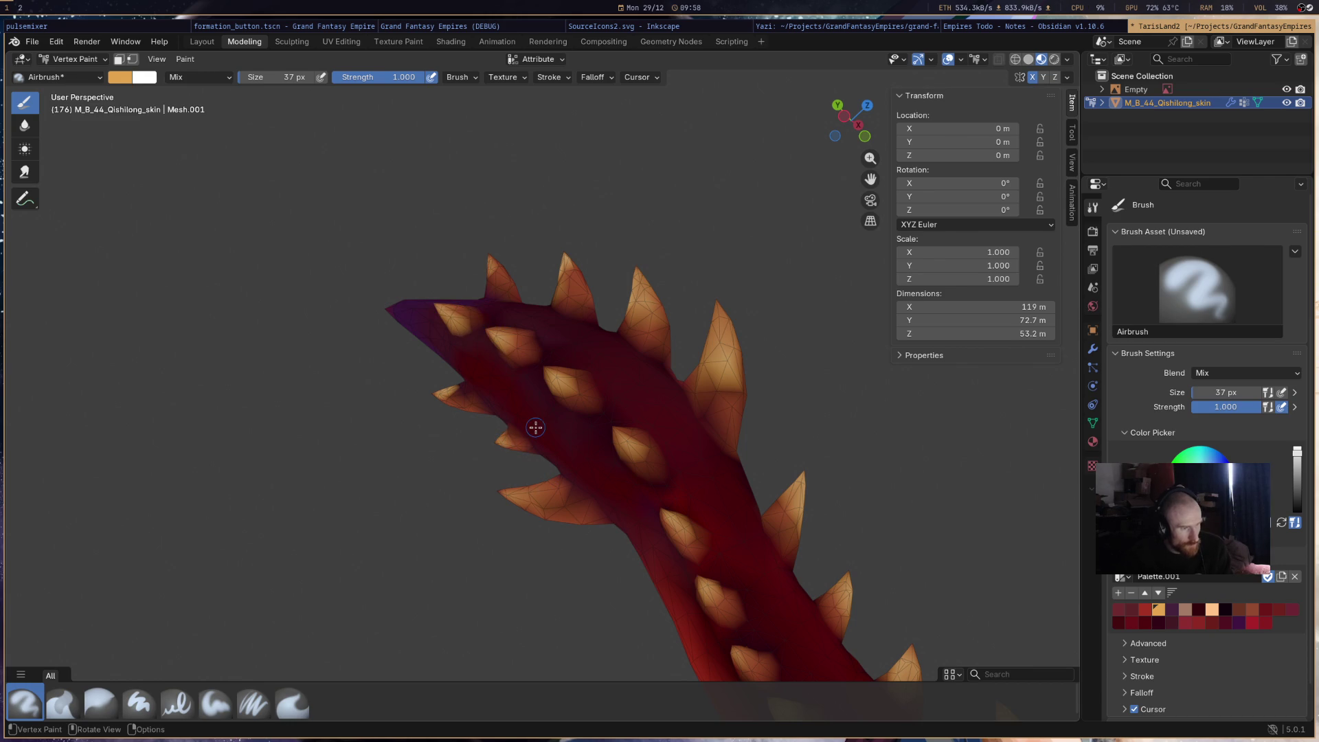
- Zoom out and orbit to inspect the whole dragon from new angles
scroll(536, 427, down, 8)
mouse_move(536, 427)
middle_down()
mouse_move(836, 542)
mouse_move(518, 376)
mouse_move(618, 412)
middle_up()
scroll(657, 417, up, 6)
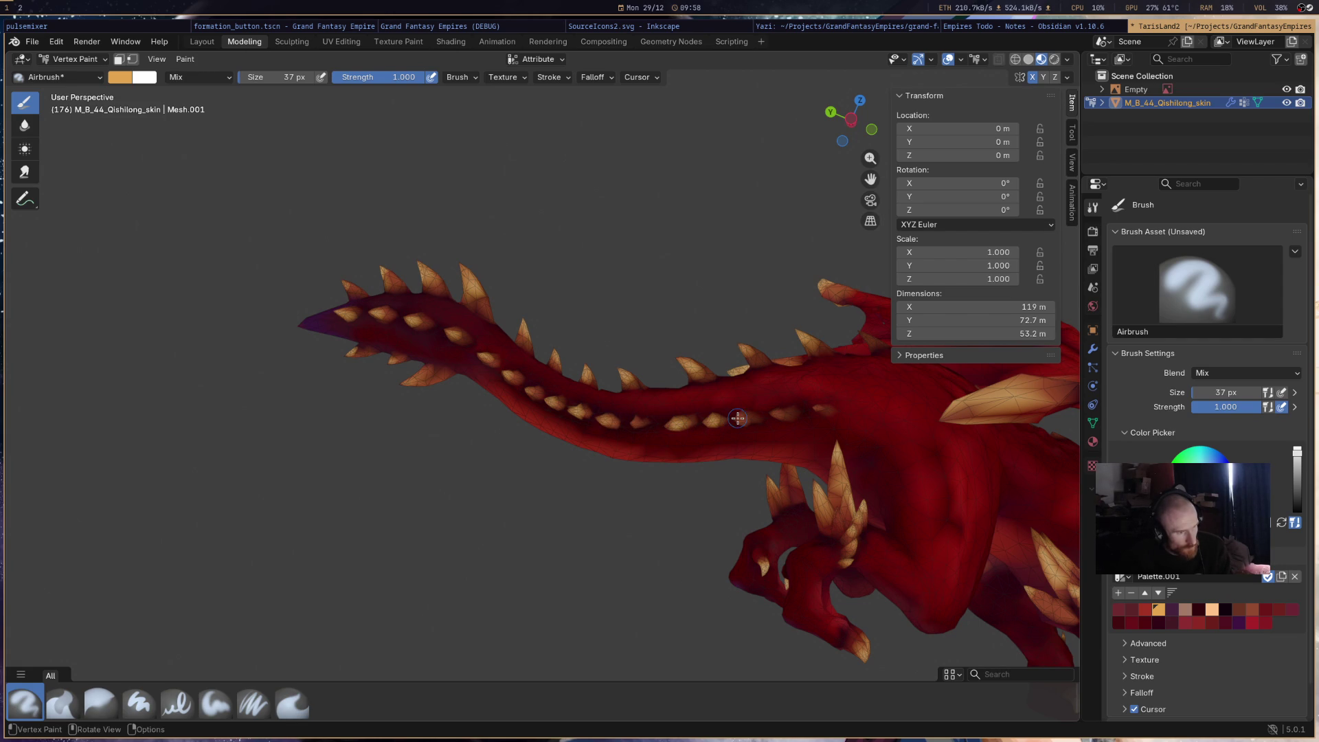
scroll(905, 424, down, 8)
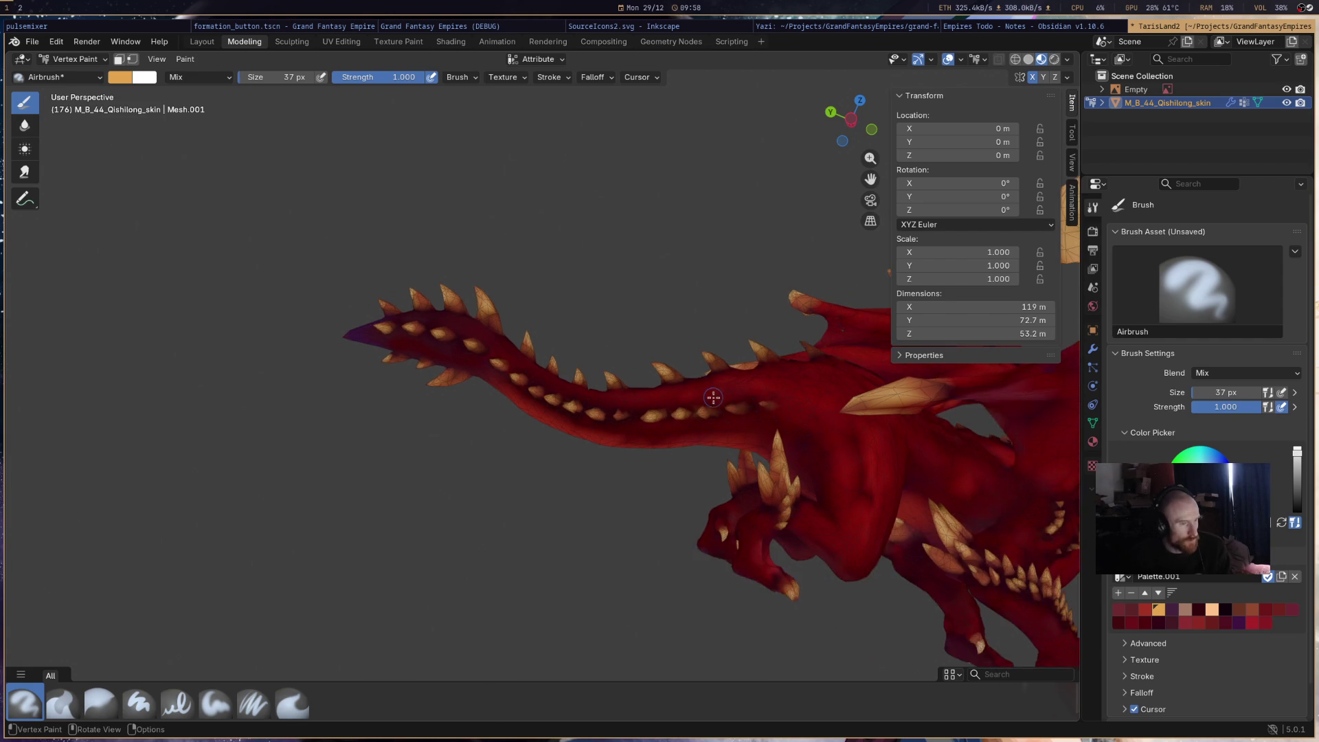
mouse_move(733, 487)
middle_down()
mouse_move(687, 412)
mouse_move(622, 378)
mouse_move(532, 288)
mouse_move(507, 200)
mouse_move(615, 200)
mouse_move(673, 456)
mouse_move(607, 364)
mouse_move(854, 404)
mouse_move(695, 384)
middle_up()
scroll(695, 384, up, 3)
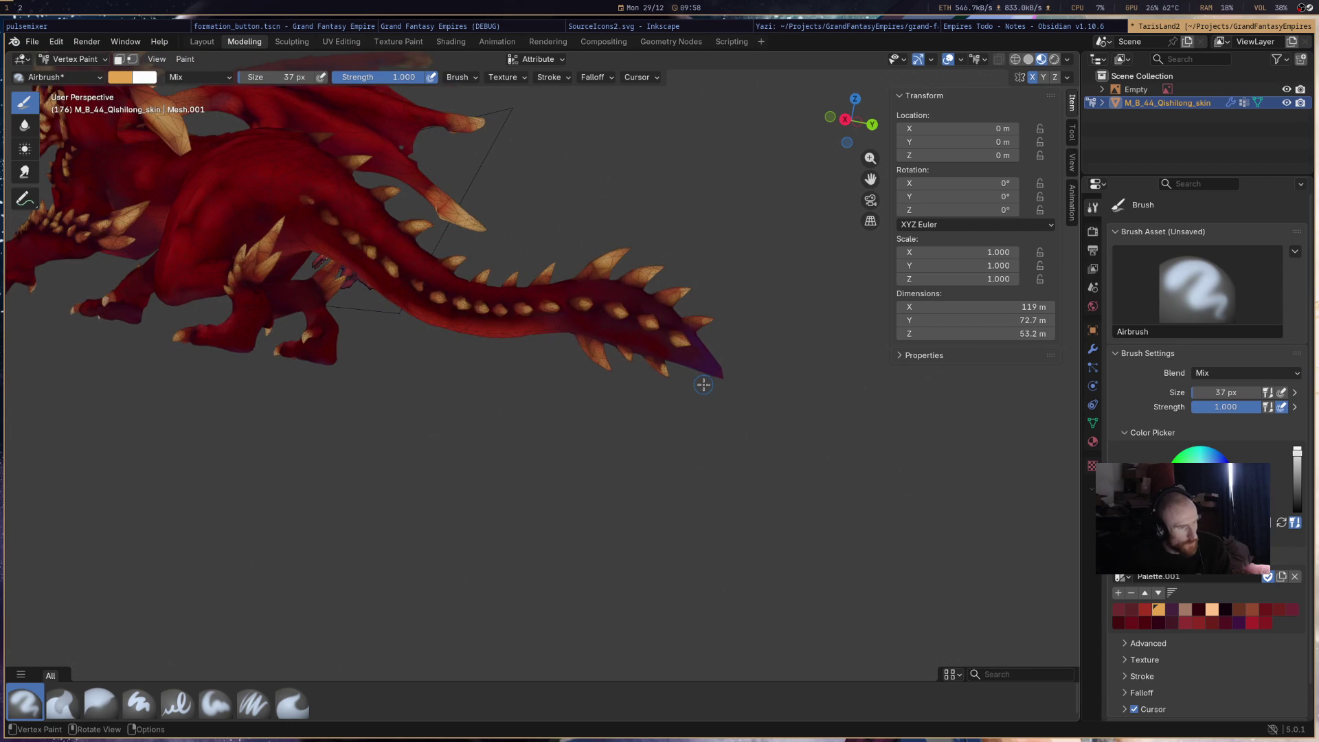
- Make red the active paint colour and airbrush brighter red along the tail
click(1250, 622)
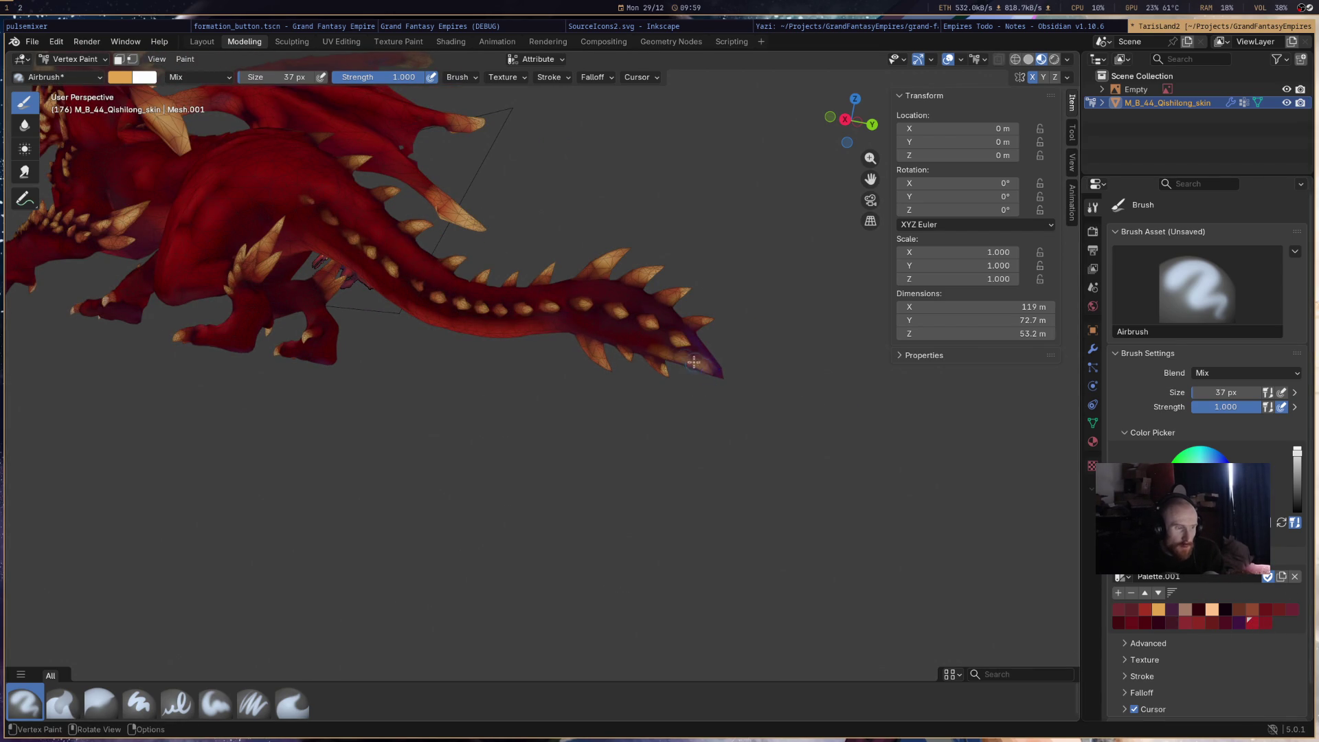
click(1252, 624)
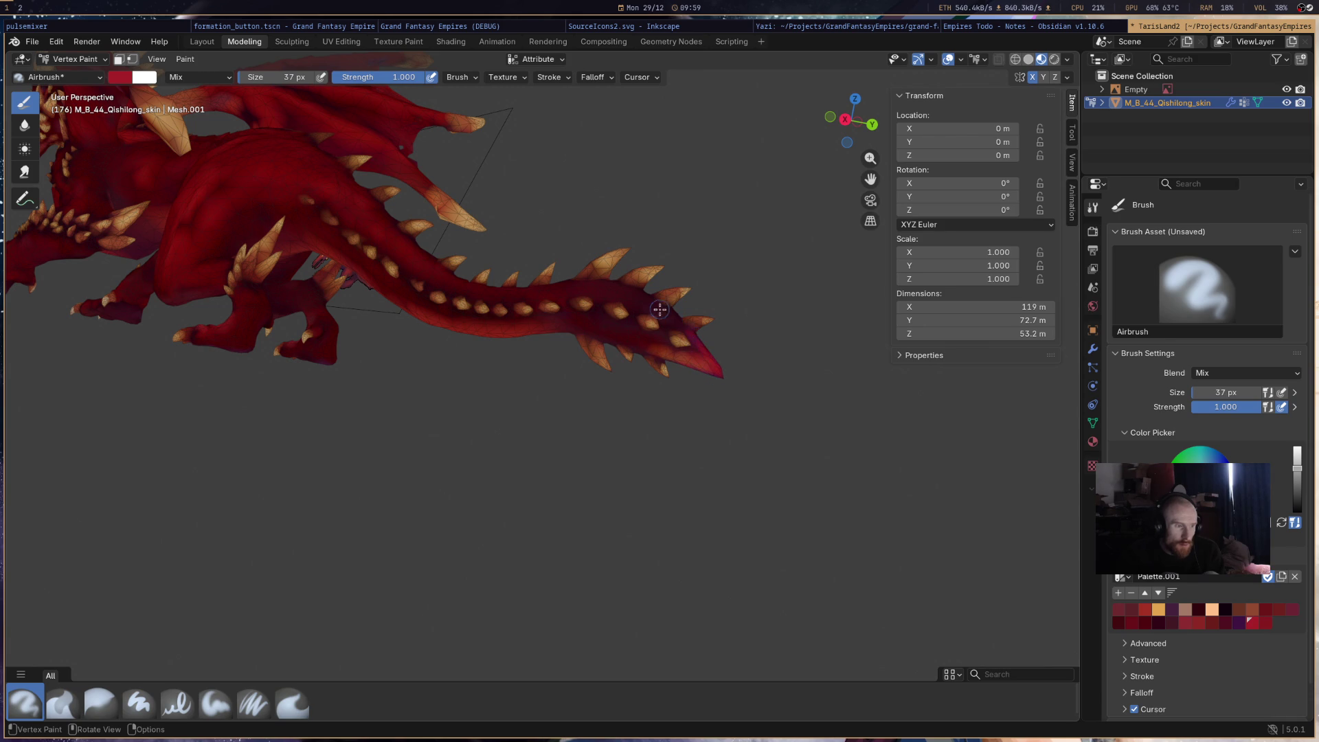
drag(681, 356, 612, 331)
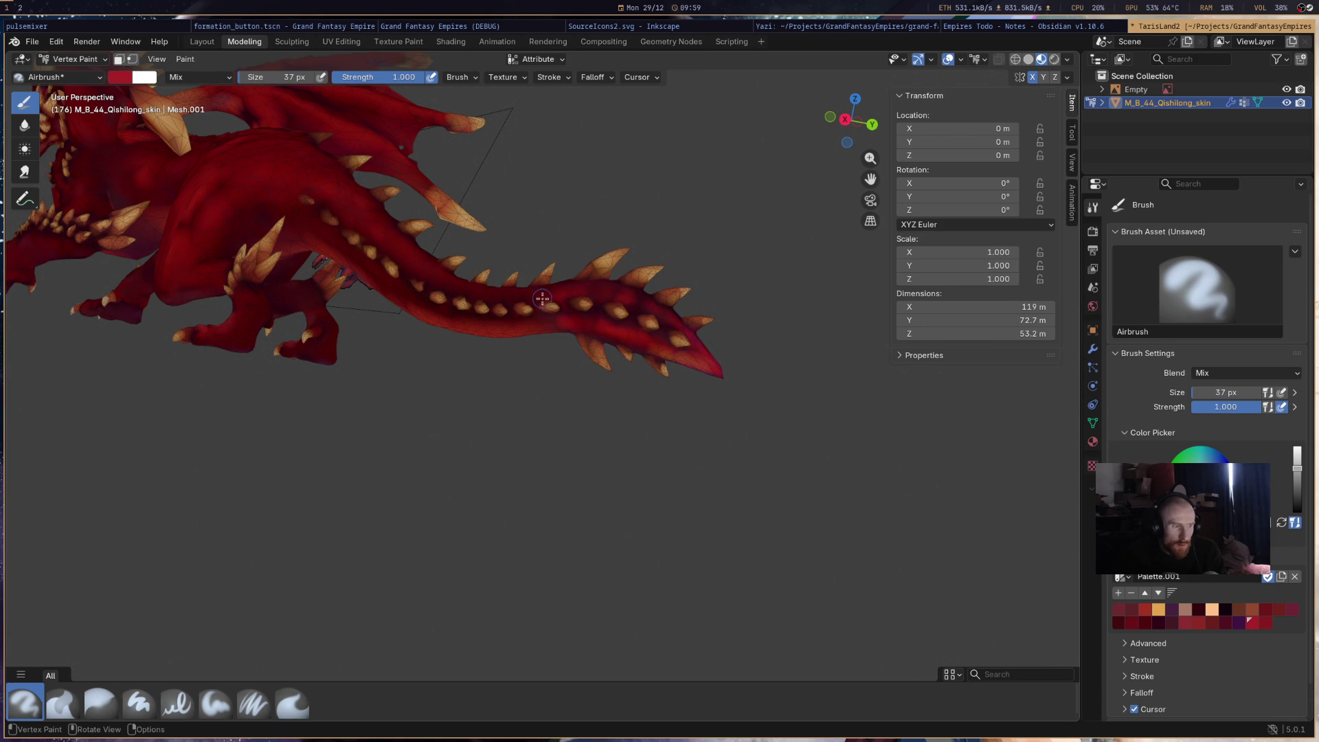
mouse_move(577, 283)
middle_down()
mouse_move(310, 416)
mouse_move(524, 377)
mouse_move(674, 306)
mouse_move(666, 342)
mouse_move(638, 342)
mouse_move(671, 303)
mouse_move(666, 353)
mouse_move(637, 381)
mouse_move(542, 405)
mouse_move(556, 405)
mouse_move(528, 504)
mouse_move(439, 568)
mouse_move(506, 562)
mouse_move(562, 584)
mouse_move(672, 430)
mouse_move(736, 295)
mouse_move(674, 268)
mouse_move(630, 382)
mouse_move(563, 259)
mouse_move(574, 272)
mouse_move(579, 236)
mouse_move(536, 423)
middle_up()
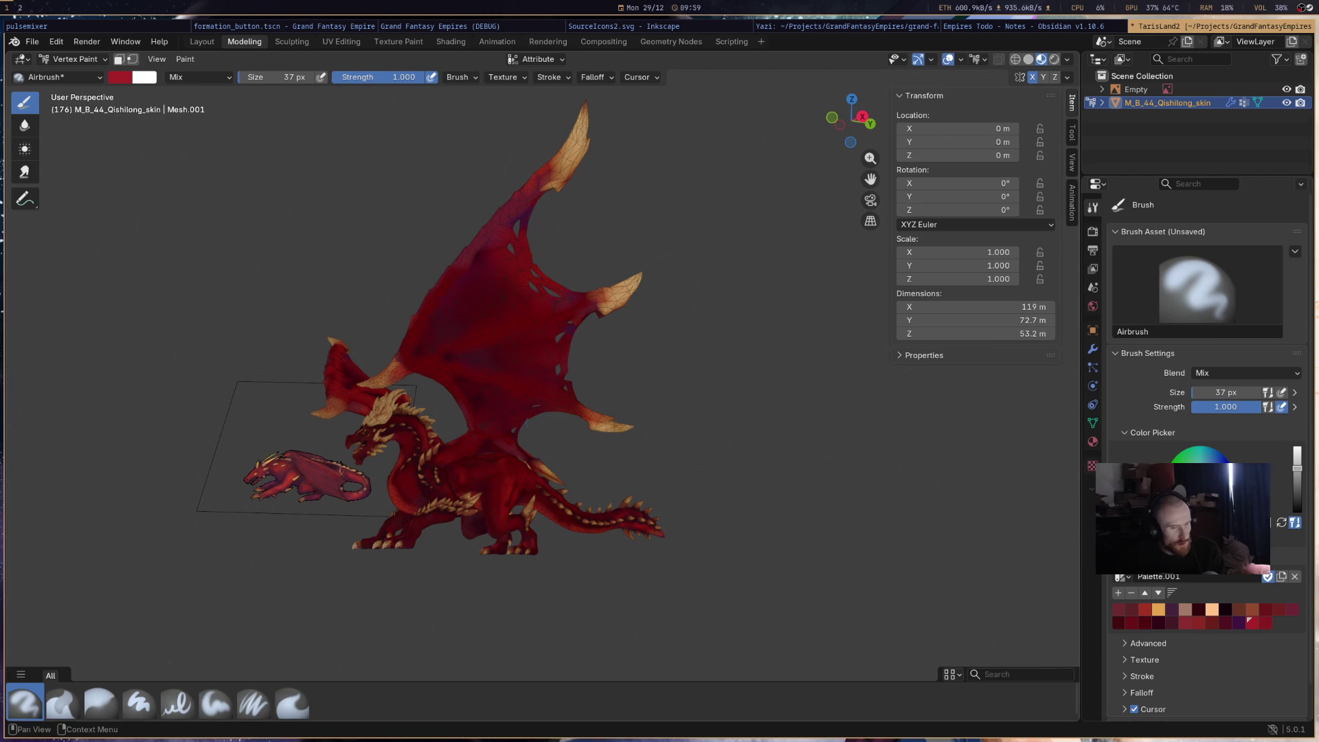
- Paint dark red over the wing spike's tan base, then reframe the dragon
click(1133, 623)
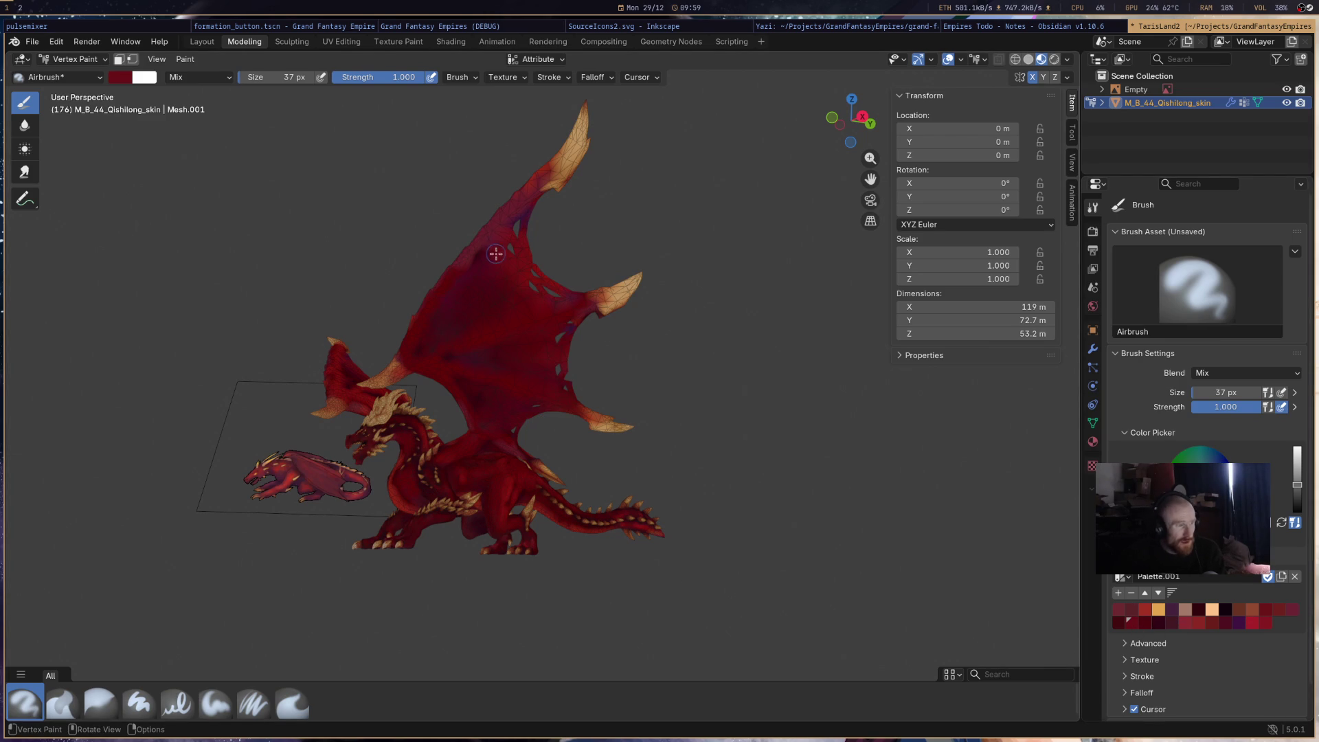
drag(529, 200, 549, 175)
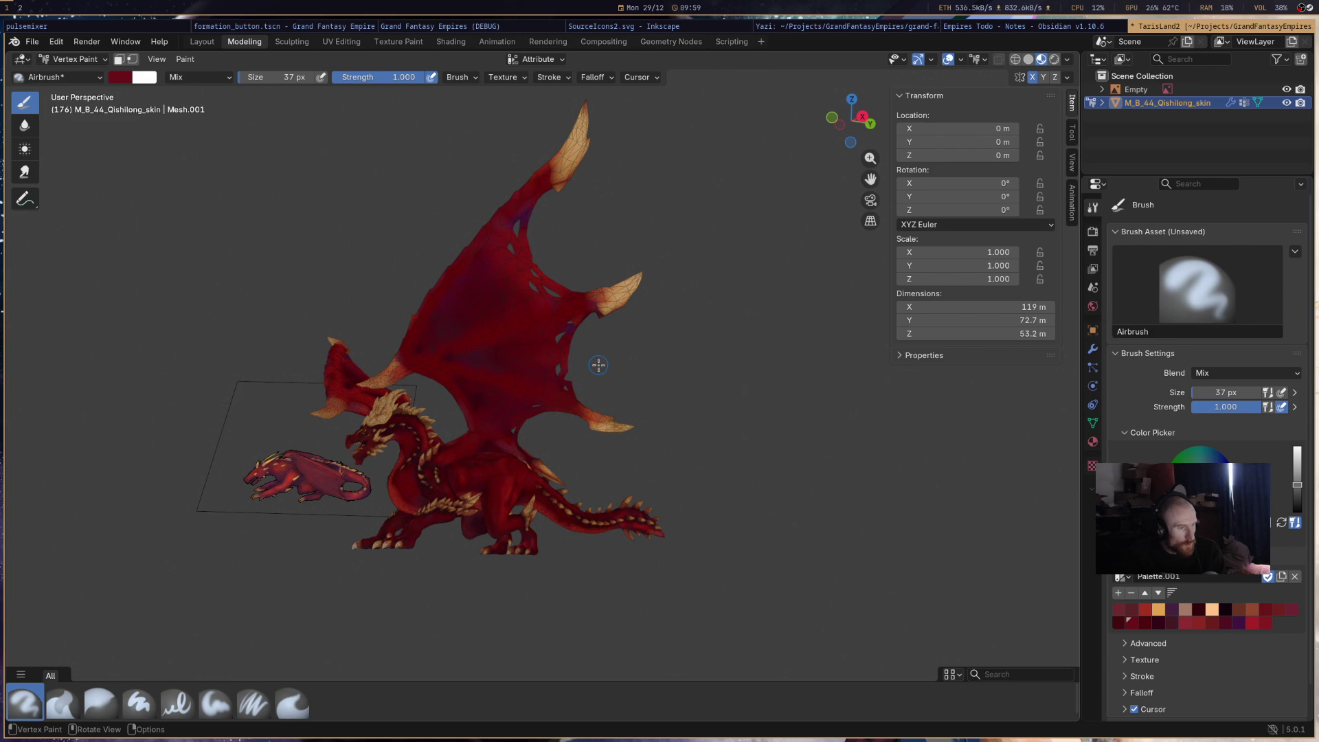
scroll(598, 365, down, 3)
mouse_move(598, 365)
middle_down()
mouse_move(637, 437)
mouse_move(751, 574)
mouse_move(327, 507)
mouse_move(580, 474)
middle_up()
scroll(490, 515, up, 5)
shift+middle_drag(490, 514, 569, 329)
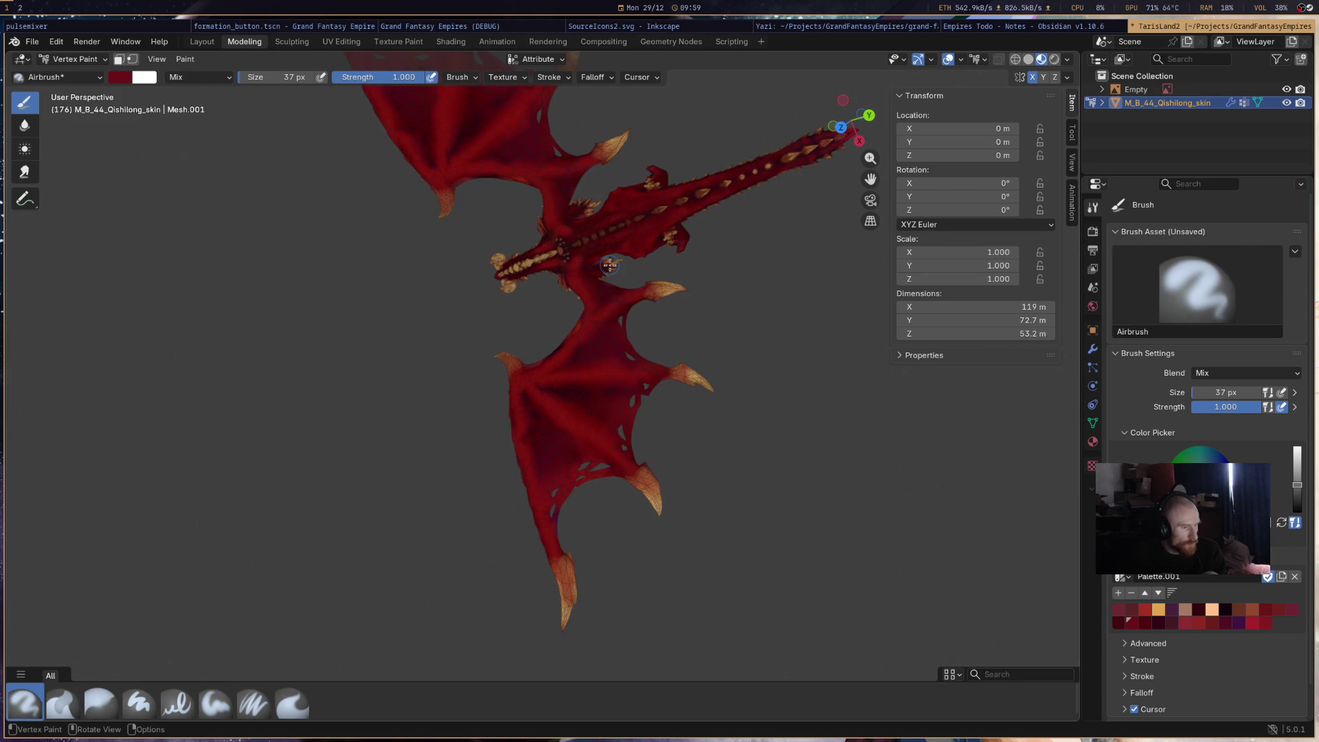
- Cycle through the bright, dark and darker red swatches, settling on a dark red
click(1254, 626)
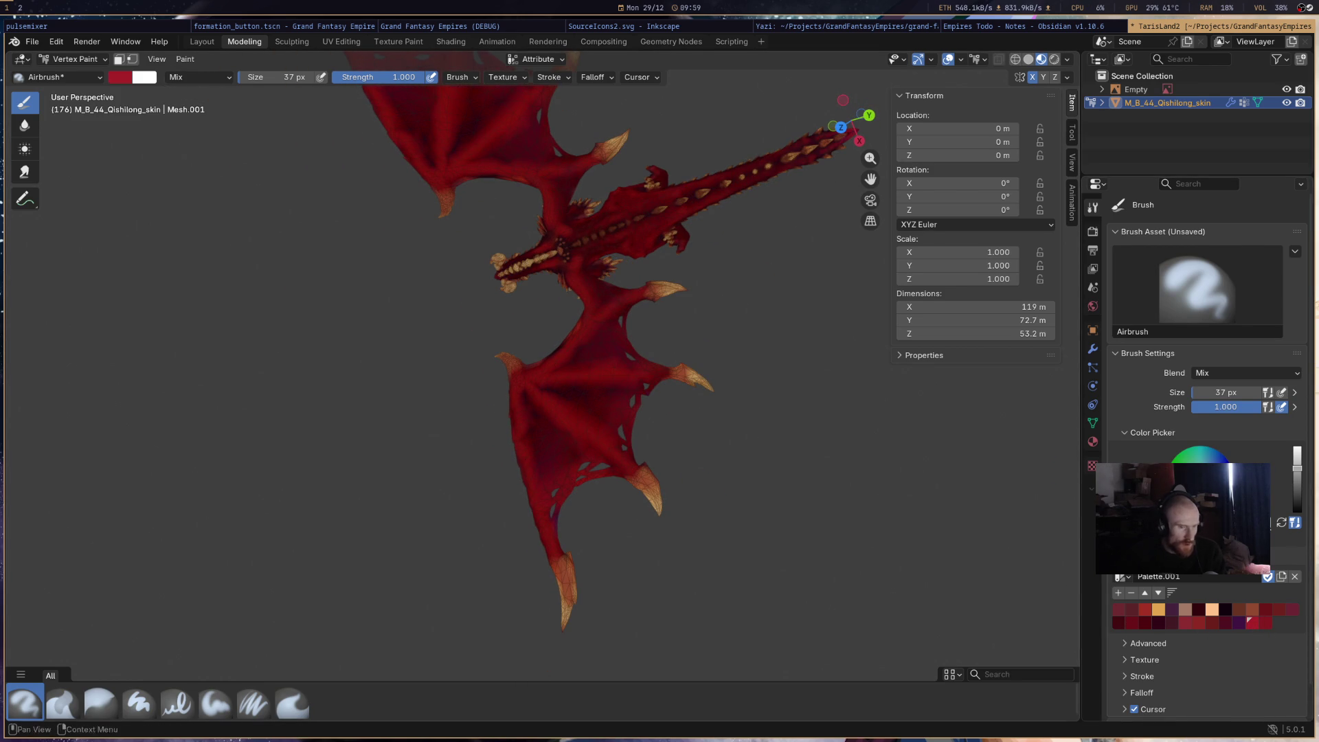
click(1133, 626)
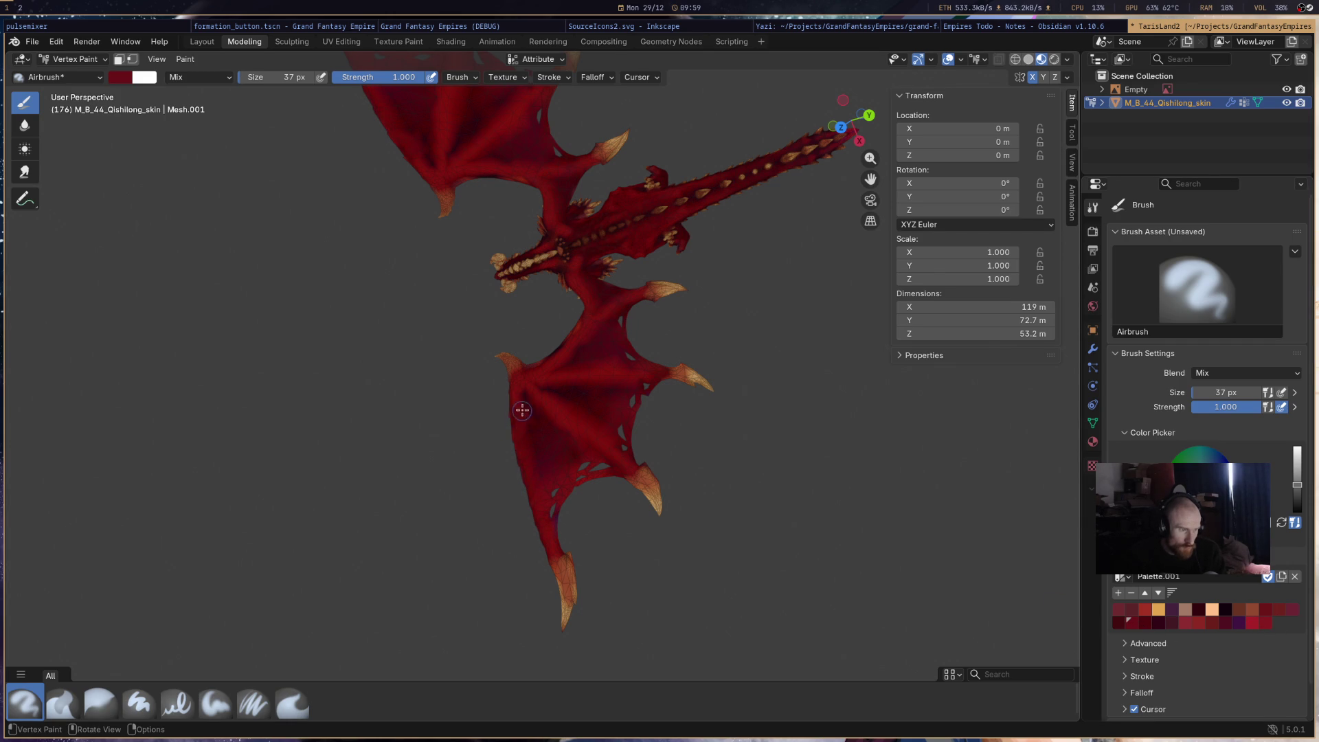
click(1119, 622)
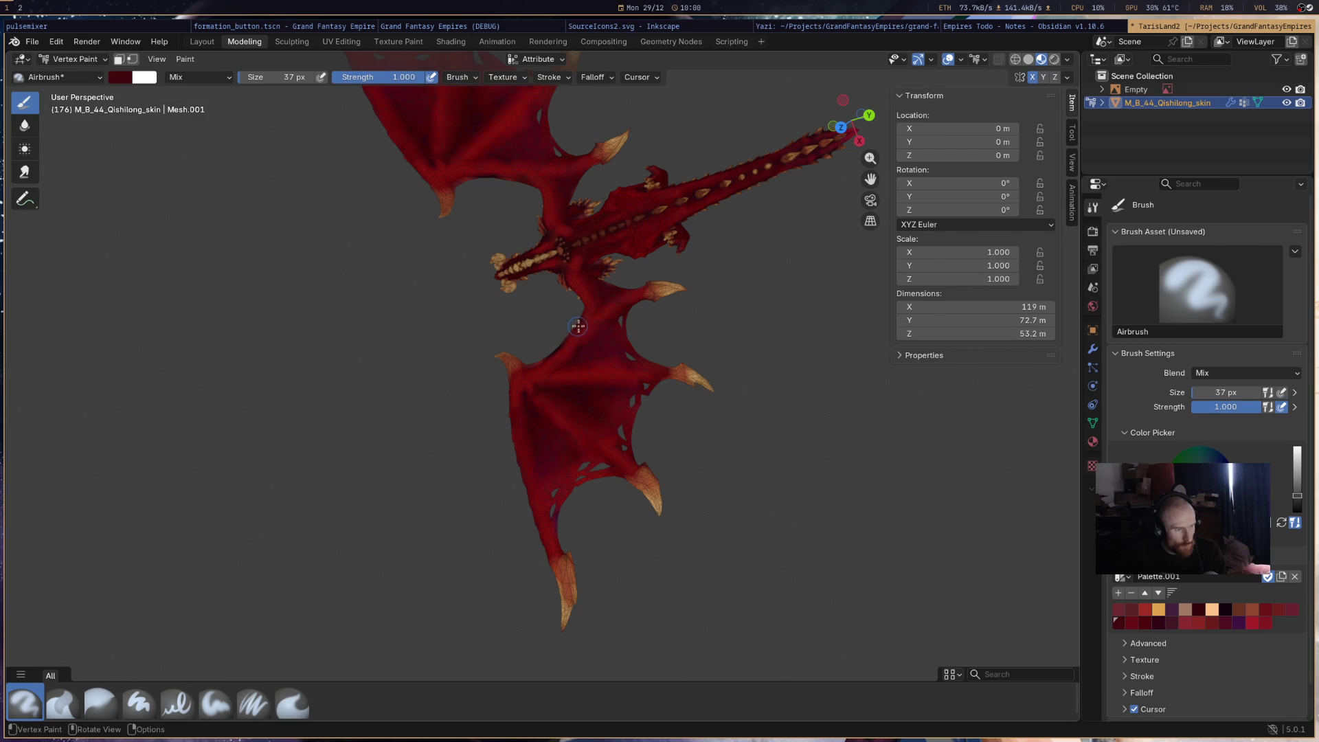
mouse_move(679, 270)
middle_down()
mouse_move(653, 142)
mouse_move(674, 332)
mouse_move(493, 481)
mouse_move(576, 425)
middle_up()
scroll(522, 454, up, 3)
click(1131, 623)
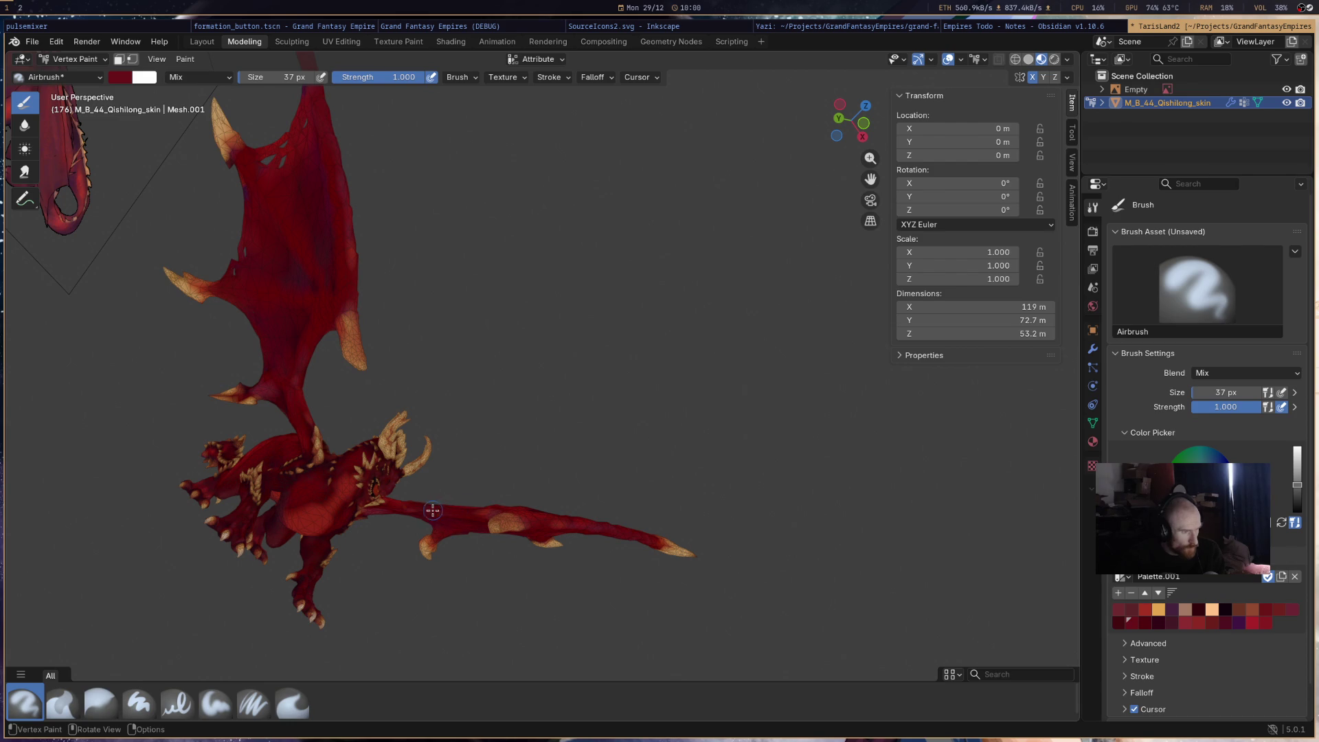
- Switch to the tan swatch and paint the lower wing tip tan
mouse_move(514, 496)
middle_down()
mouse_move(533, 639)
mouse_move(615, 583)
mouse_move(579, 586)
middle_up()
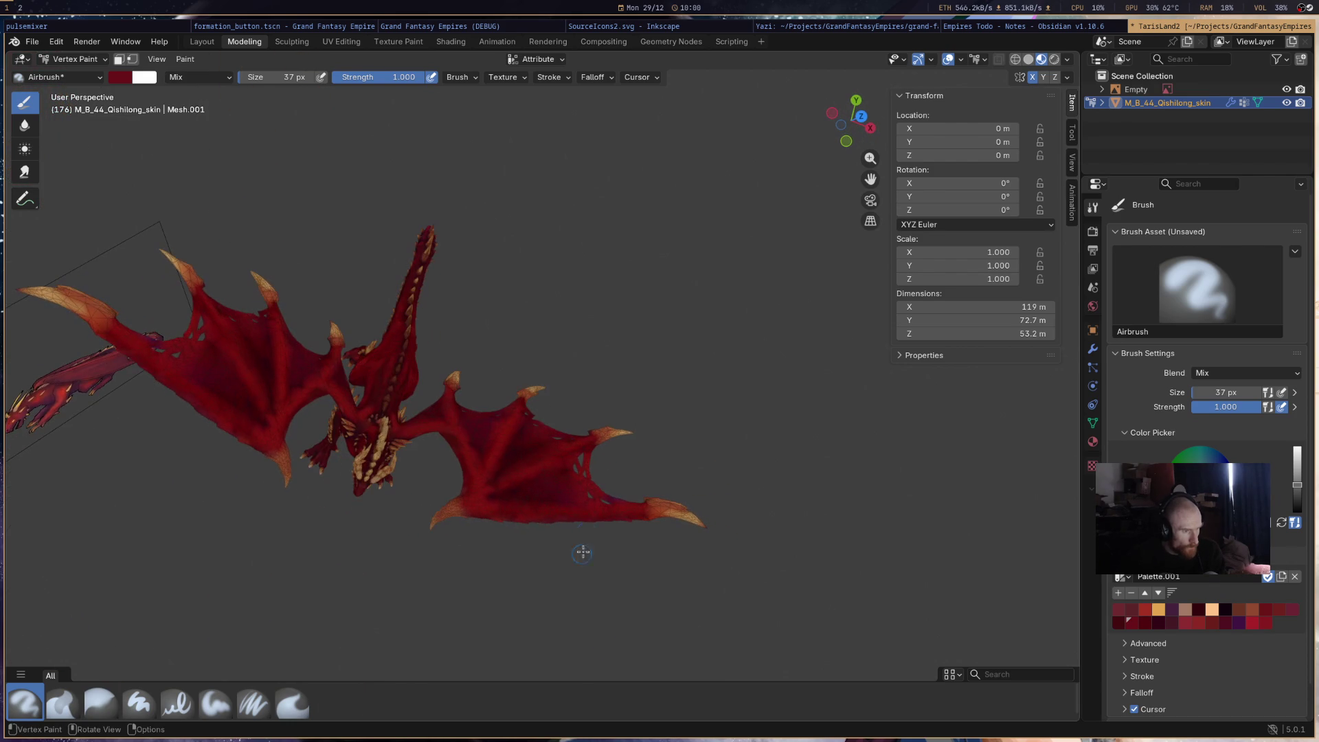
mouse_move(421, 529)
middle_down()
mouse_move(442, 447)
mouse_move(604, 406)
mouse_move(541, 507)
mouse_move(630, 390)
mouse_move(693, 342)
middle_up()
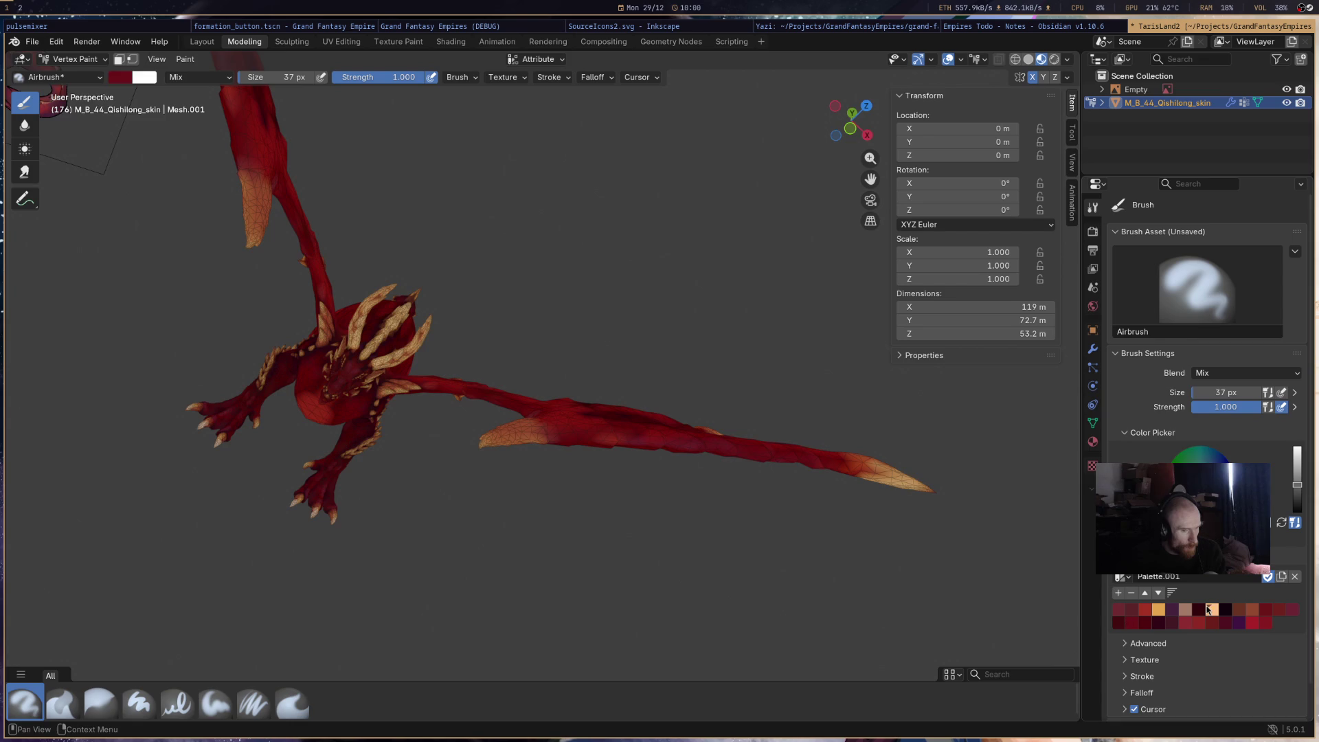
click(1208, 608)
middle_drag(618, 481, 619, 378)
click(1251, 608)
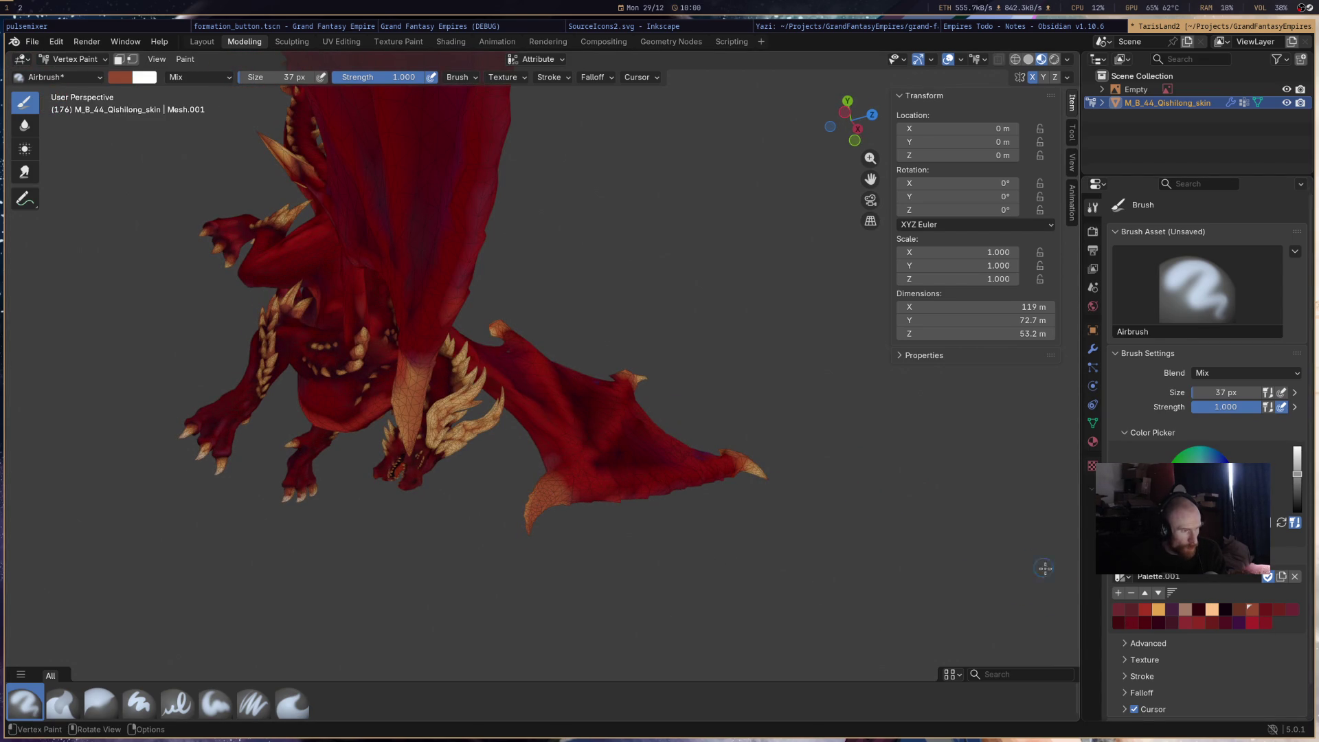
click(1159, 611)
mouse_move(546, 500)
mouse_down()
mouse_move(537, 543)
mouse_move(528, 530)
mouse_up()
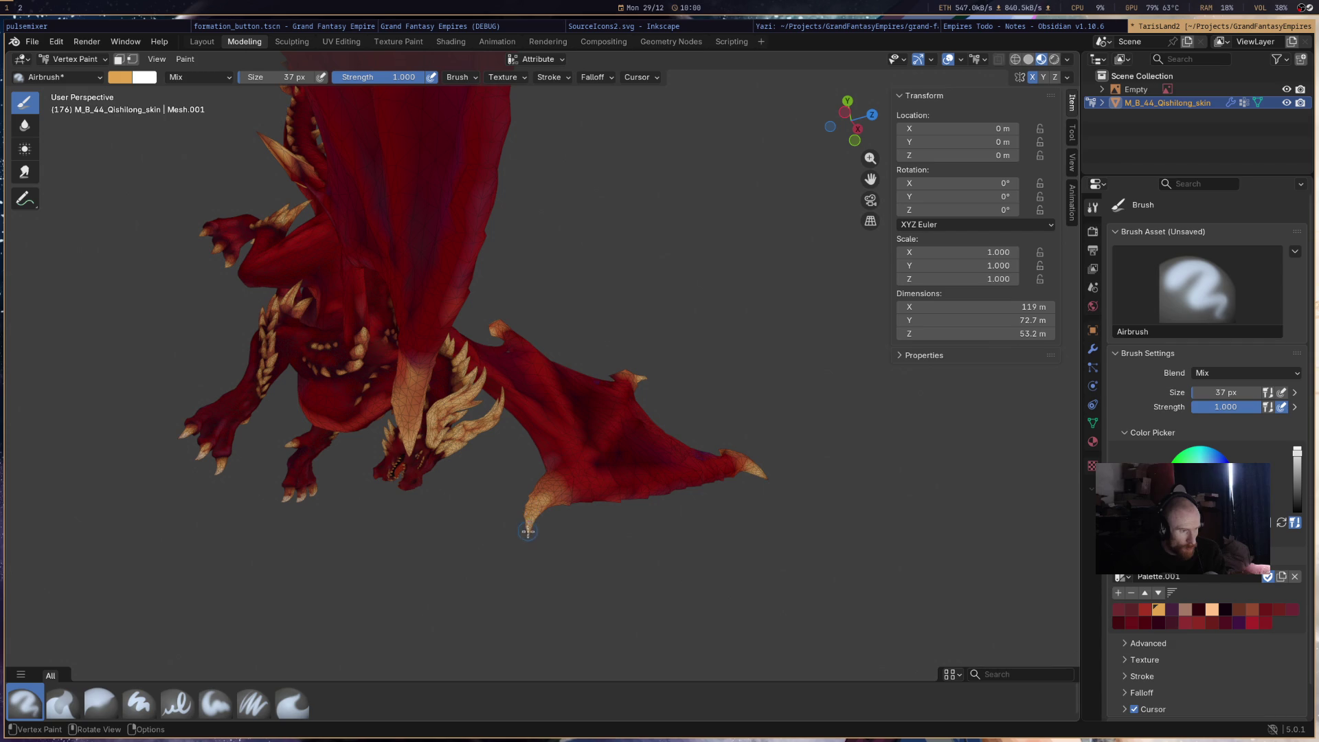
right_click(927, 412)
mouse_move(646, 365)
middle_down()
mouse_move(542, 183)
mouse_move(545, 253)
mouse_move(625, 412)
mouse_move(354, 256)
mouse_move(433, 274)
mouse_move(603, 550)
mouse_move(702, 559)
mouse_move(509, 453)
mouse_move(499, 514)
mouse_move(648, 506)
mouse_move(856, 463)
mouse_move(636, 506)
mouse_move(879, 566)
mouse_move(707, 444)
mouse_move(722, 401)
mouse_move(856, 427)
mouse_move(784, 526)
mouse_move(771, 371)
mouse_move(755, 347)
middle_up()
- Set the Navigation preferences to Turntable orbiting with Auto Depth enabled, then close Preferences
click(32, 41)
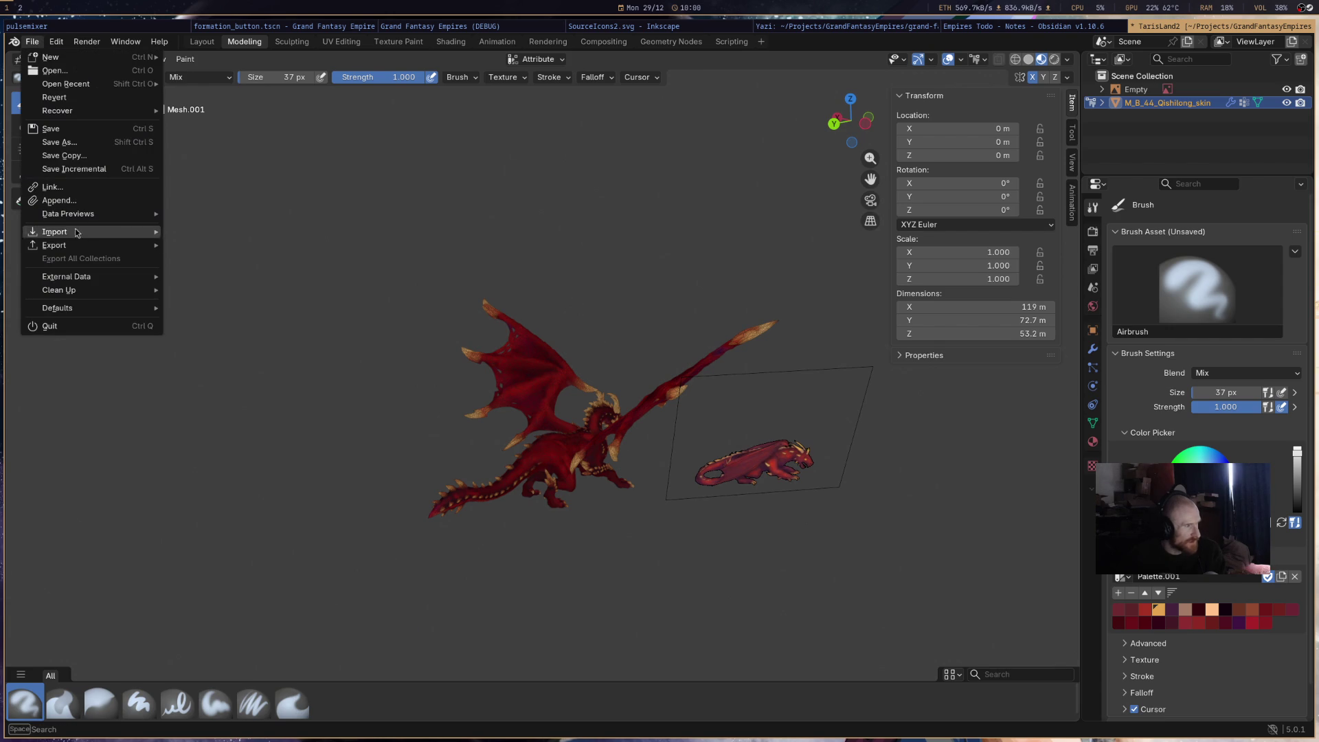
click(58, 42)
click(58, 41)
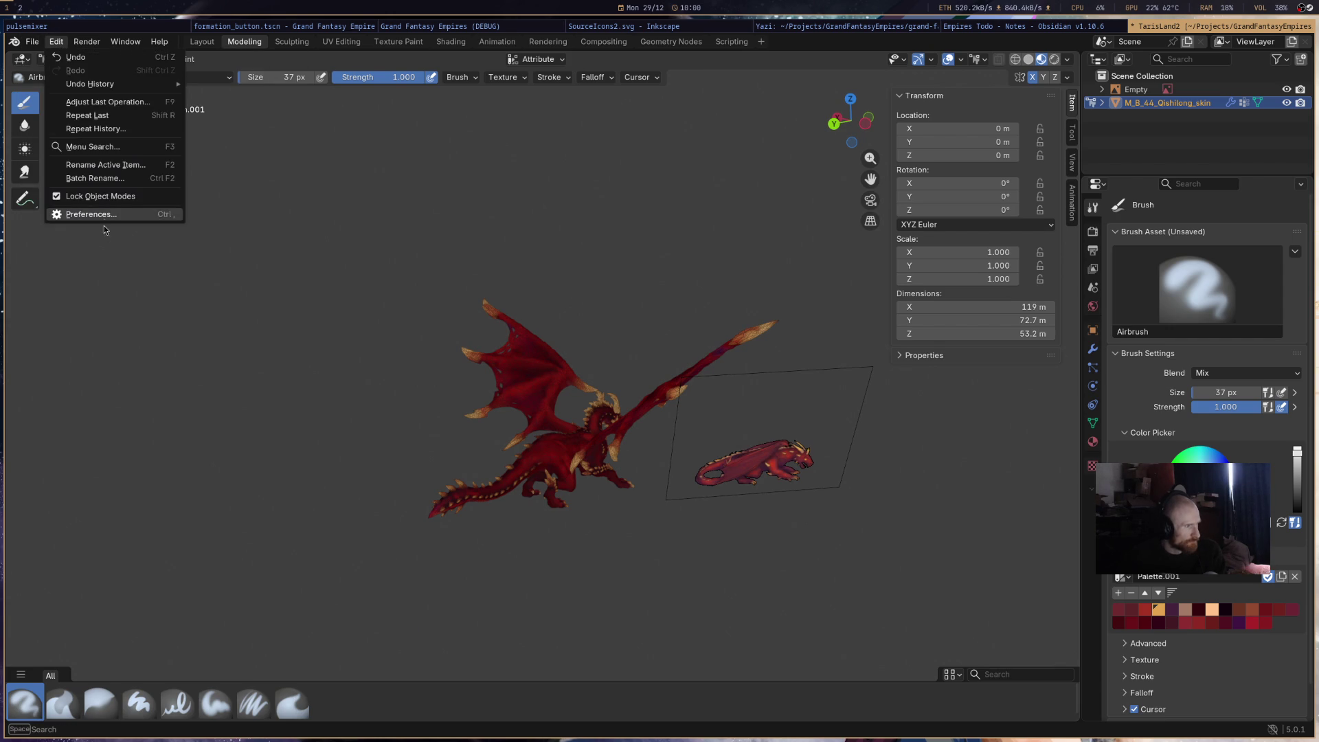
click(62, 214)
click(755, 62)
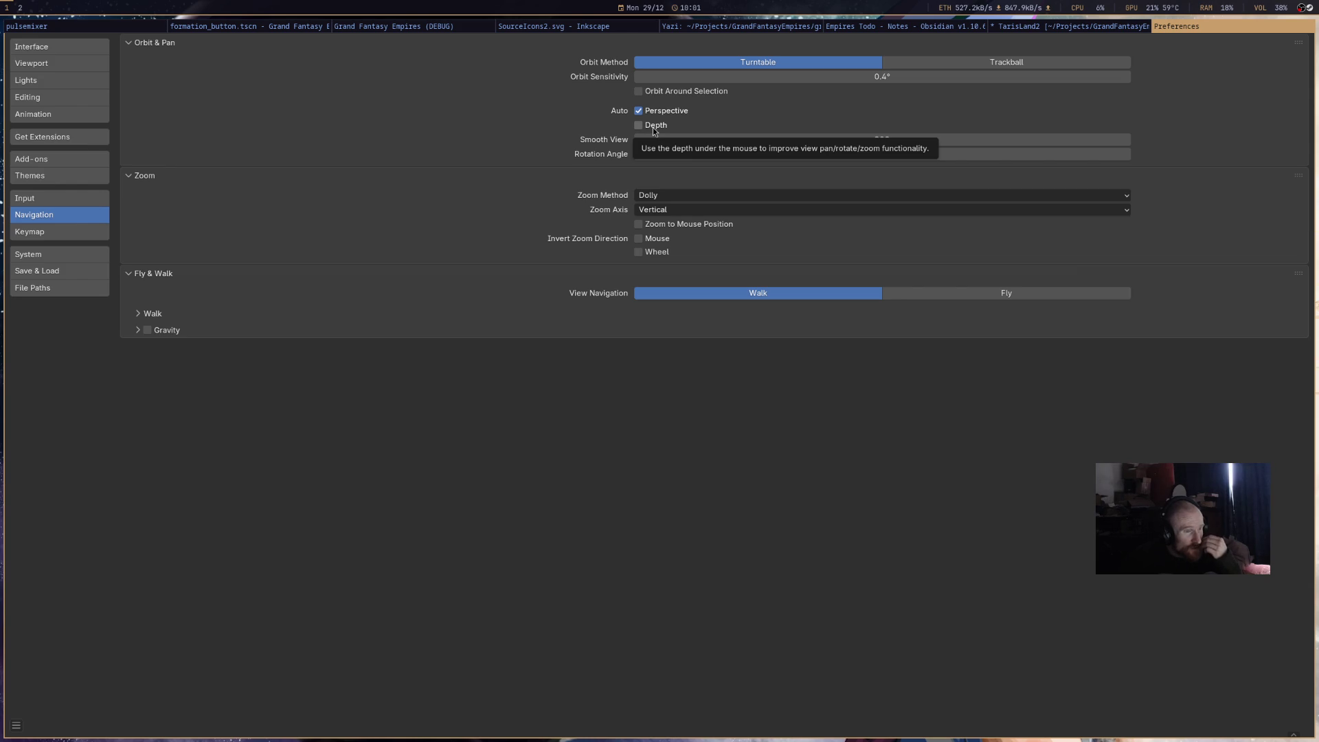
click(653, 126)
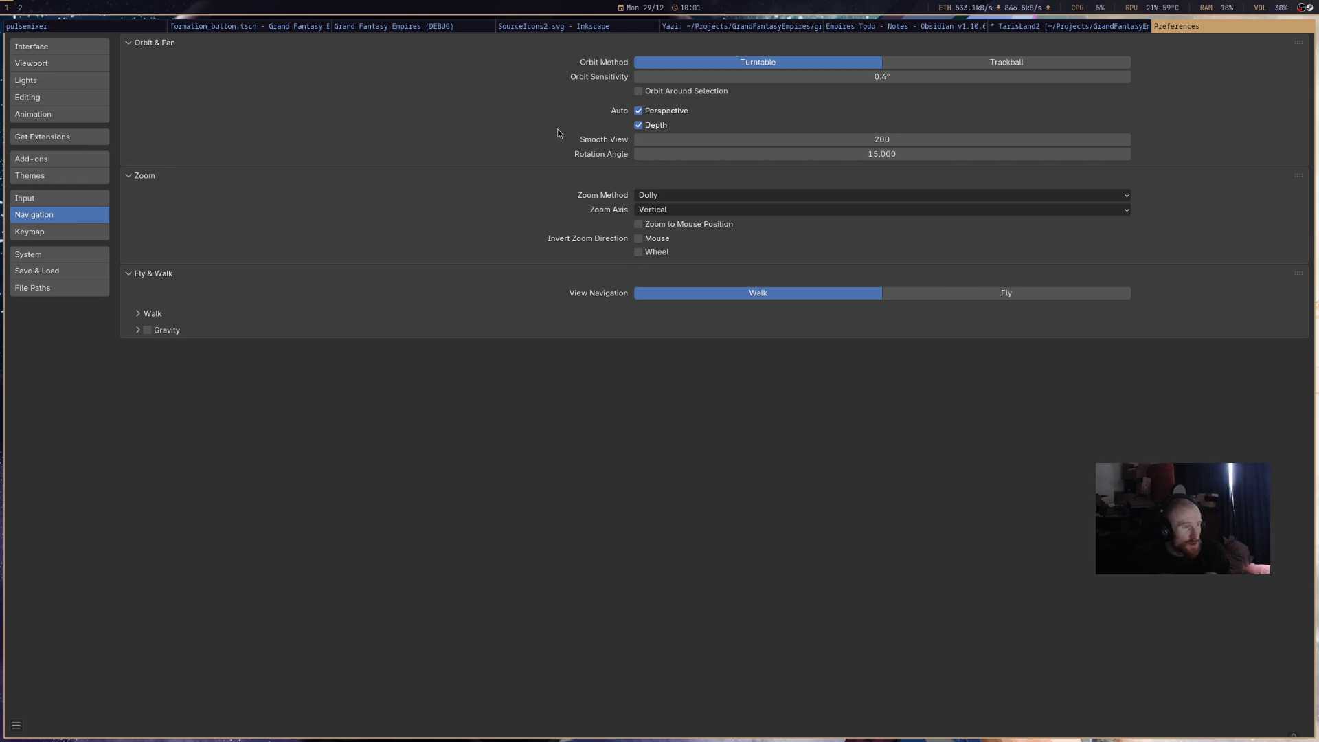
key(super+shift+q)
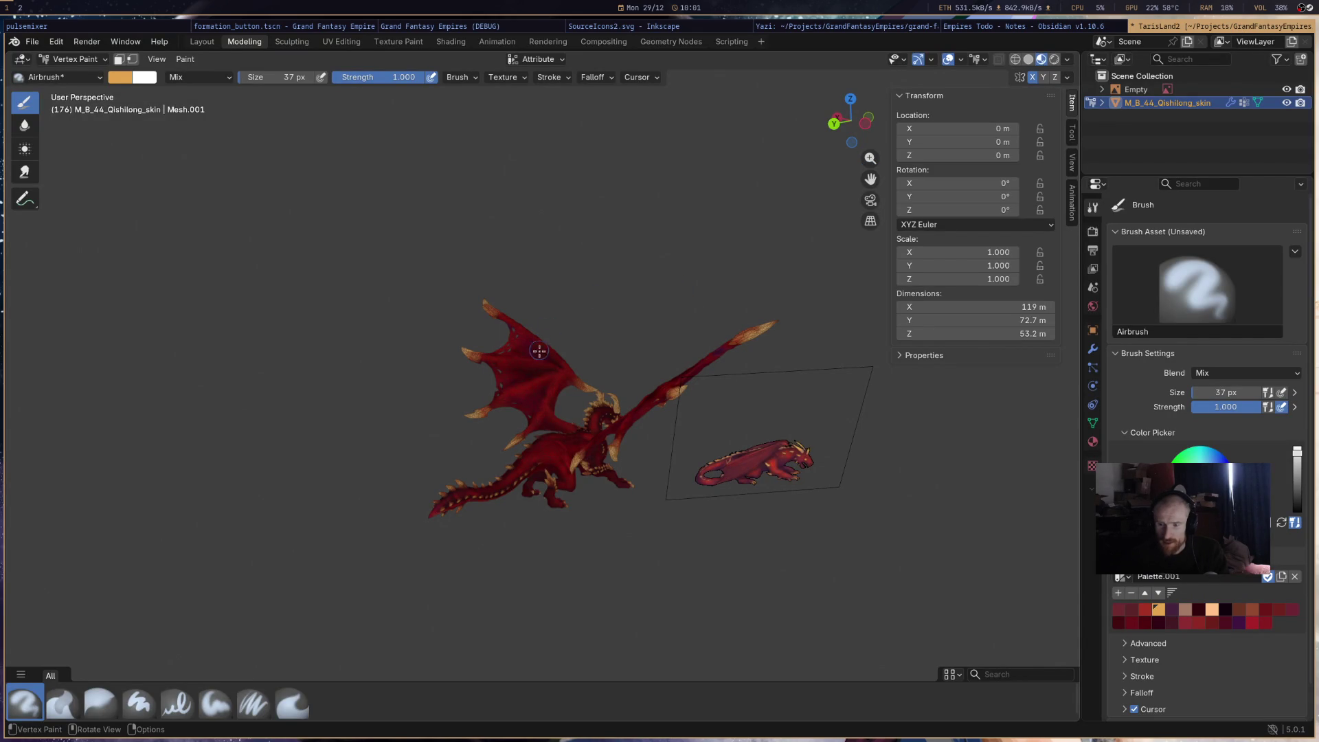
- Save the painted dragon as TarisLand2.blend and orbit to a front view
mouse_move(668, 456)
middle_down()
mouse_move(742, 455)
mouse_move(528, 331)
mouse_move(590, 445)
middle_up()
scroll(590, 445, up, 6)
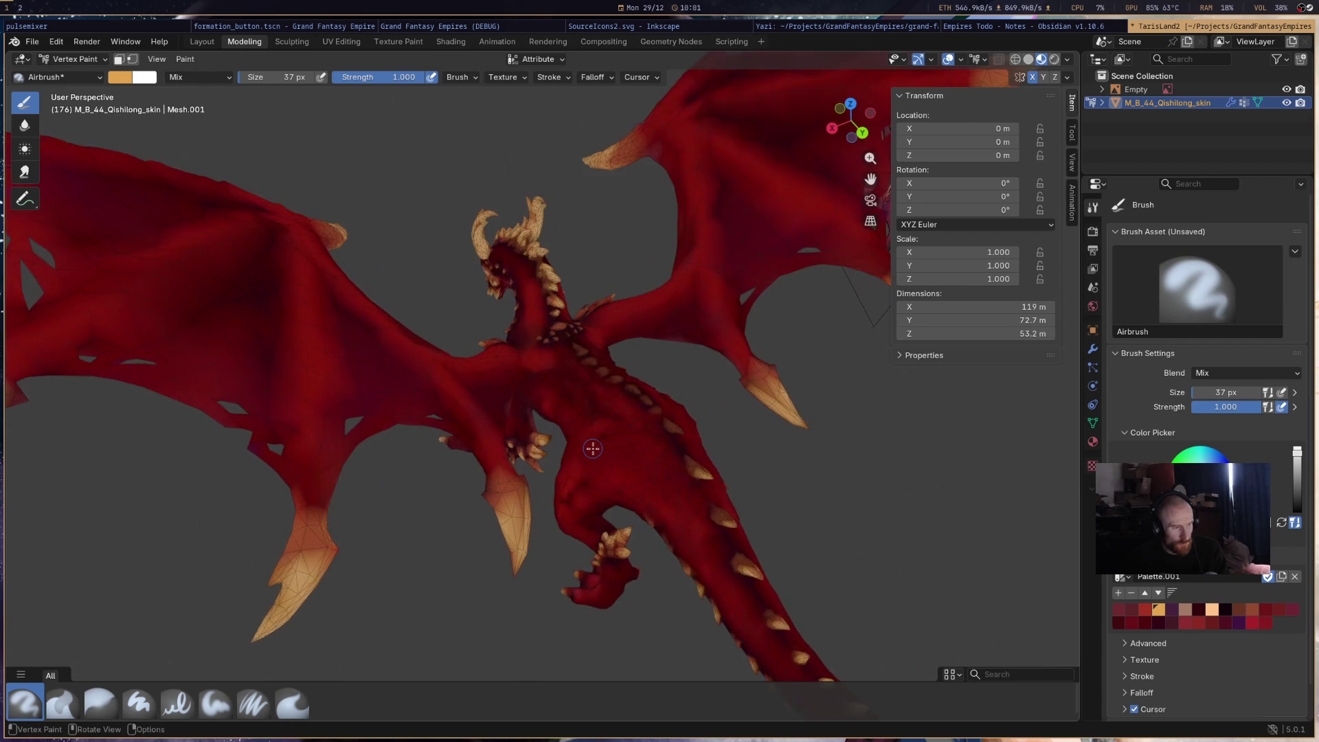
scroll(592, 448, down, 6)
key(ctrl+s)
middle_drag(591, 448, 642, 429)
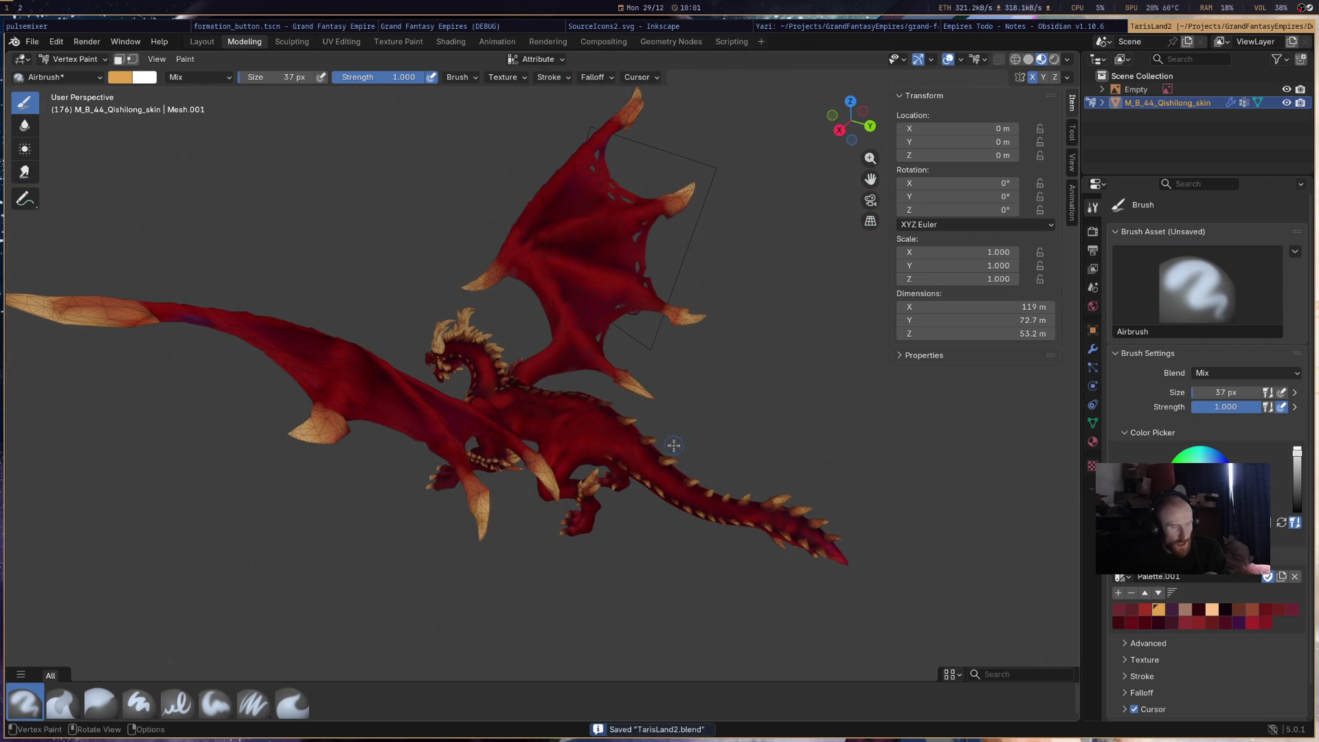
mouse_move(757, 426)
middle_down()
mouse_move(724, 462)
mouse_move(882, 410)
mouse_move(737, 424)
mouse_move(700, 467)
middle_up()
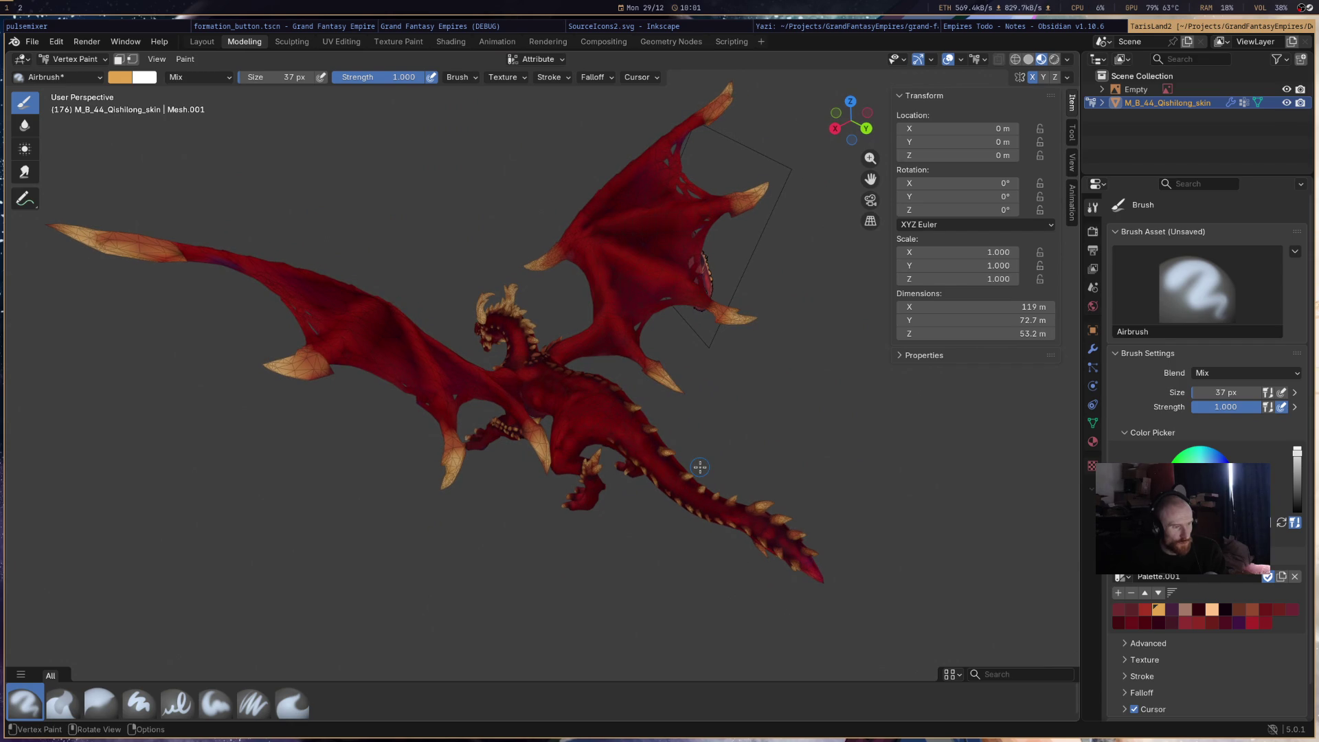
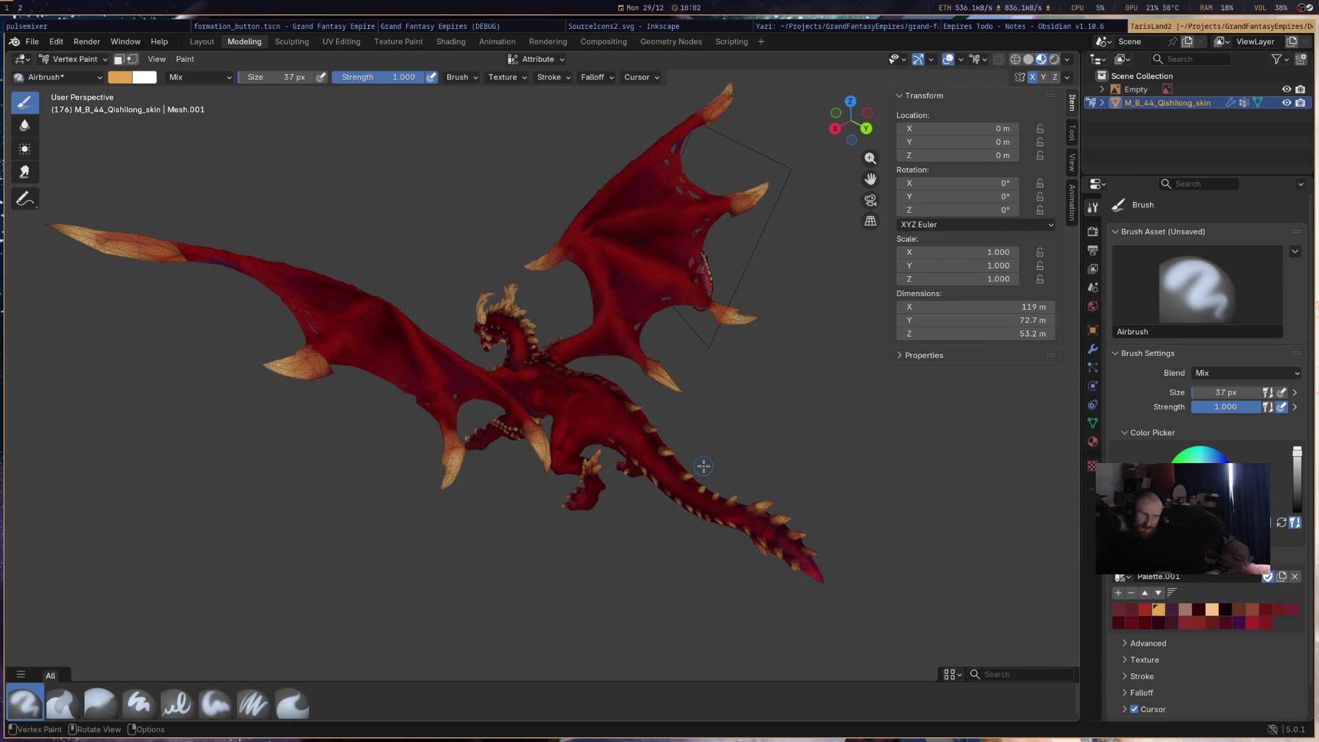
- Blend the vertex colours across the dragon's body with the Average brush
middle_drag(731, 338, 773, 340)
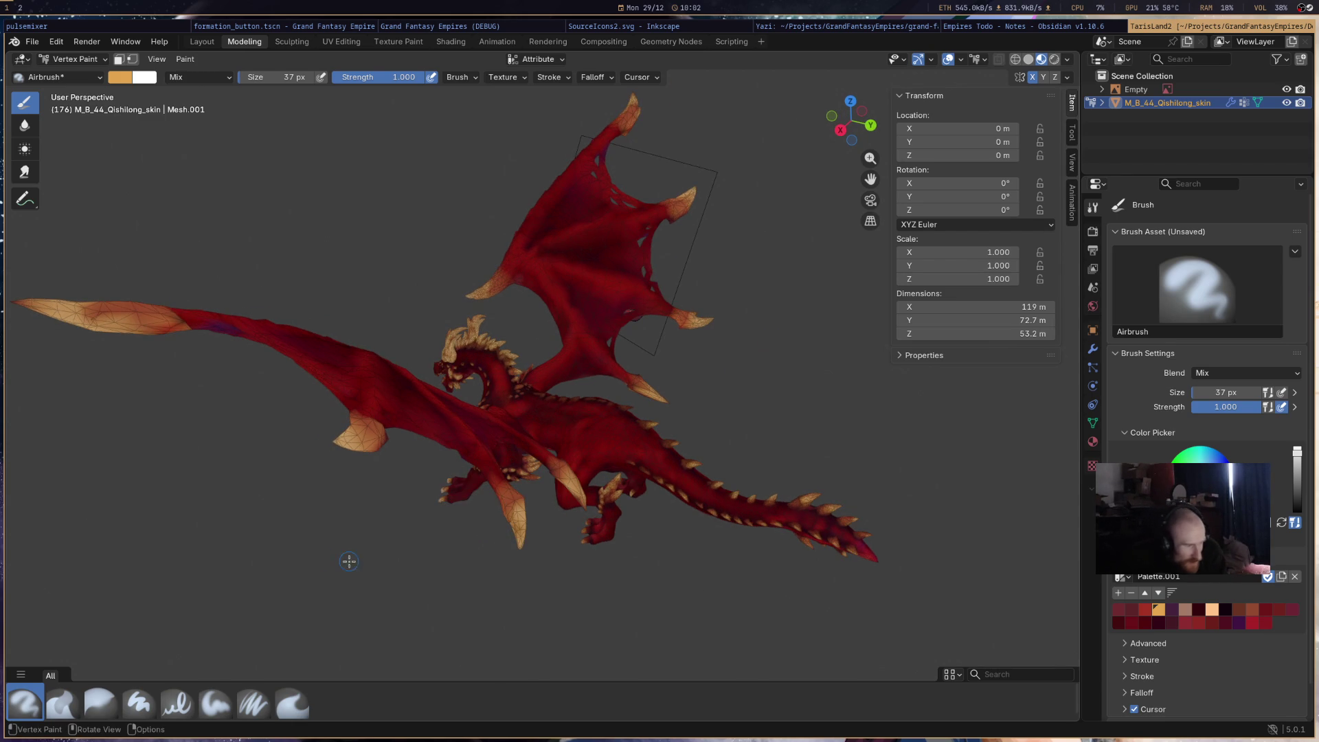
click(63, 702)
scroll(583, 536, up, 3)
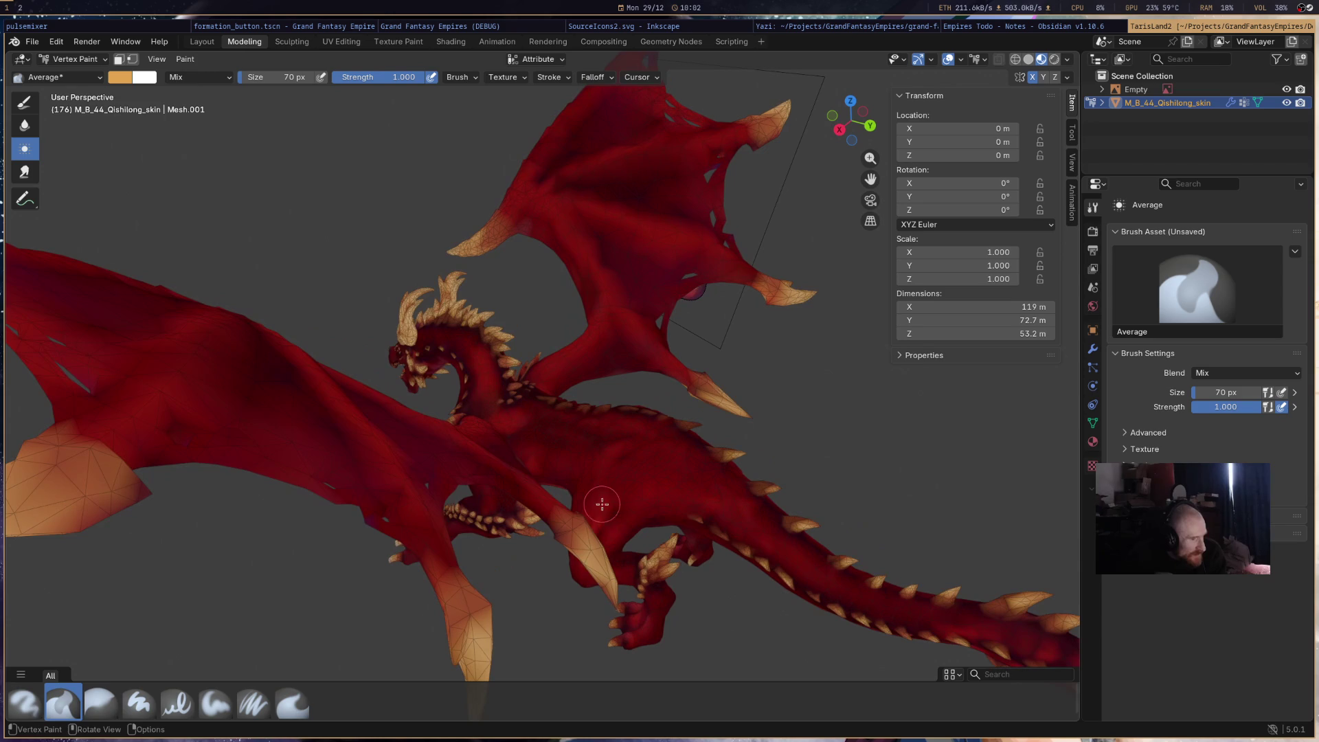
drag(594, 496, 633, 454)
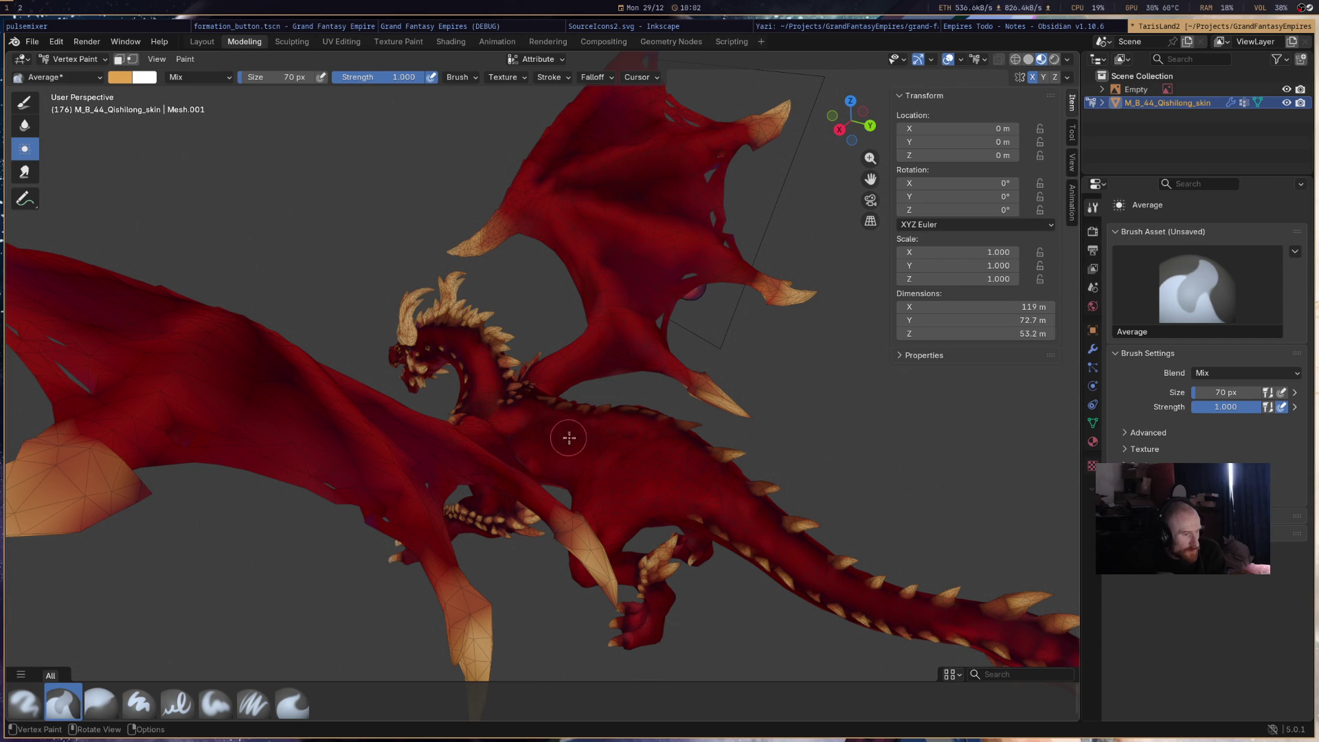
middle_drag(572, 412, 740, 542)
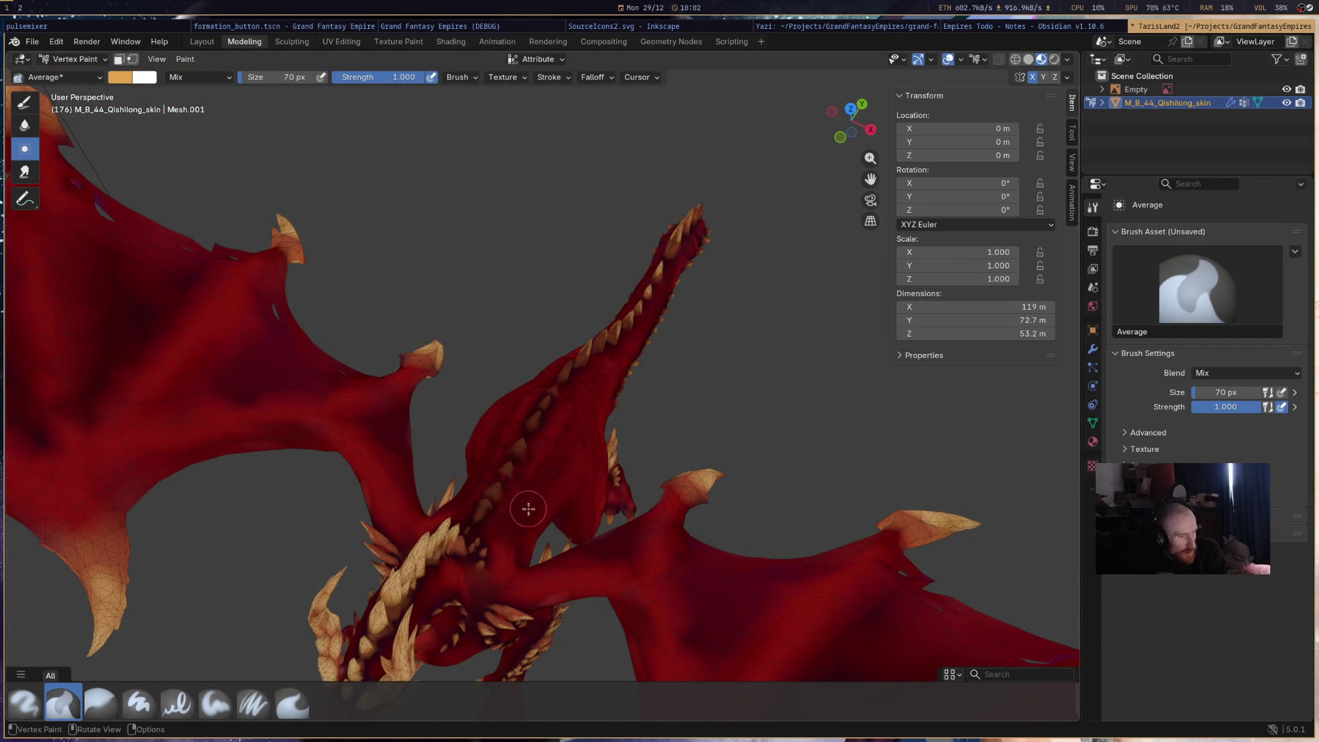
scroll(699, 311, down, 5)
mouse_move(699, 311)
middle_down()
mouse_move(850, 446)
mouse_move(712, 402)
mouse_move(772, 547)
mouse_move(515, 534)
mouse_move(640, 489)
mouse_move(666, 465)
middle_up()
- Save the file, then reselect the Airbrush brush
key(ctrl+s)
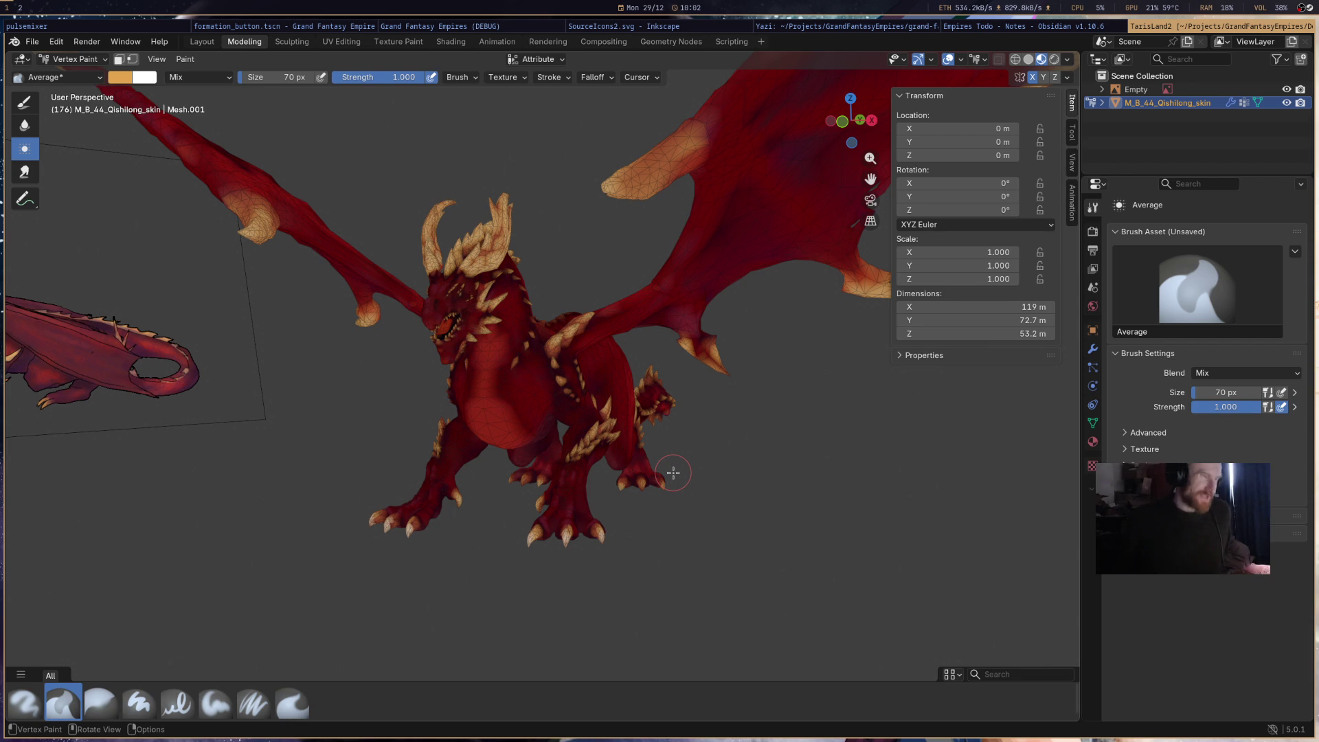
mouse_move(670, 488)
middle_down()
mouse_move(626, 469)
mouse_move(701, 424)
mouse_move(736, 424)
mouse_move(771, 353)
middle_up()
click(100, 702)
click(24, 702)
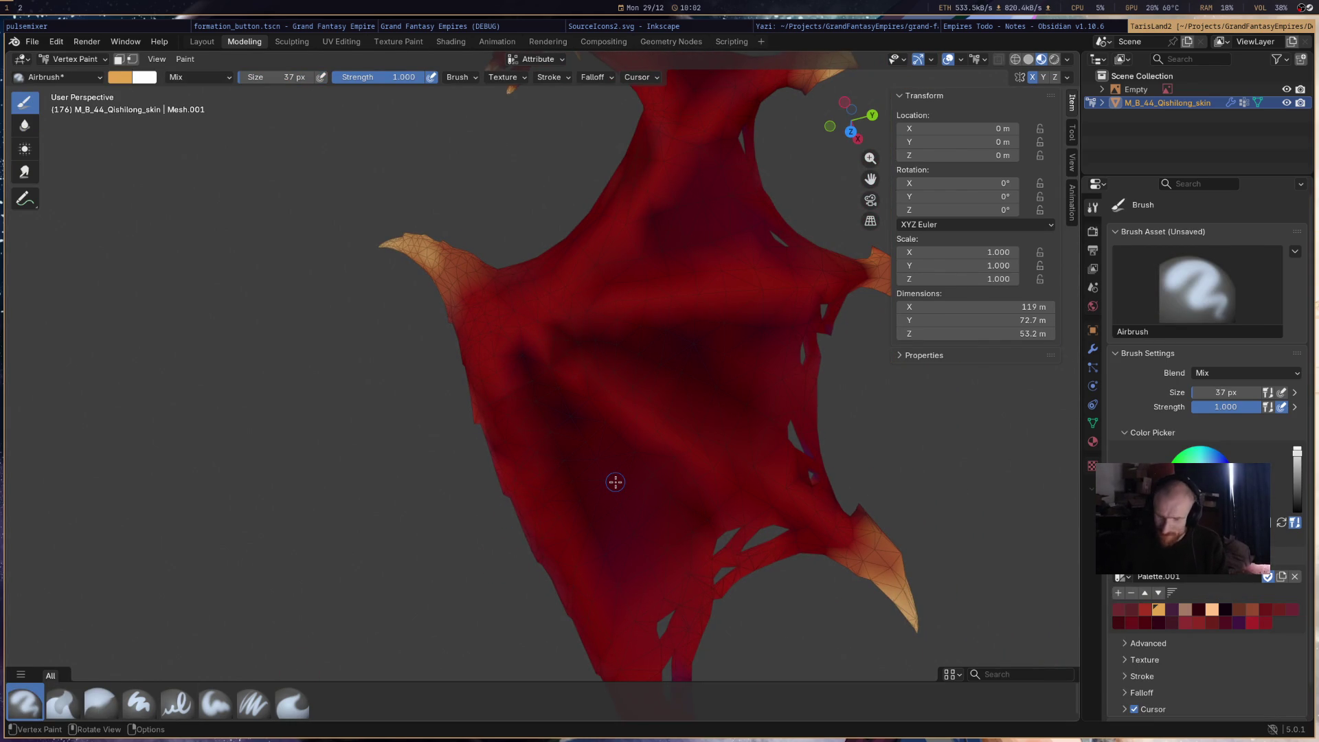
- Pick a dark red, then a darker red palette swatch, and save TarisLand2.blend
click(1129, 621)
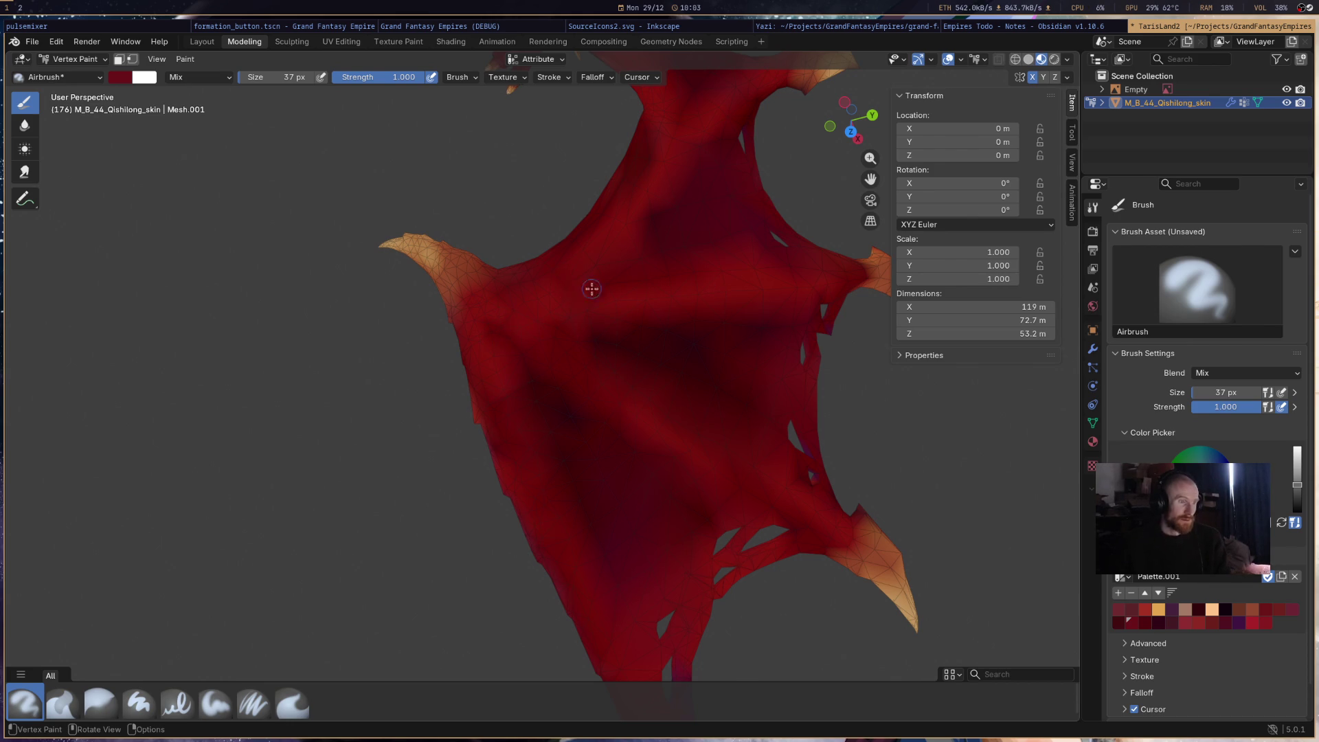
scroll(576, 289, down, 8)
middle_drag(576, 289, 573, 261)
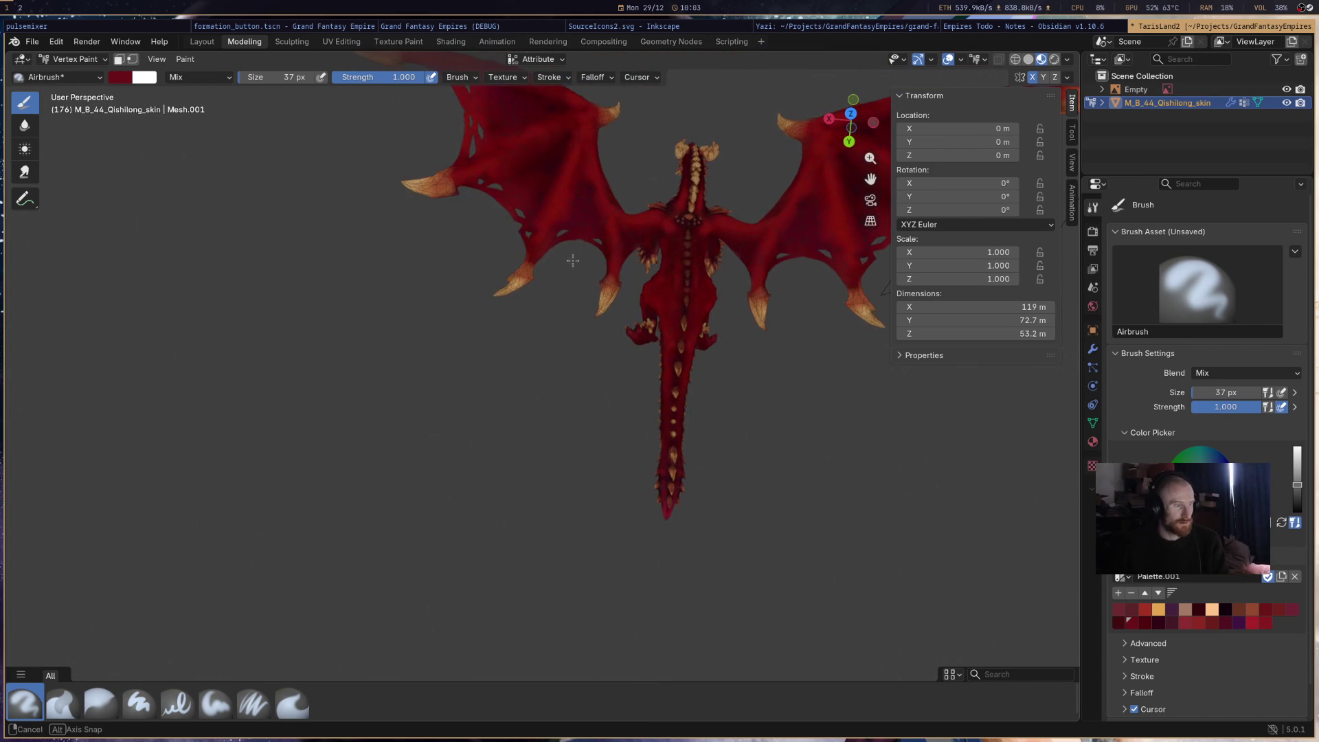
click(1157, 621)
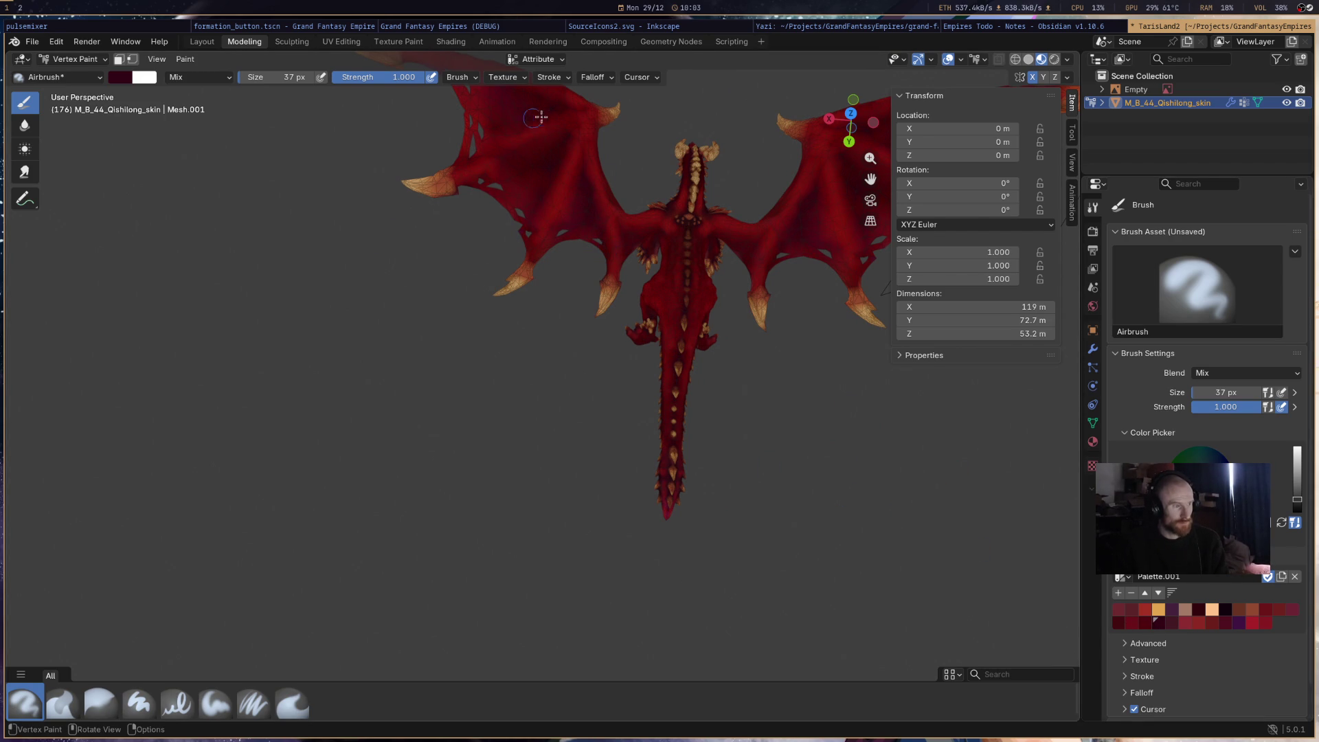
mouse_move(666, 347)
middle_down()
mouse_move(752, 221)
mouse_move(716, 351)
mouse_move(665, 306)
mouse_move(673, 343)
mouse_move(601, 351)
mouse_move(666, 450)
mouse_move(697, 454)
mouse_move(736, 504)
mouse_move(708, 415)
mouse_move(569, 410)
mouse_move(580, 440)
mouse_move(622, 327)
middle_up()
scroll(718, 440, up, 5)
key(ctrl+s)
mouse_move(616, 259)
middle_down()
mouse_move(603, 274)
mouse_move(633, 270)
middle_up()
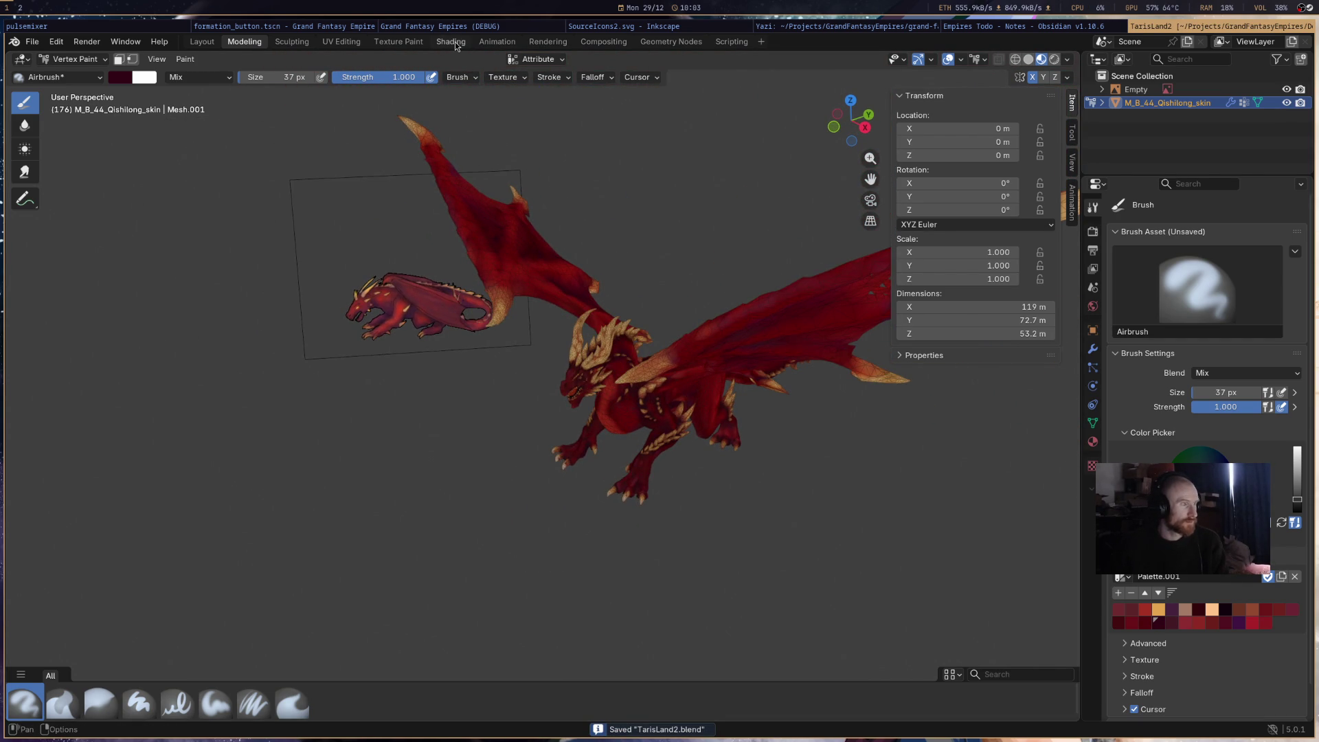
- In the Shading workspace, raise the Mix node Factor to 1 to show the texture
click(452, 41)
mouse_move(557, 247)
middle_down()
mouse_move(653, 357)
mouse_move(779, 572)
middle_up()
drag(733, 606, 783, 605)
middle_drag(767, 308, 767, 267)
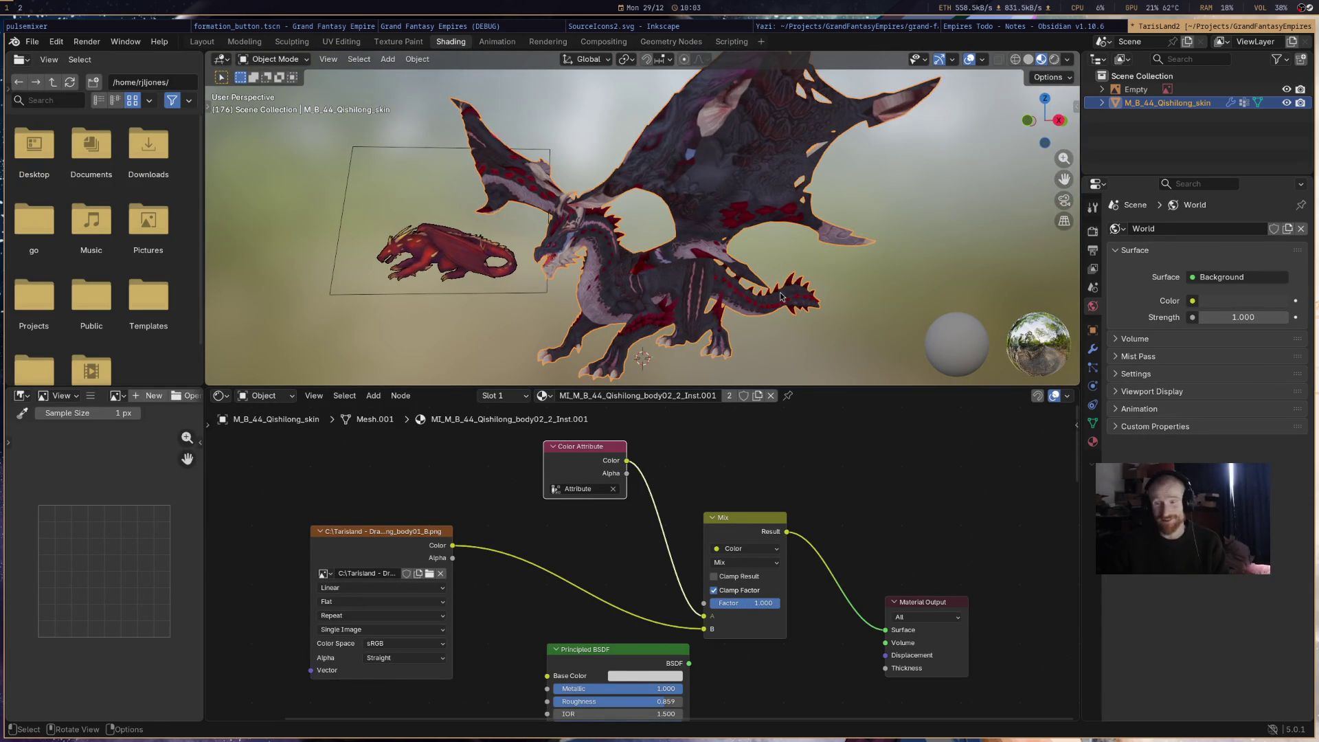
scroll(687, 275, up, 6)
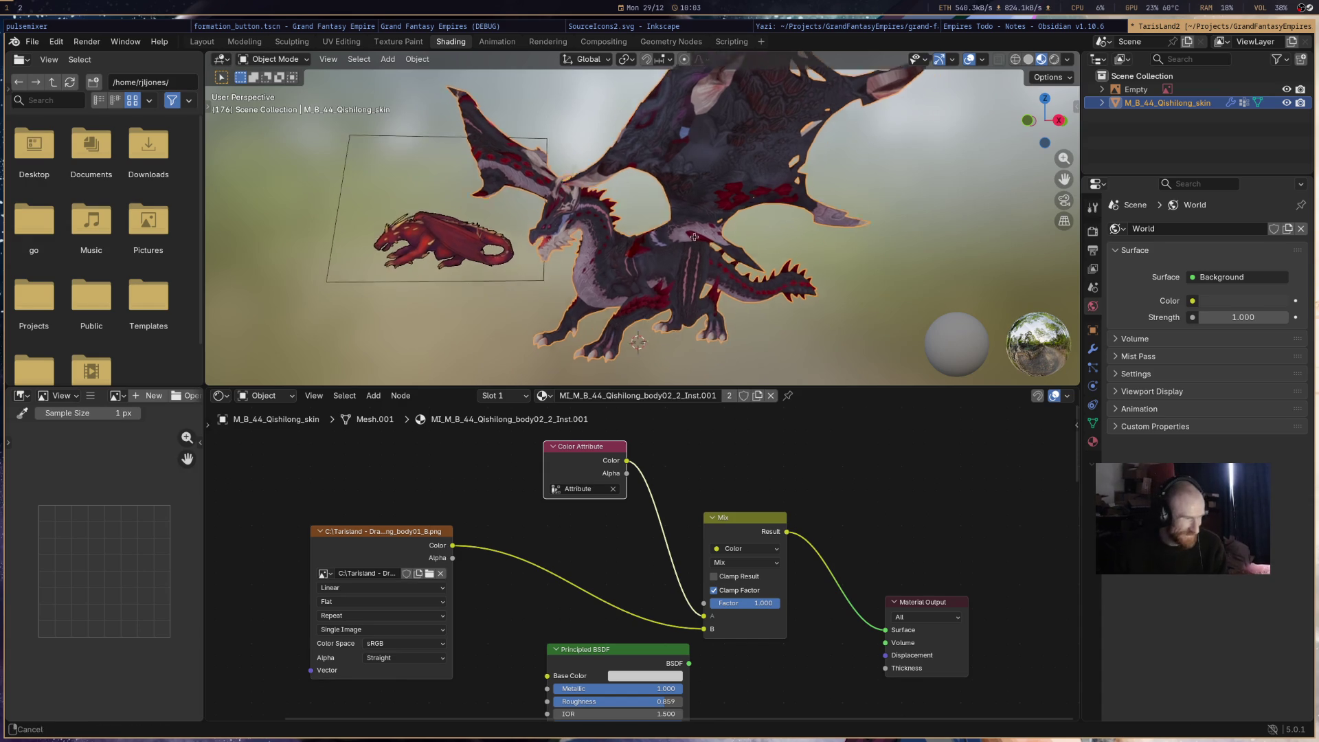
mouse_move(679, 287)
middle_down()
mouse_move(460, 304)
mouse_move(526, 345)
mouse_move(701, 205)
mouse_move(698, 233)
mouse_move(763, 232)
mouse_move(730, 241)
mouse_move(762, 261)
middle_up()
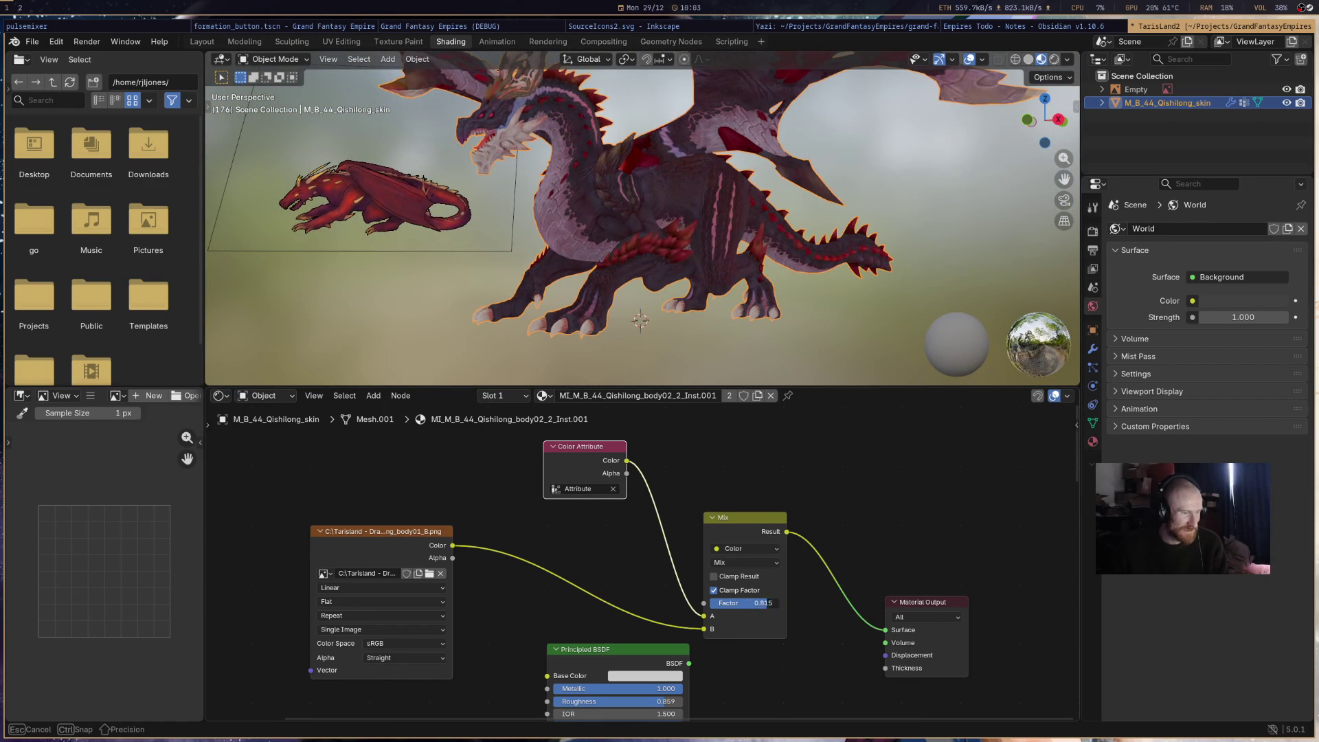
- Set the Mix Factor back to 0 to show painted colours and deselect everything
drag(768, 610, 715, 610)
mouse_move(708, 257)
middle_down()
mouse_move(705, 273)
mouse_move(799, 304)
middle_up()
scroll(644, 292, down, 4)
middle_drag(644, 292, 611, 228)
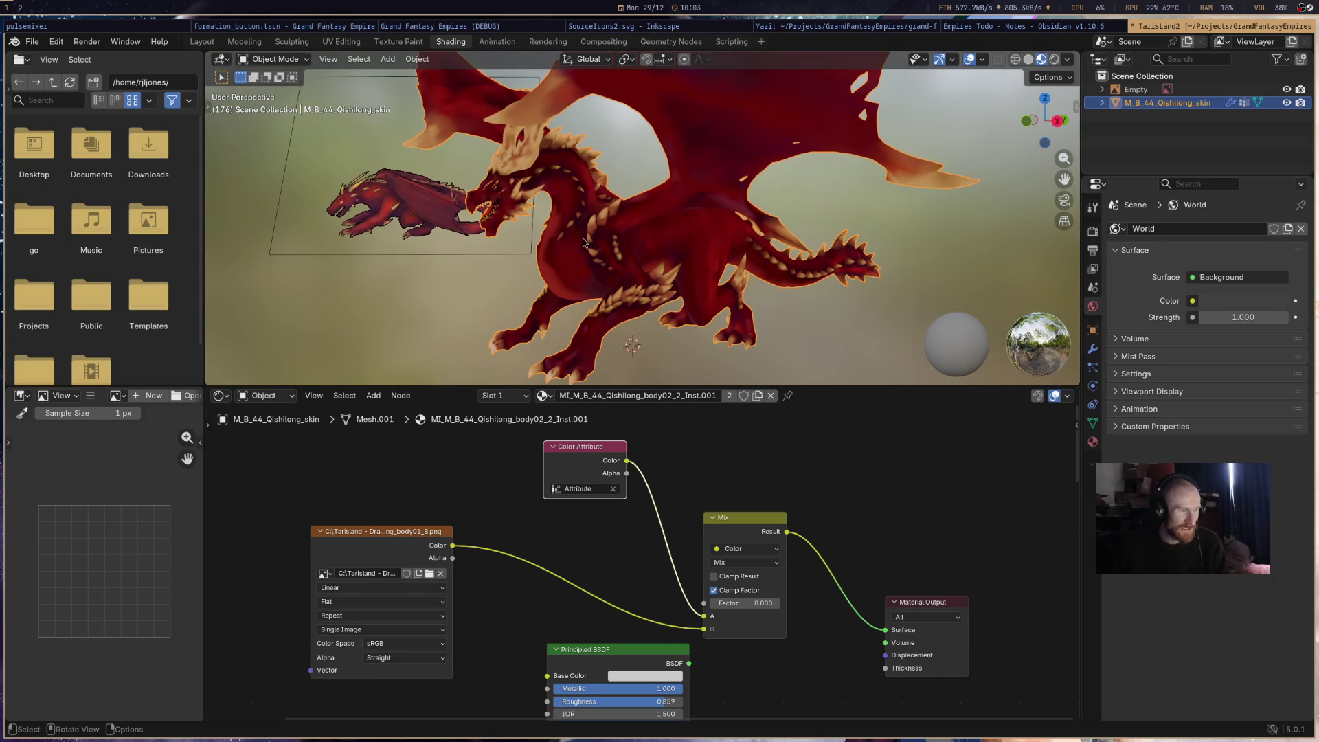
mouse_move(711, 248)
middle_down()
mouse_move(654, 62)
mouse_move(702, 305)
mouse_move(700, 218)
mouse_move(697, 286)
mouse_move(664, 262)
middle_up()
scroll(663, 261, up, 3)
scroll(664, 261, down, 1)
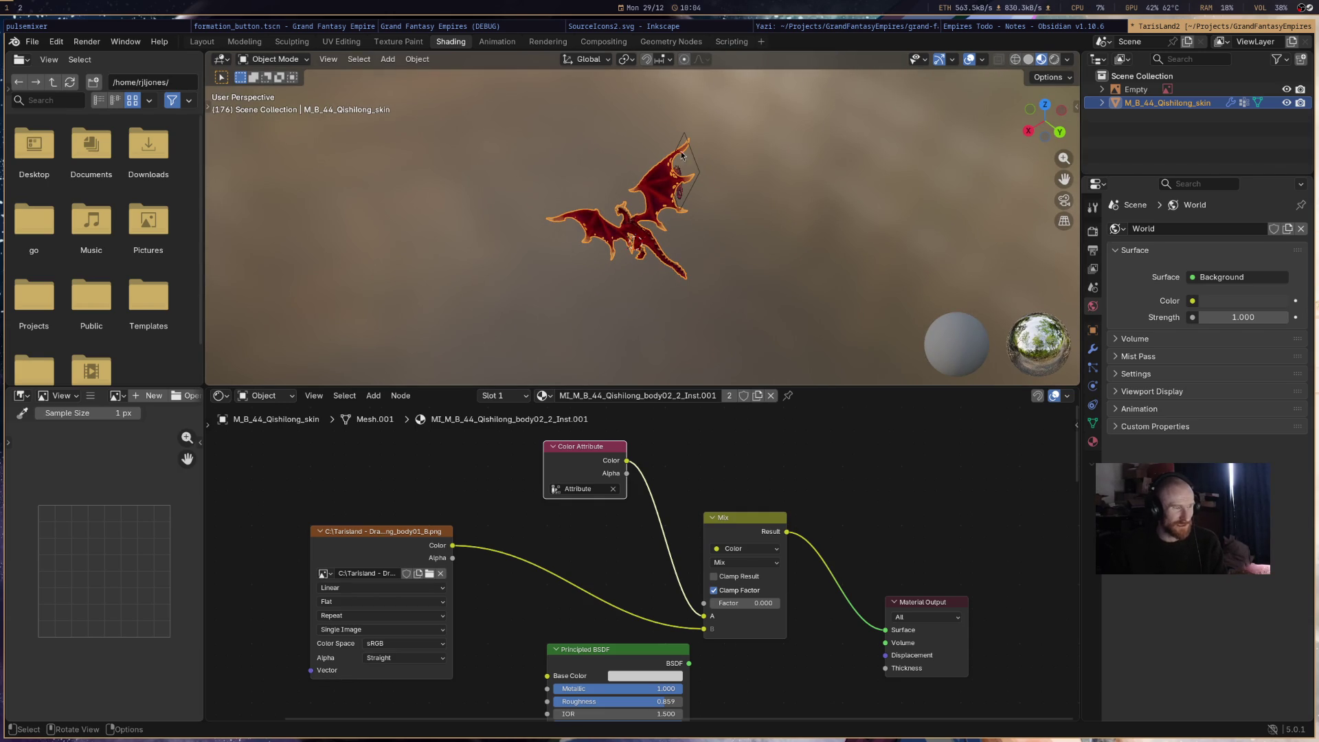
click(785, 171)
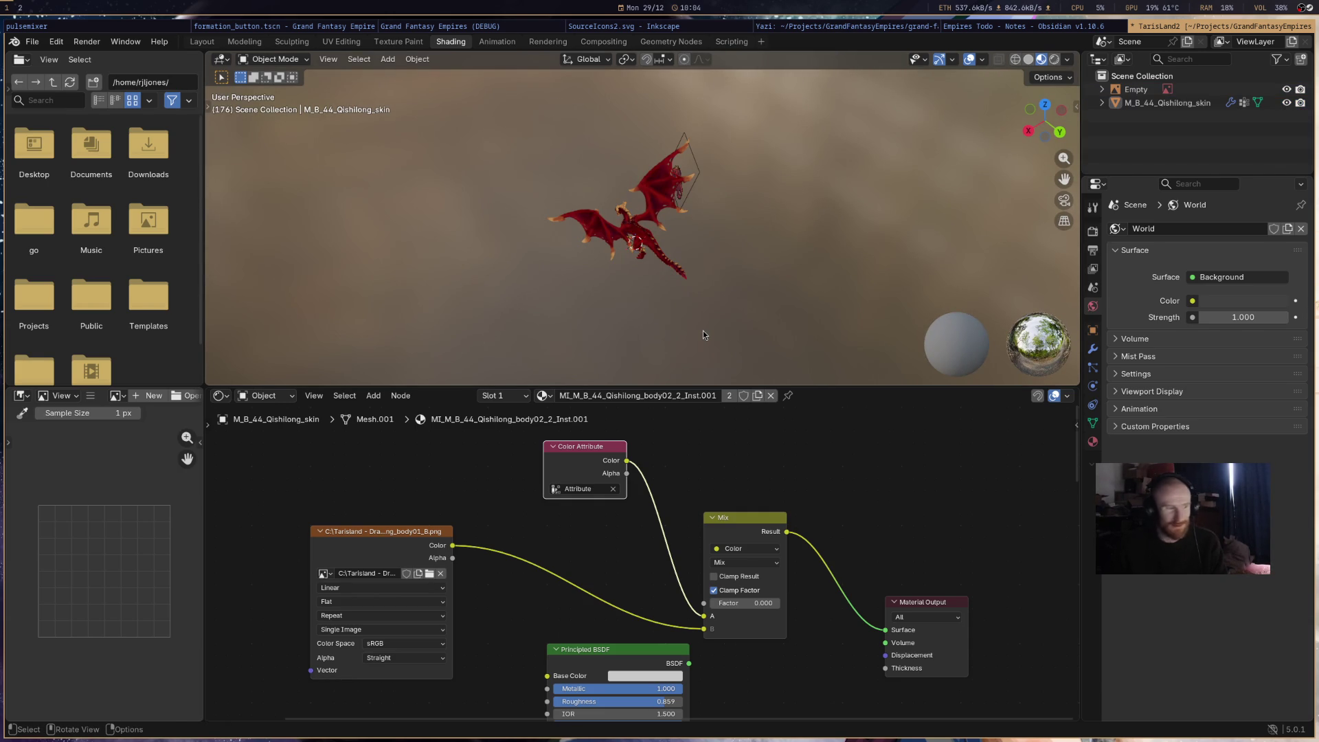
click(244, 41)
- Leave Edit Mode for Object Mode in the Modeling workspace and save the file
middle_drag(584, 309, 667, 447)
key(Tab)
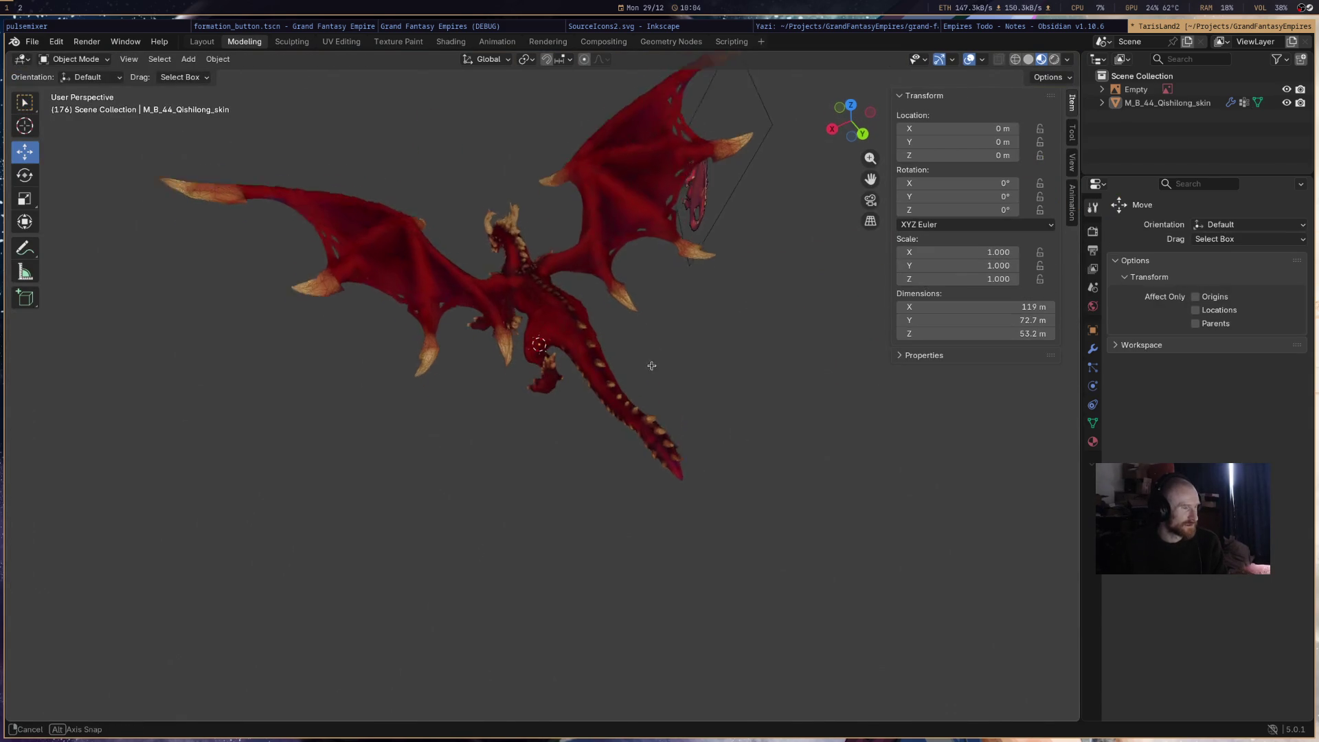
scroll(654, 369, down, 6)
middle_drag(640, 375, 725, 420)
click(737, 407)
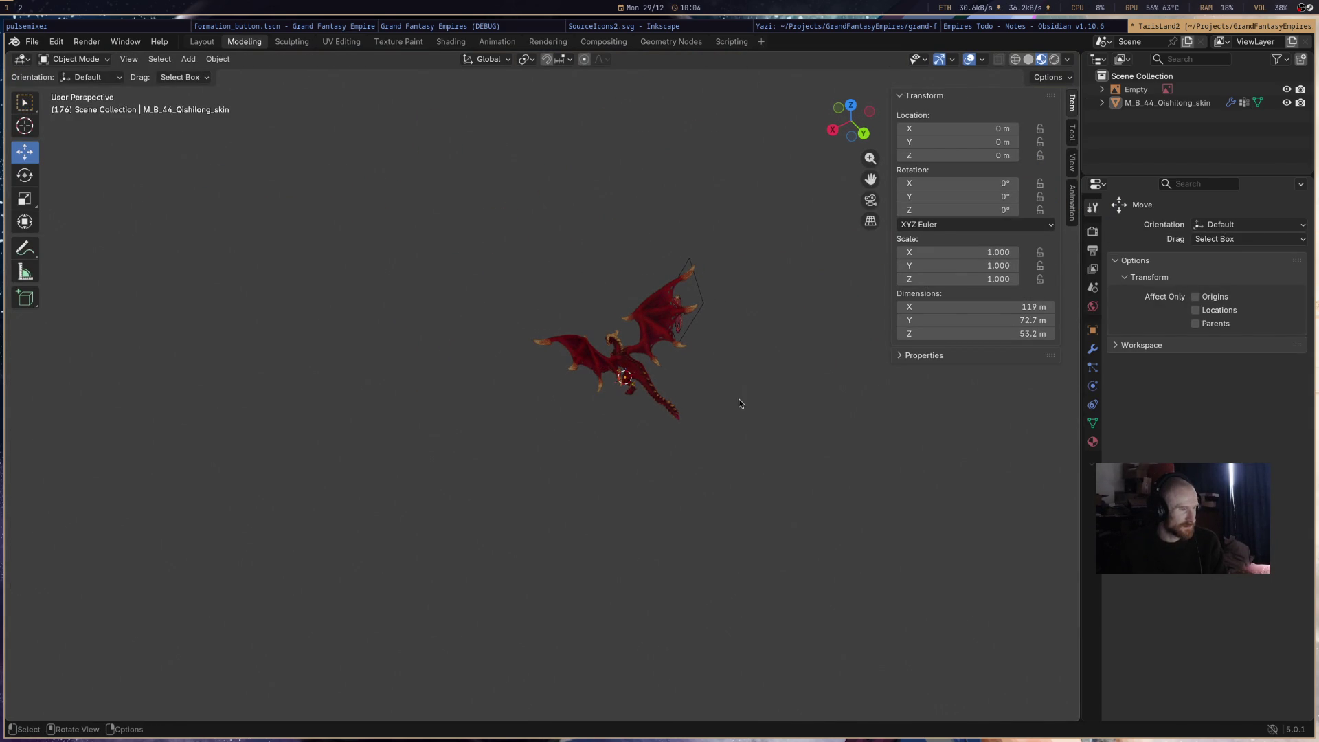
mouse_move(745, 462)
middle_down()
mouse_move(771, 362)
mouse_move(666, 453)
mouse_move(833, 460)
mouse_move(649, 397)
mouse_move(636, 404)
mouse_move(748, 388)
mouse_move(691, 408)
middle_up()
key(ctrl+s)
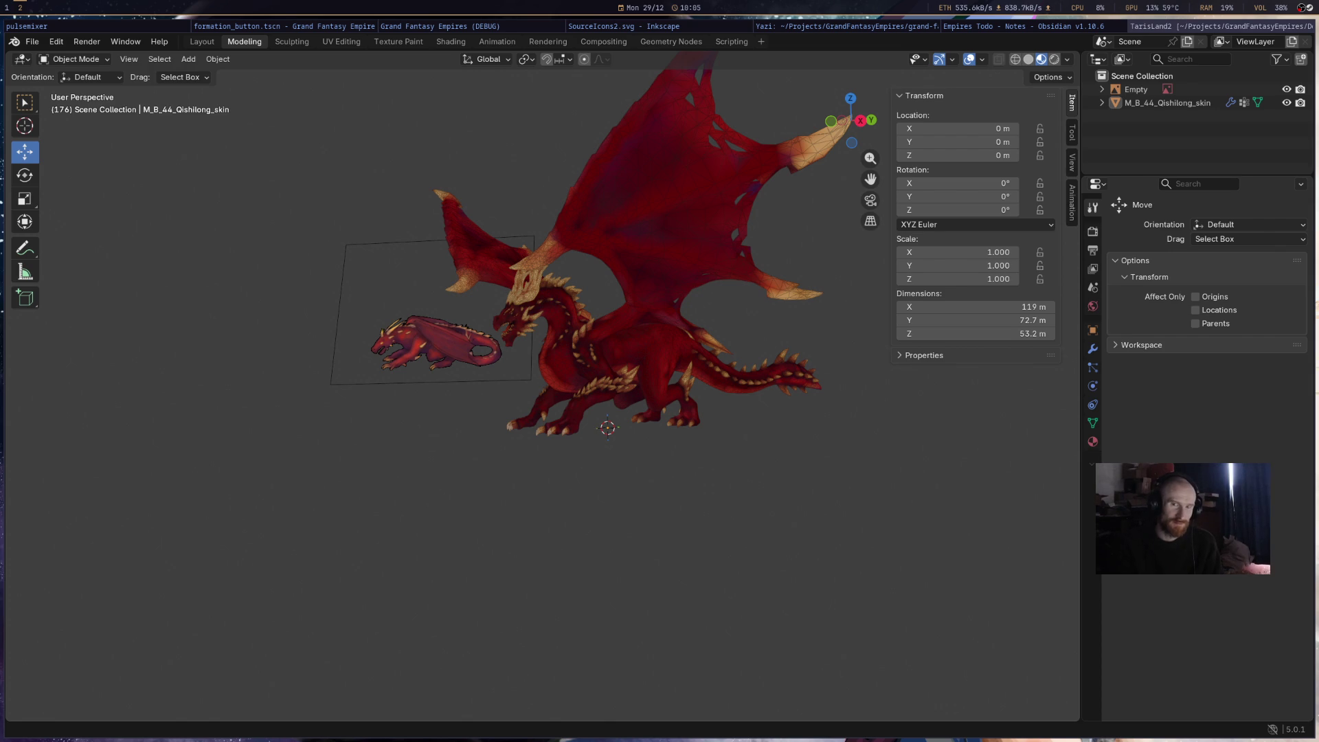
key(super+Tab)
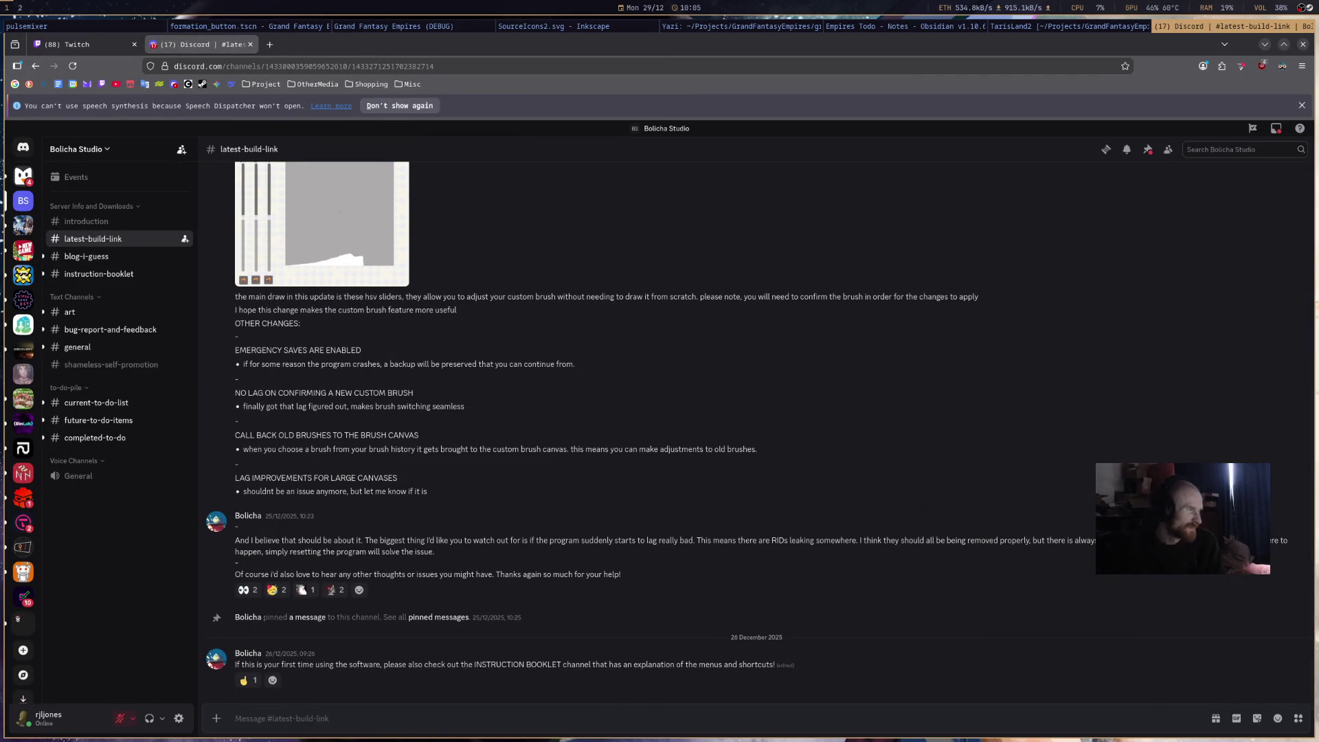
scroll(672, 514, up, 3)
scroll(671, 514, up, 3)
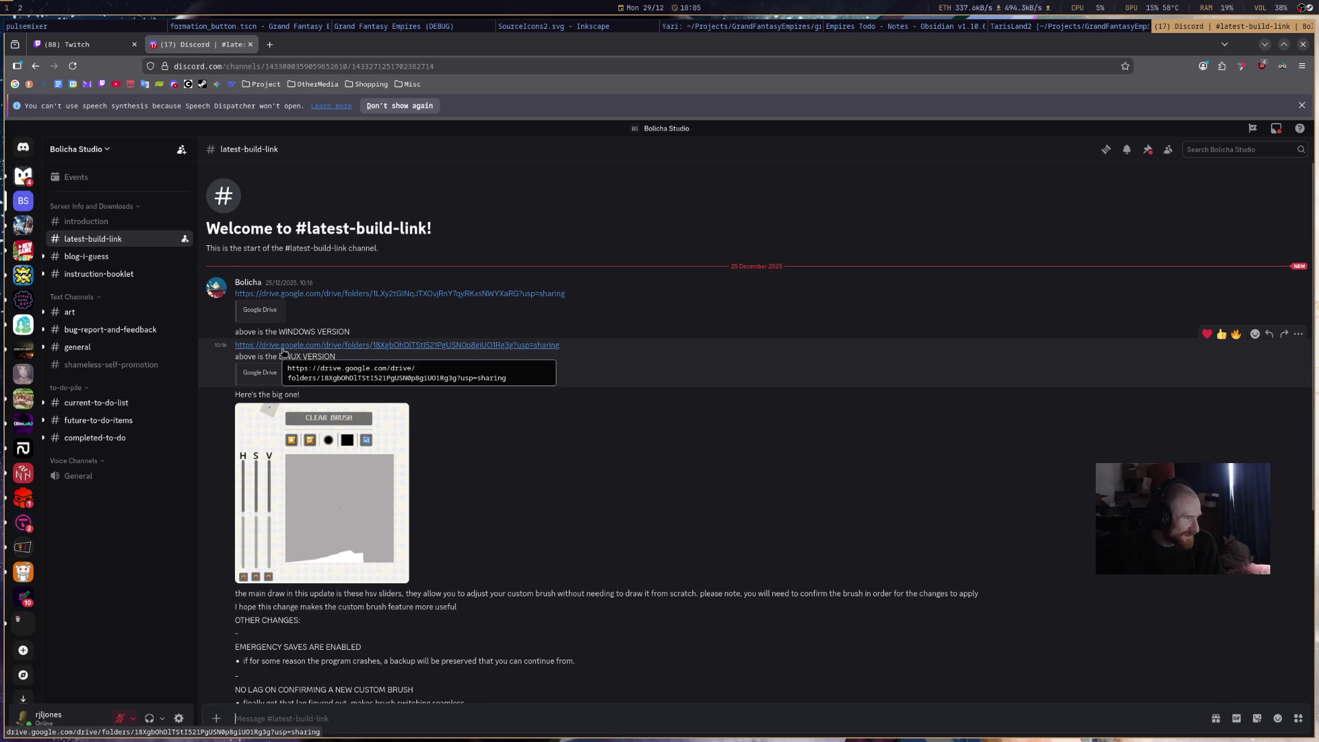
drag(314, 285, 262, 290)
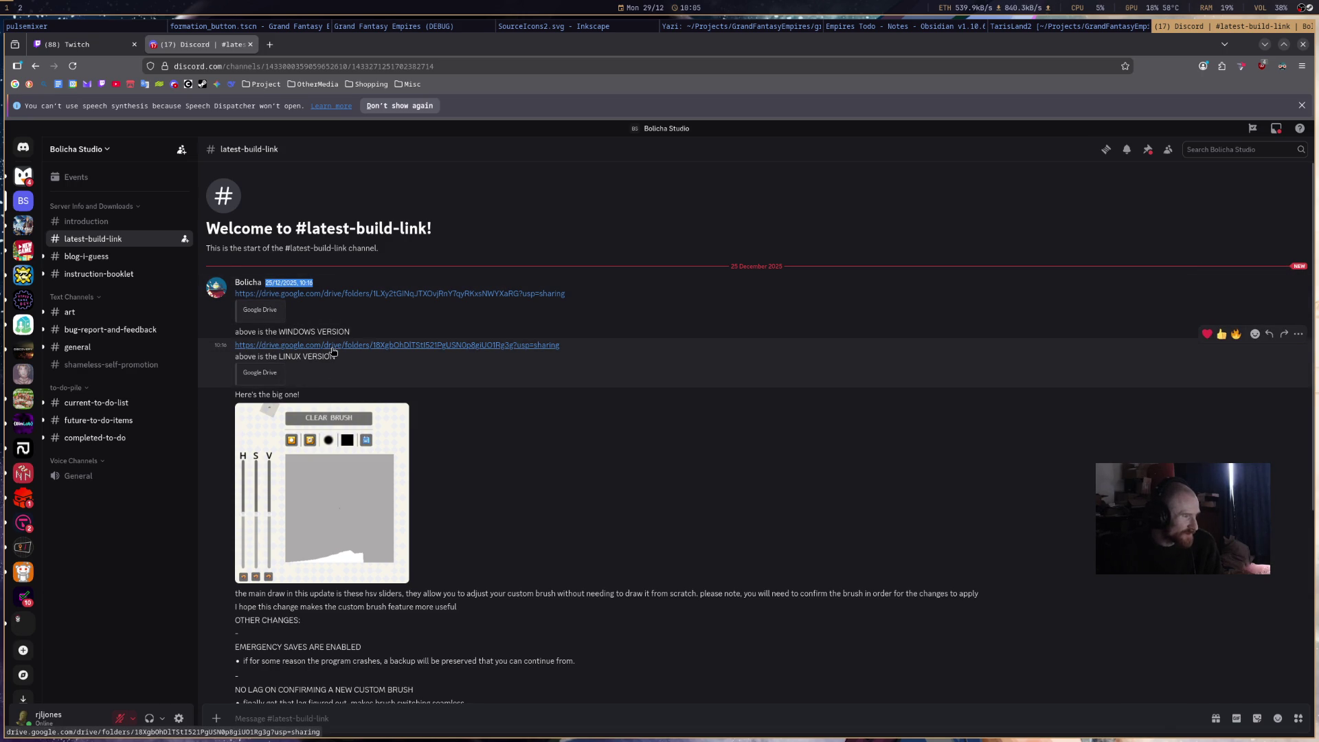
key(alt+Tab)
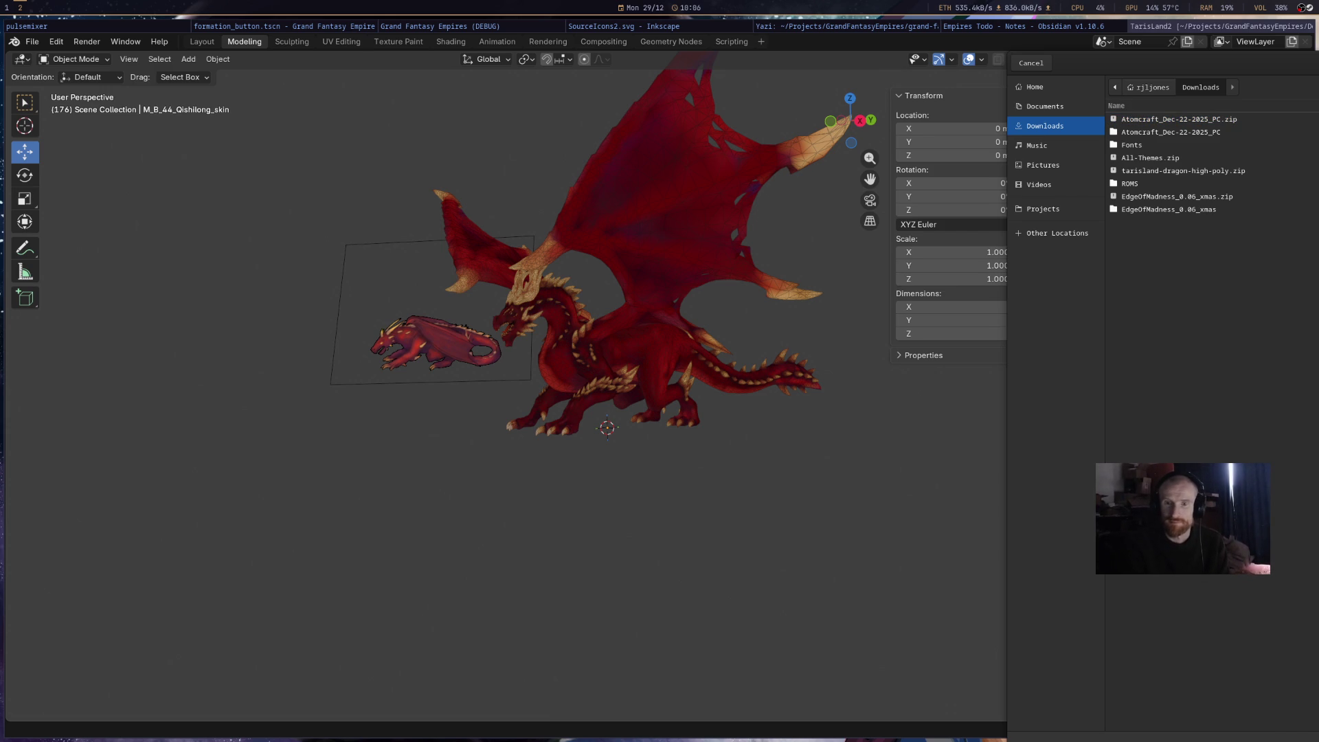
key(Escape)
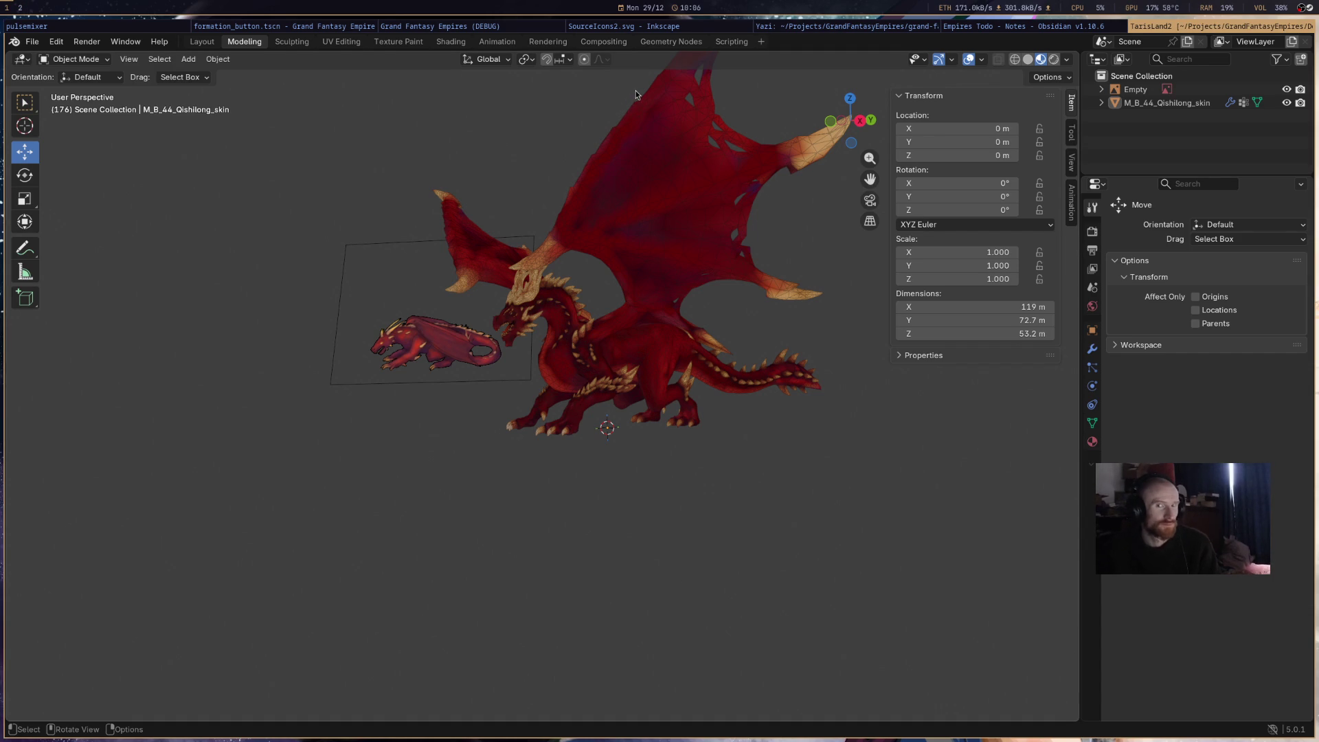
key(super+h)
key(super+h)
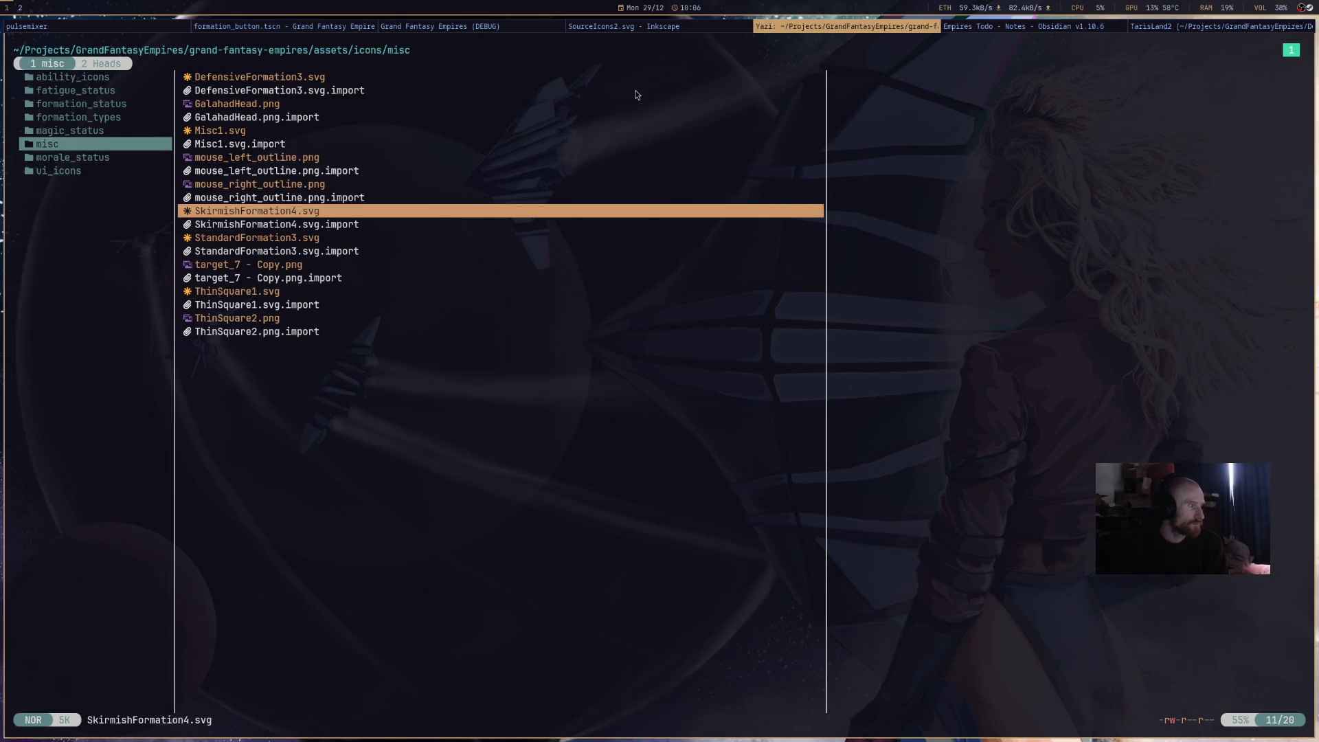
- Navigate Yazi to the ~/Downloads folder
key(t)
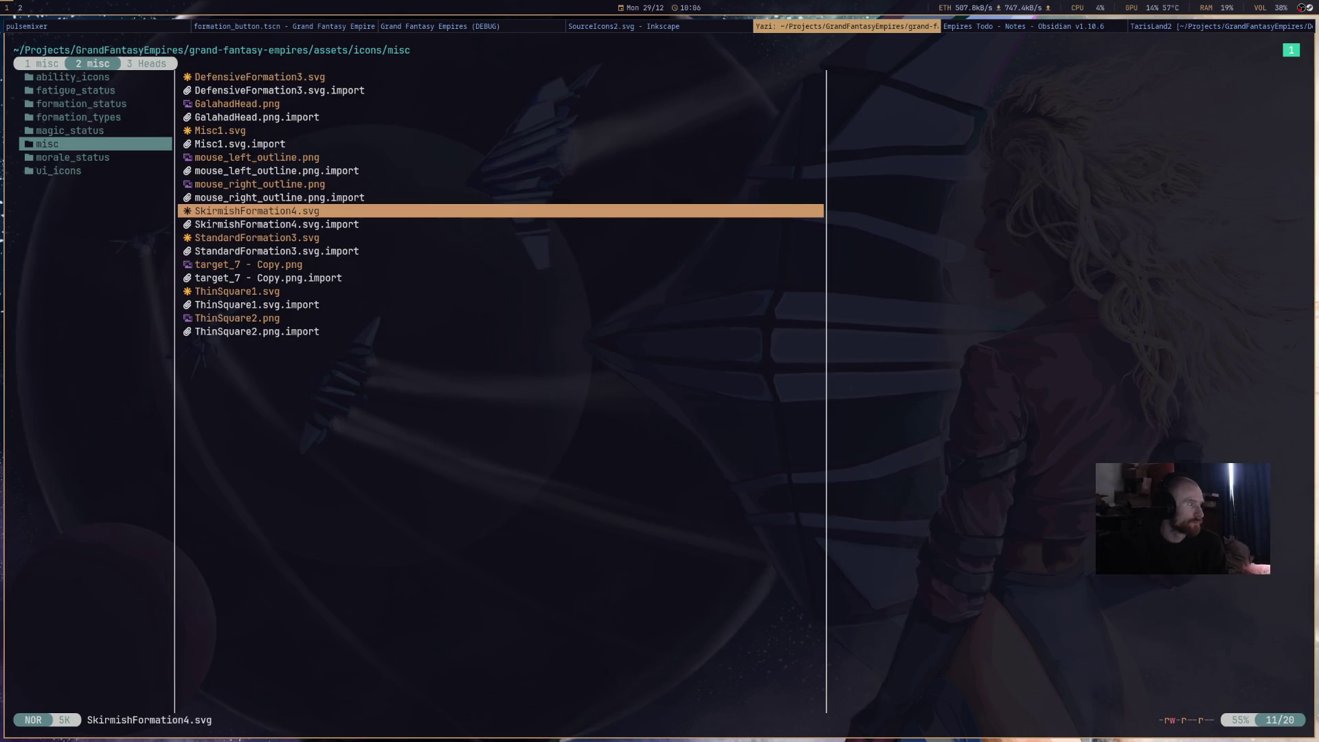
key(bracketright)
key(bracketleft)
key(bracketleft)
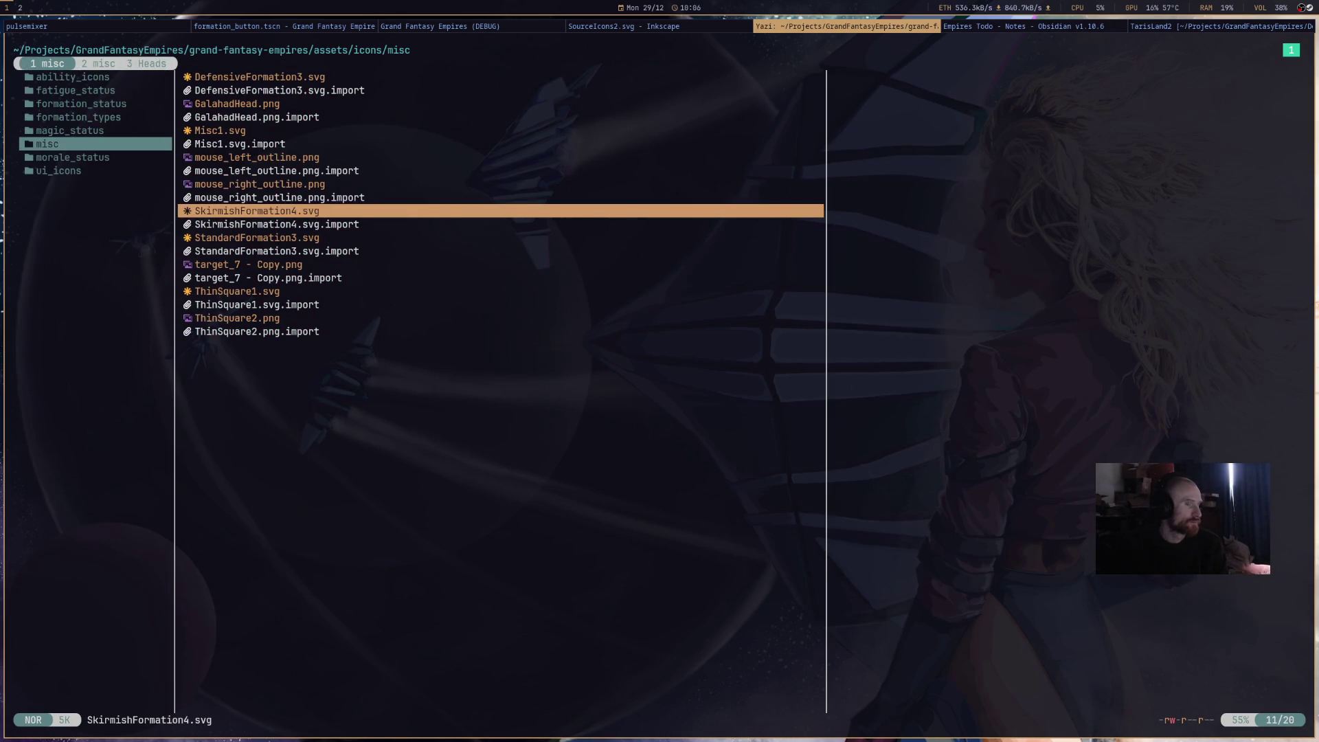
key(h)
key(h)
key(h)
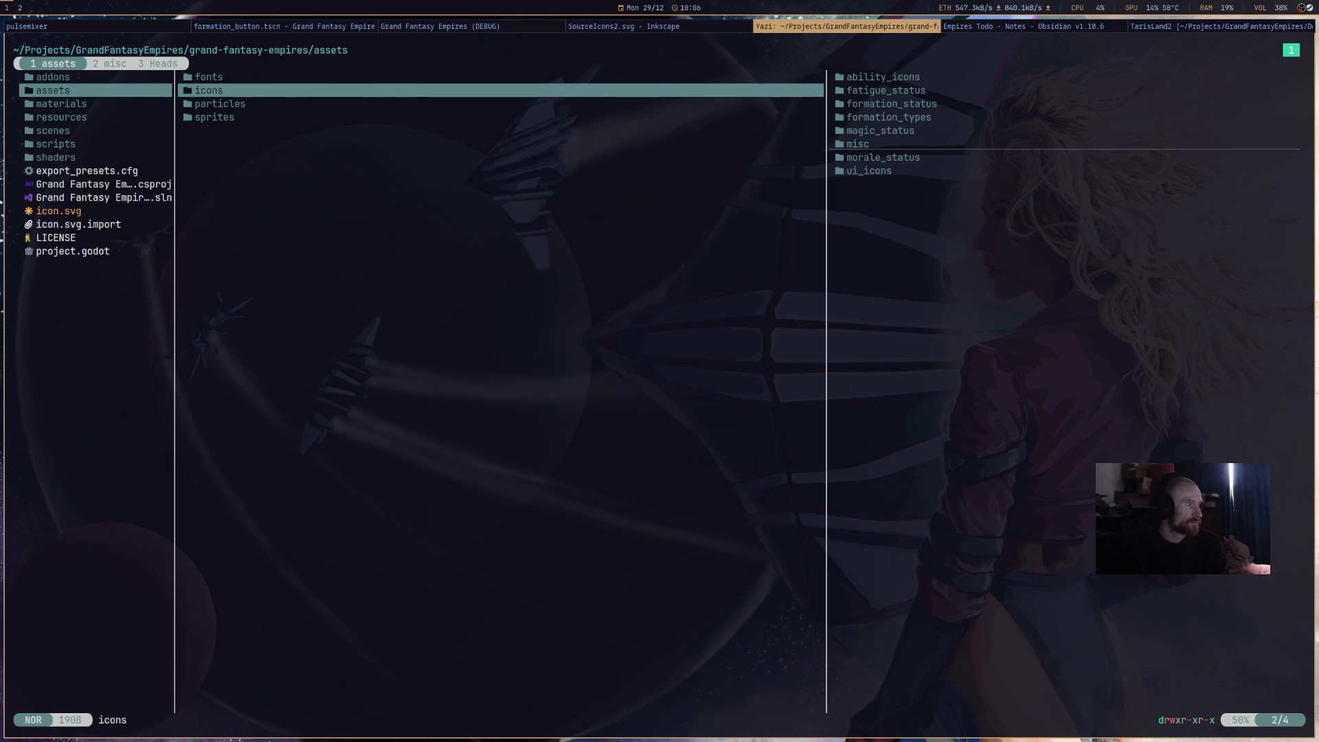
key(g)
key(h)
key(k)
key(l)
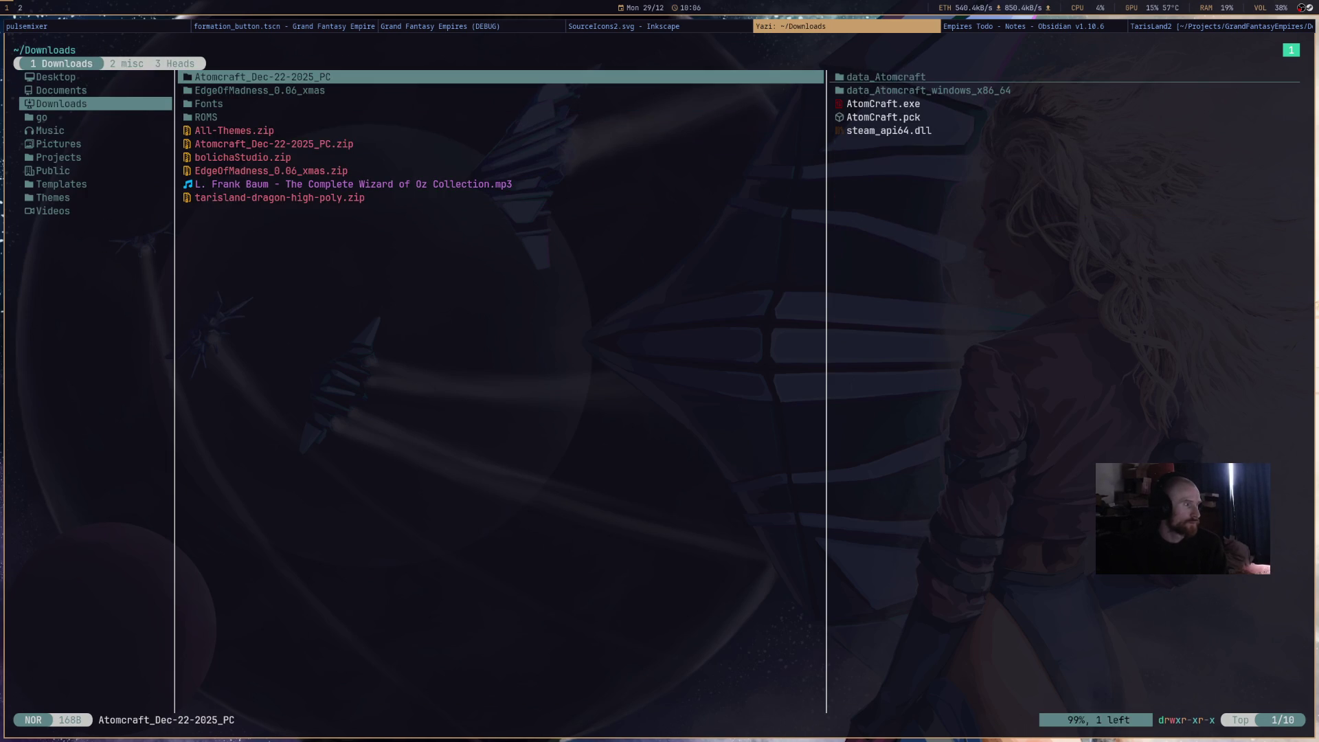
- Extract bolichaStudio.zip, enter its folder, select the x86_64 file, and open a terminal
key(j)
key(j)
key(j)
key(j)
key(j)
key(Return)
key(k)
key(k)
key(k)
key(k)
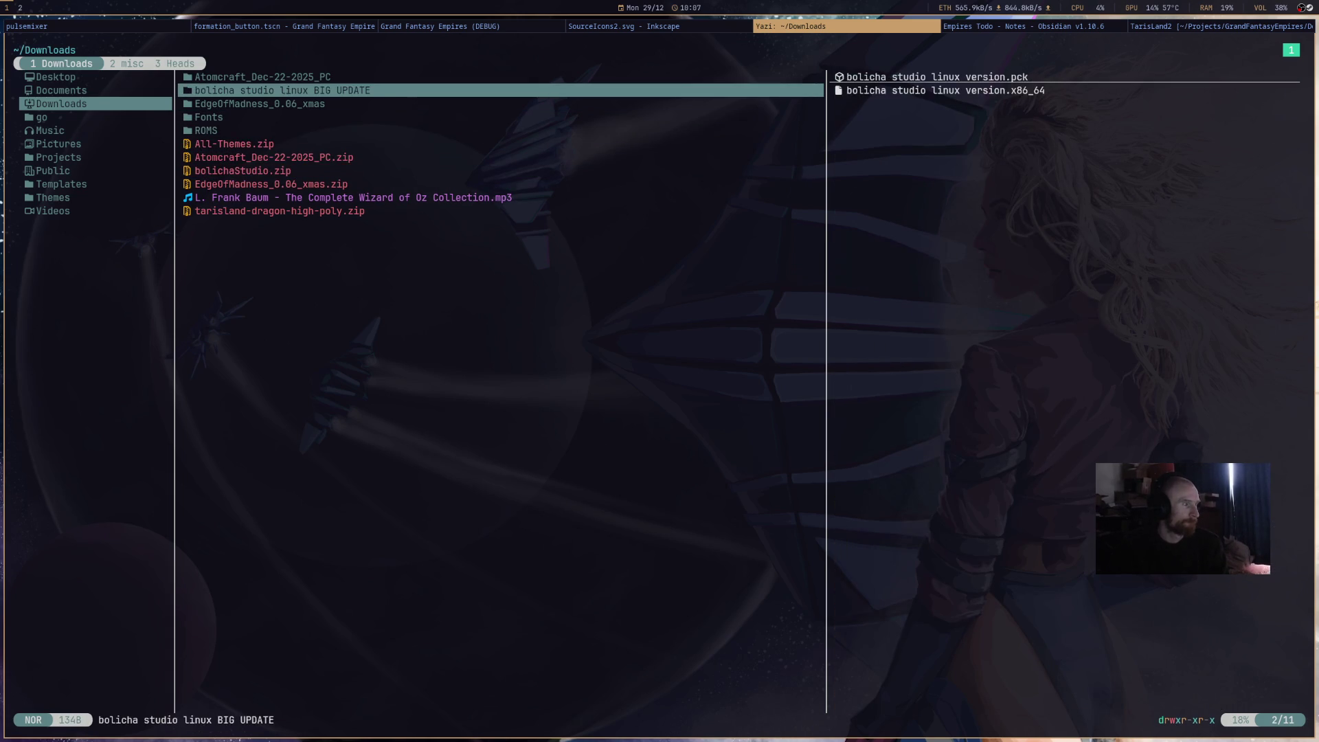
key(l)
key(j)
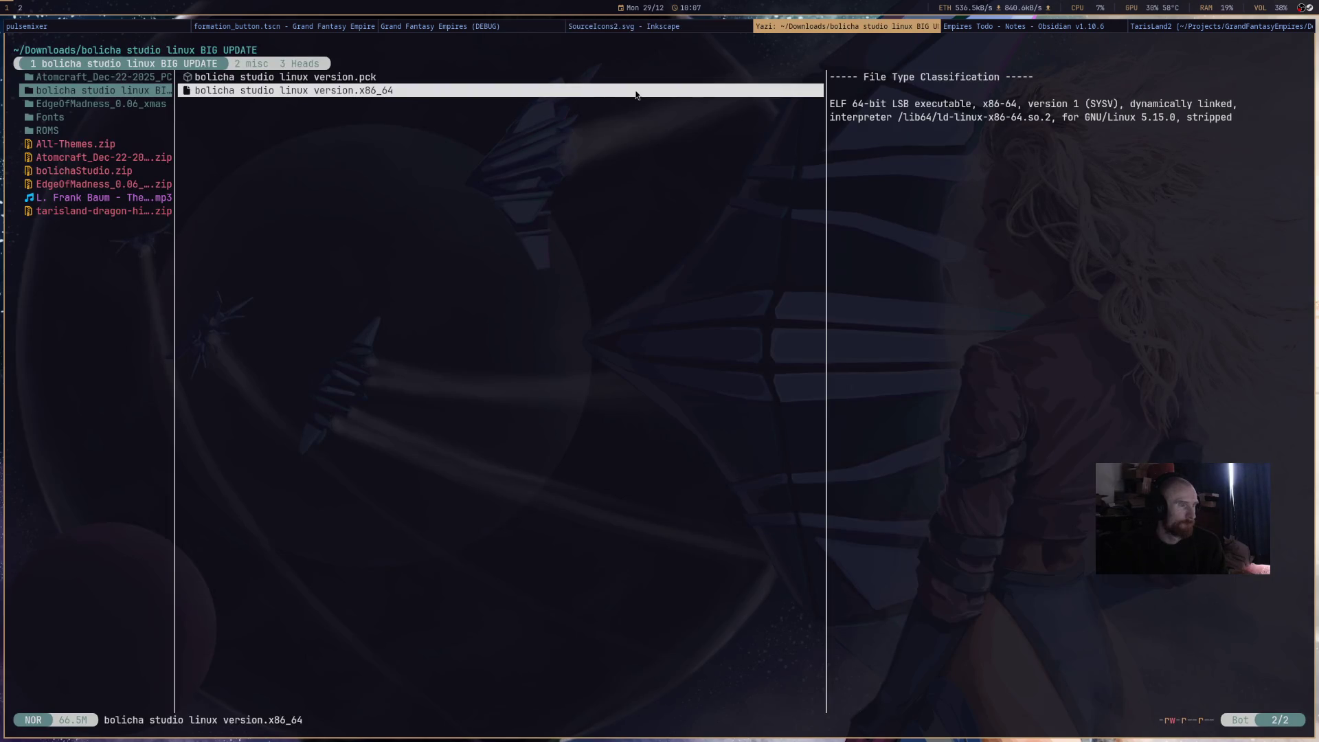
key(super+Return)
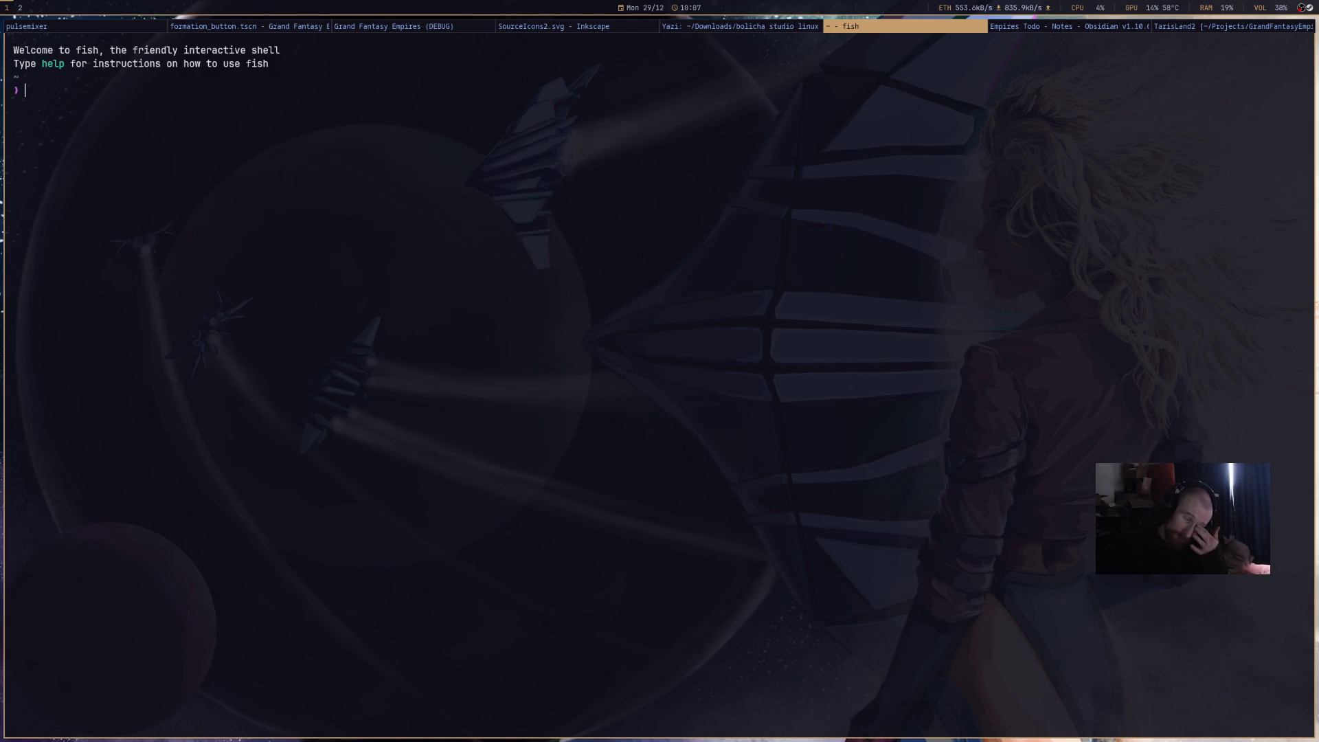
- Change into Downloads/ and list its contents with ls
text(cd Dowl)
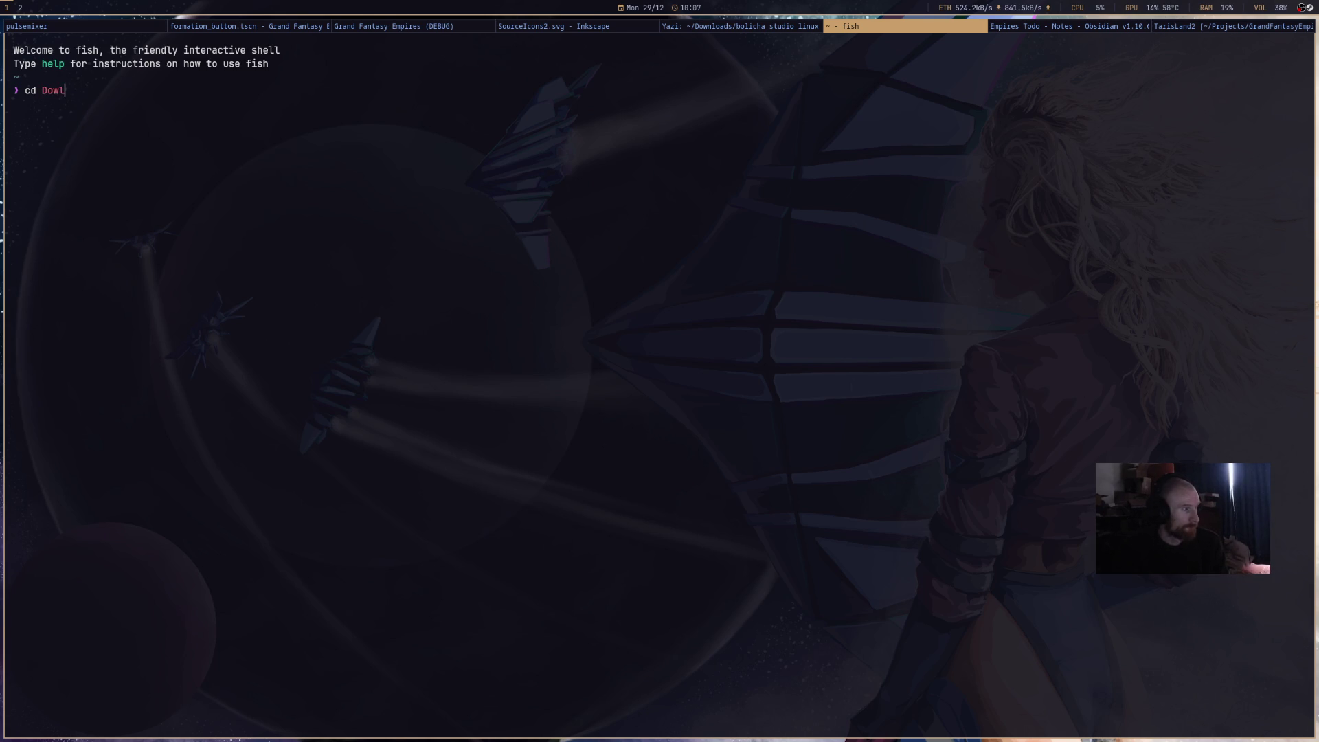
key(BackSpace)
key(BackSpace)
text(ow)
key(Tab)
key(Return)
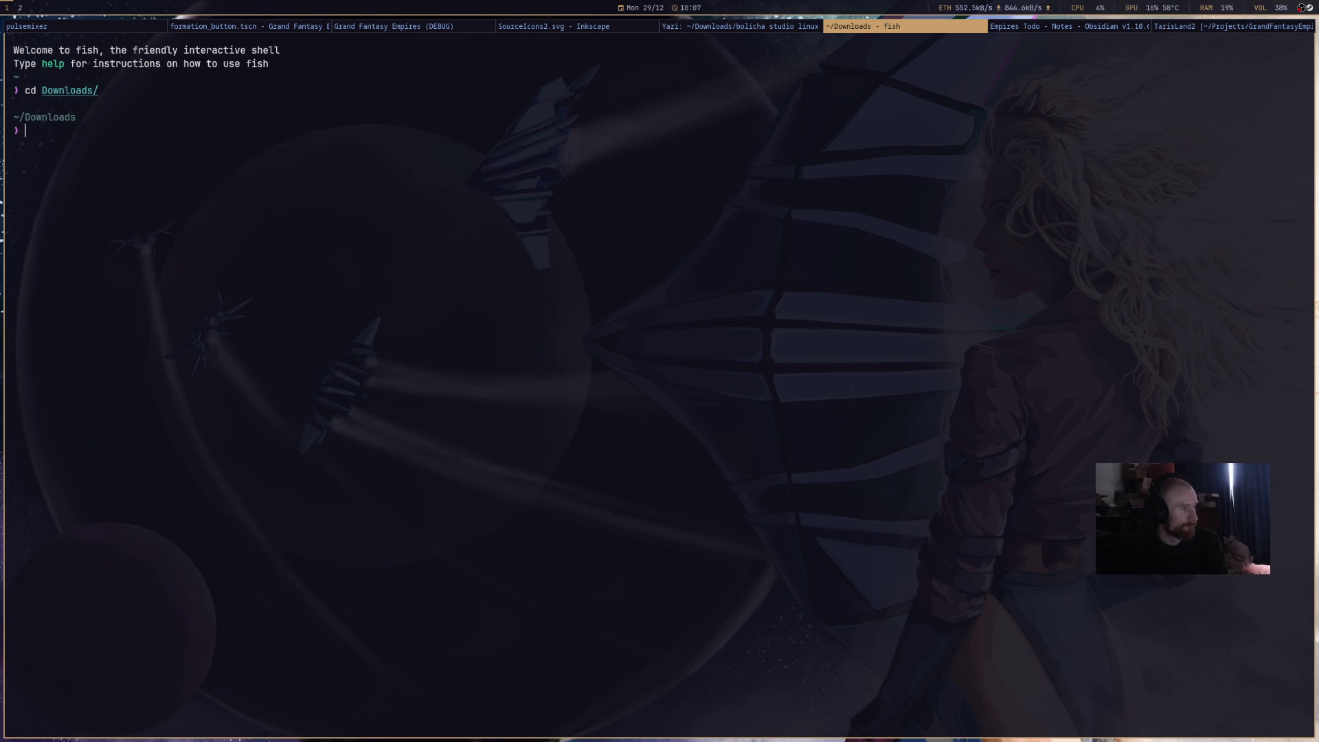
text(ch)
key(BackSpace)
key(BackSpace)
text(cd )
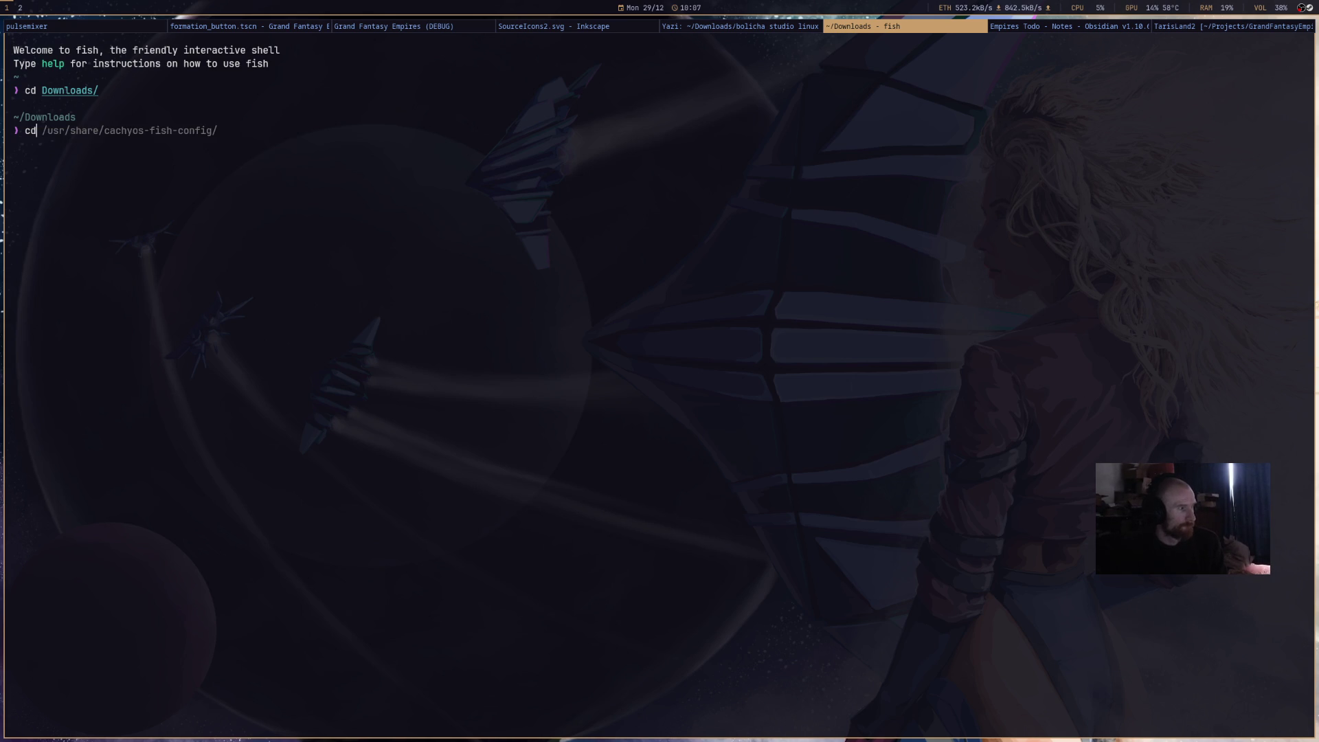
text(/)
text(bol)
key(BackSpace)
key(BackSpace)
key(BackSpace)
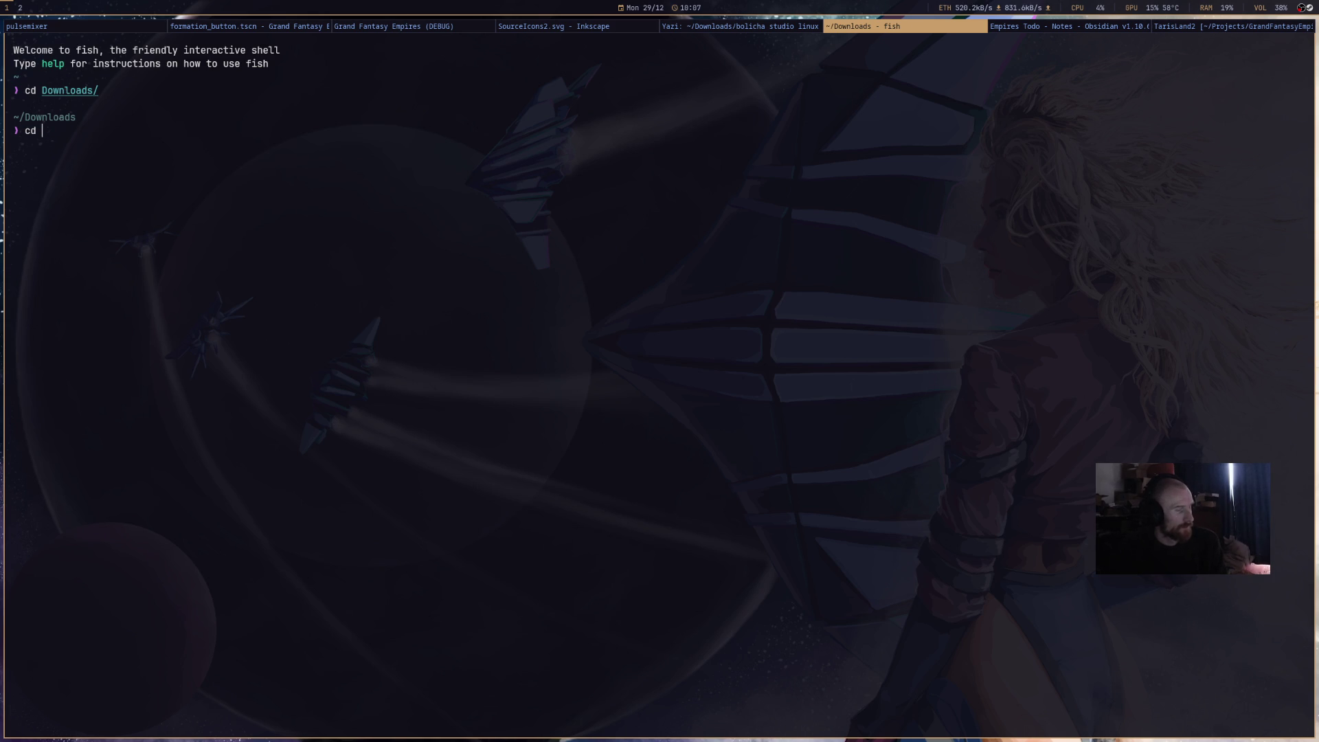
key(BackSpace)
key(BackSpace)
text(ls)
key(Return)
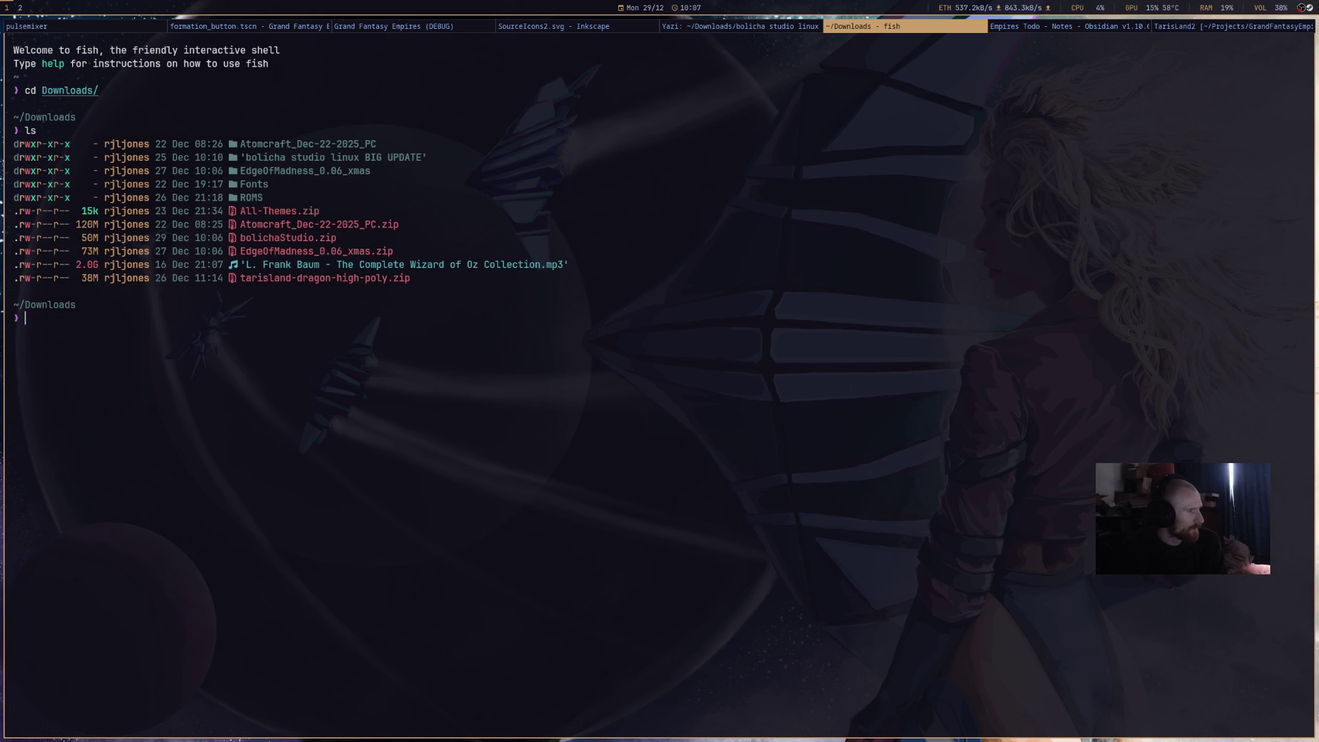
- Enter 'bolicha studio linux BIG UPDATE' and run chmod +x on the .x86_64 file
text(cd)
text(')
text(b)
key(Right)
key(Return)
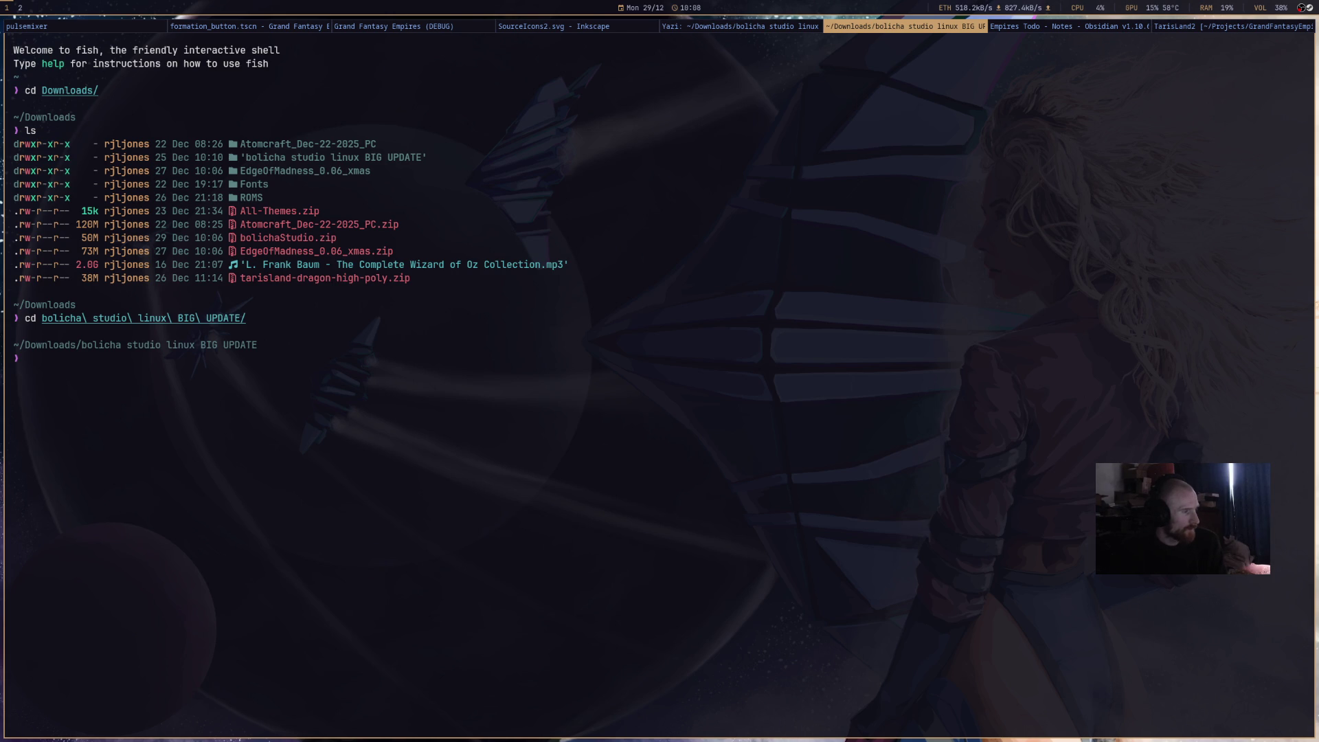
text(chmod +x)
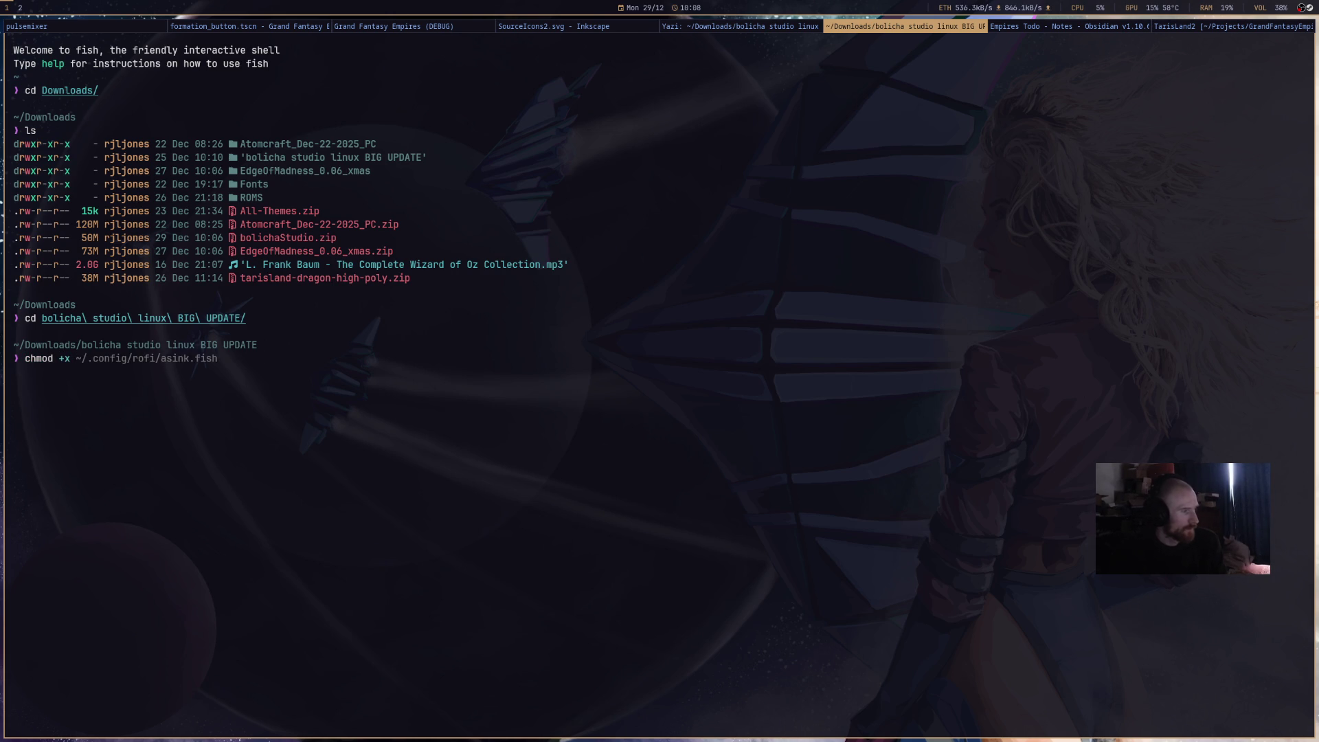
text( bo)
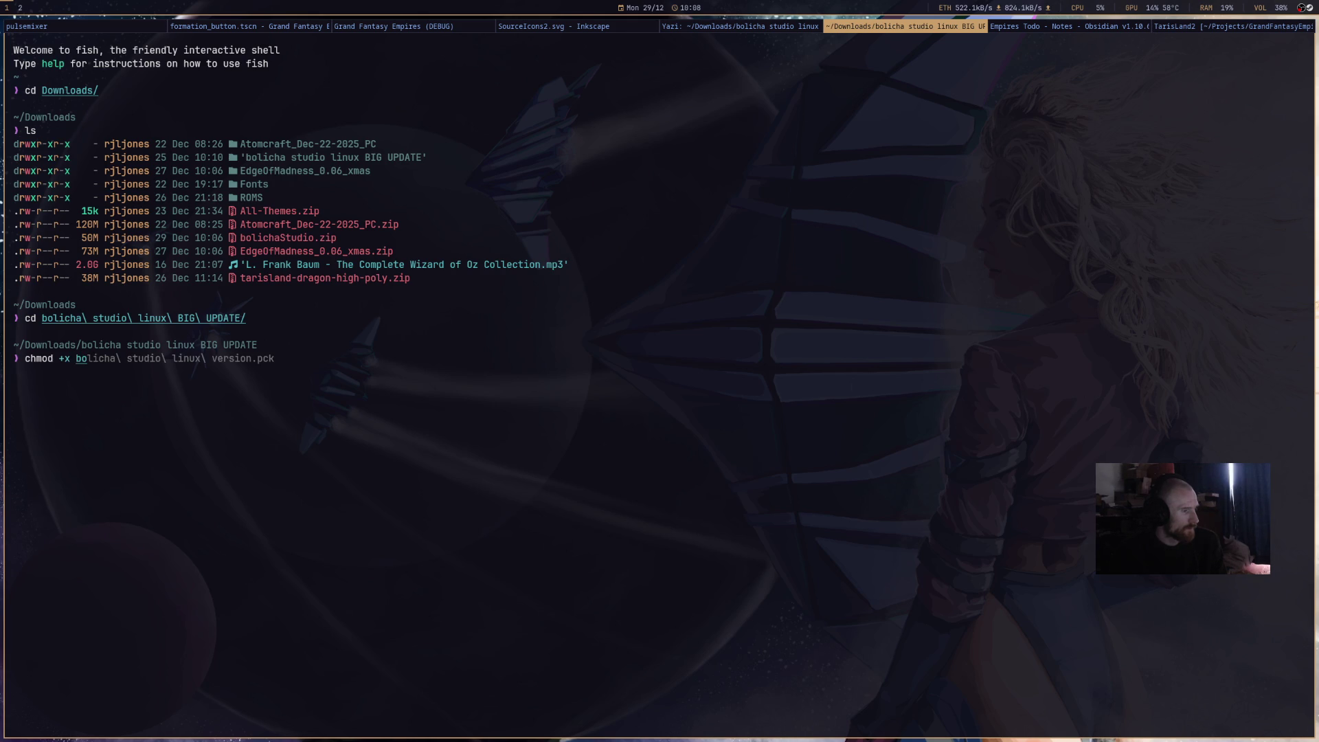
key(Right)
key(BackSpace)
key(BackSpace)
key(BackSpace)
text(x)
key(Right)
key(Return)
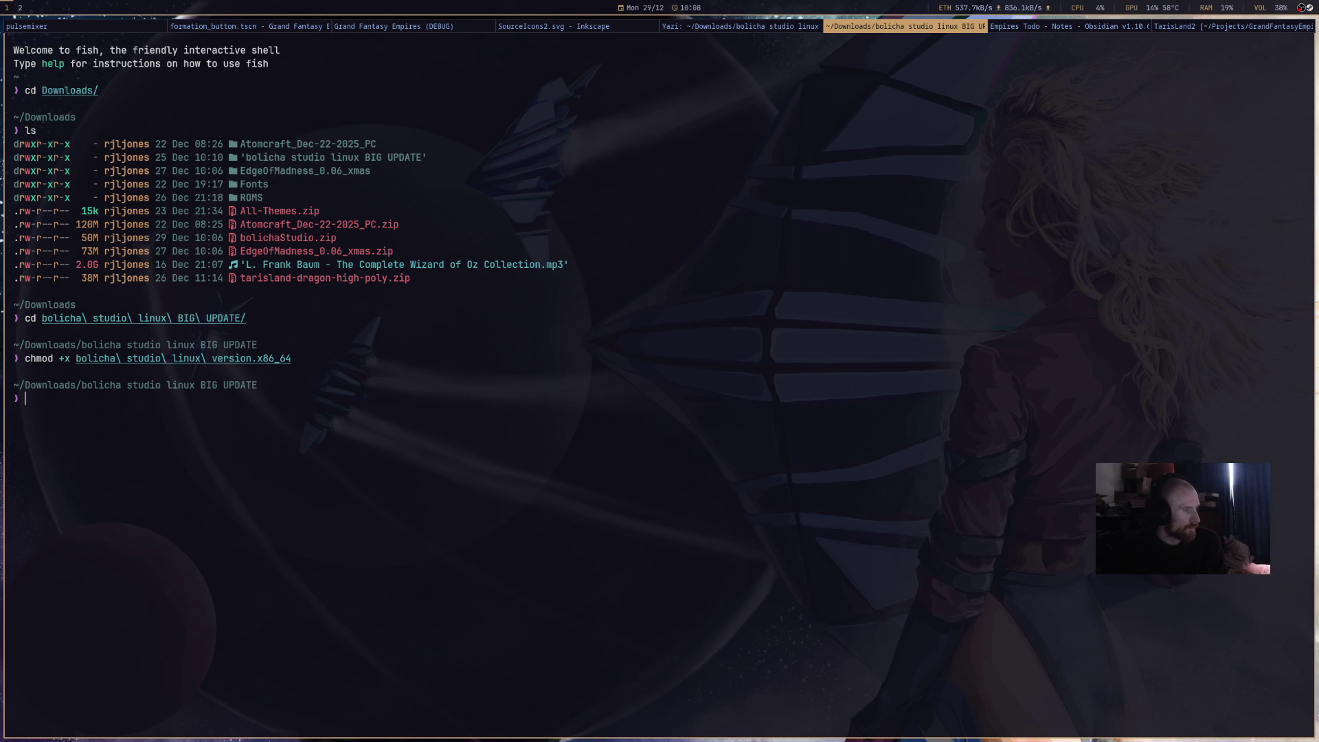
- Run ls in the folder to confirm the file is now executable
text(bol)
text(ich)
key(BackSpace)
key(BackSpace)
key(BackSpace)
key(BackSpace)
key(BackSpace)
text(cd )
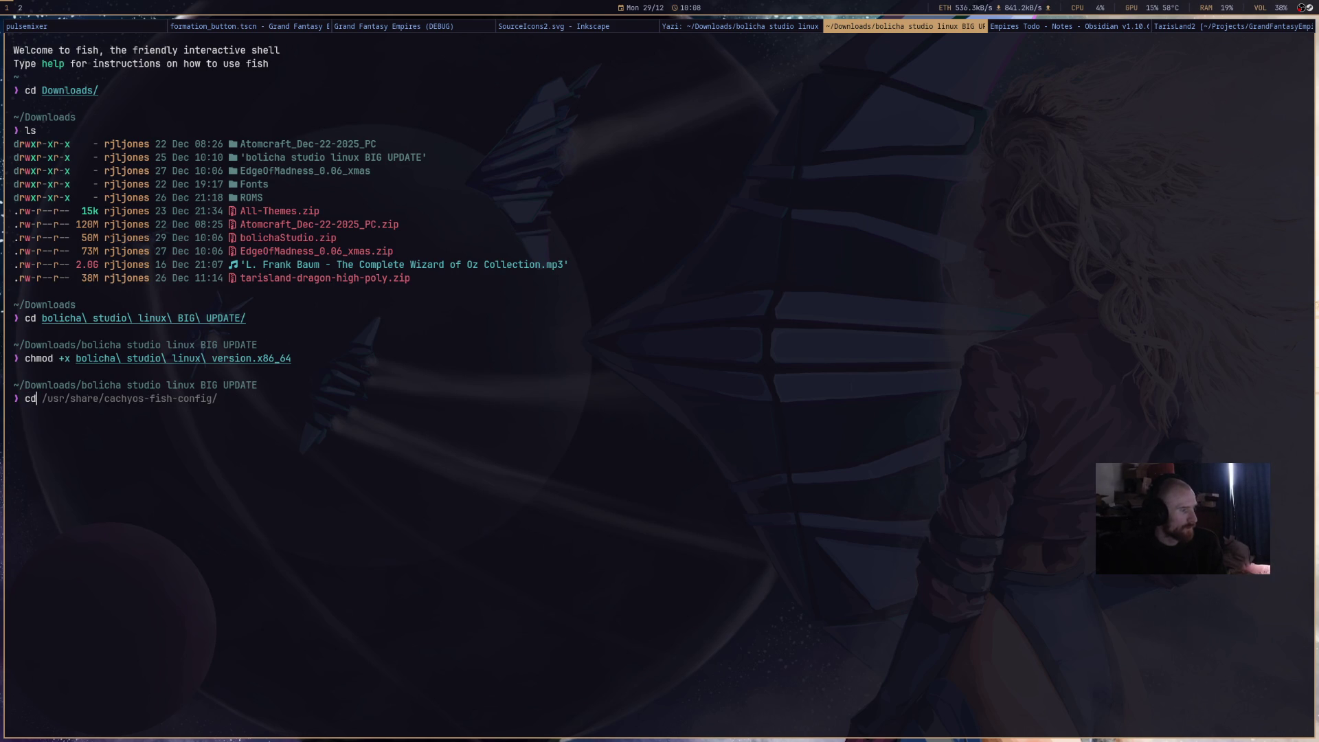
text(bol)
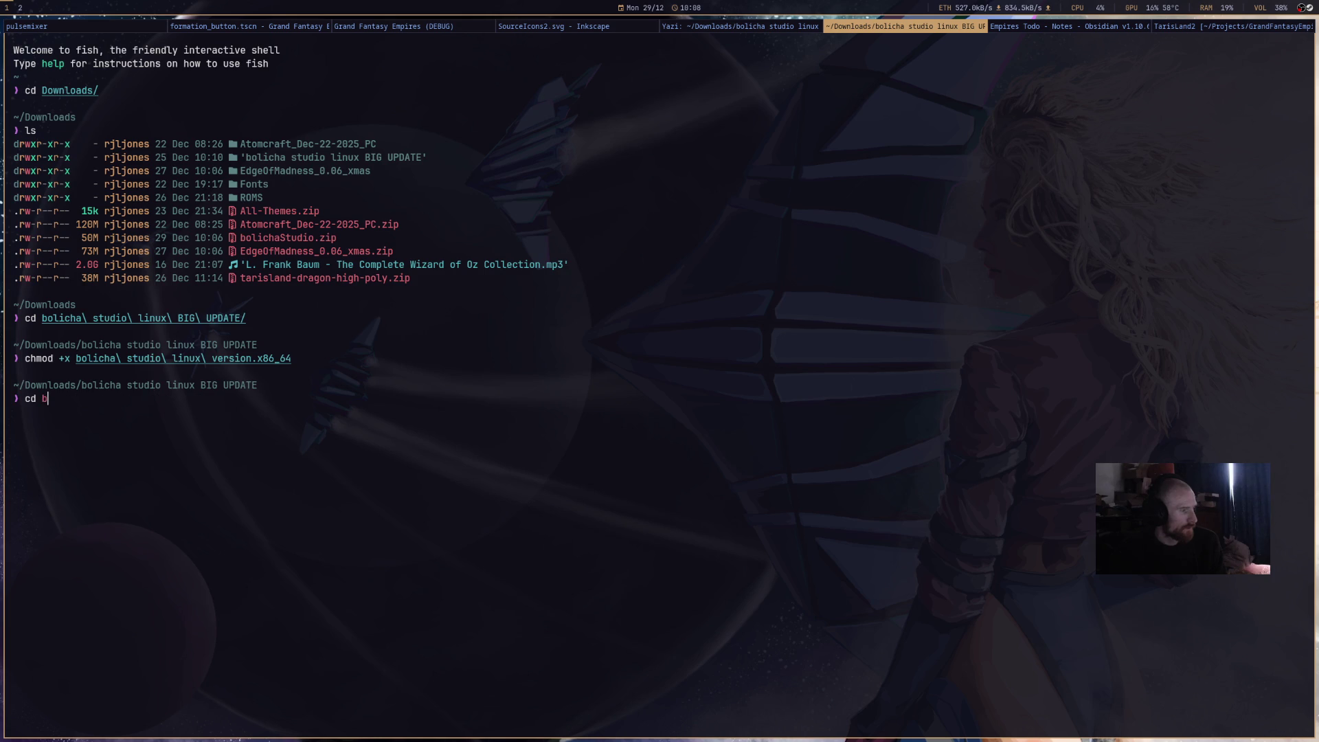
key(BackSpace)
key(BackSpace)
key(BackSpace)
text(b)
key(BackSpace)
key(BackSpace)
key(BackSpace)
key(BackSpace)
text(boli)
text(c)
key(BackSpace)
key(BackSpace)
key(BackSpace)
text(ls)
key(Return)
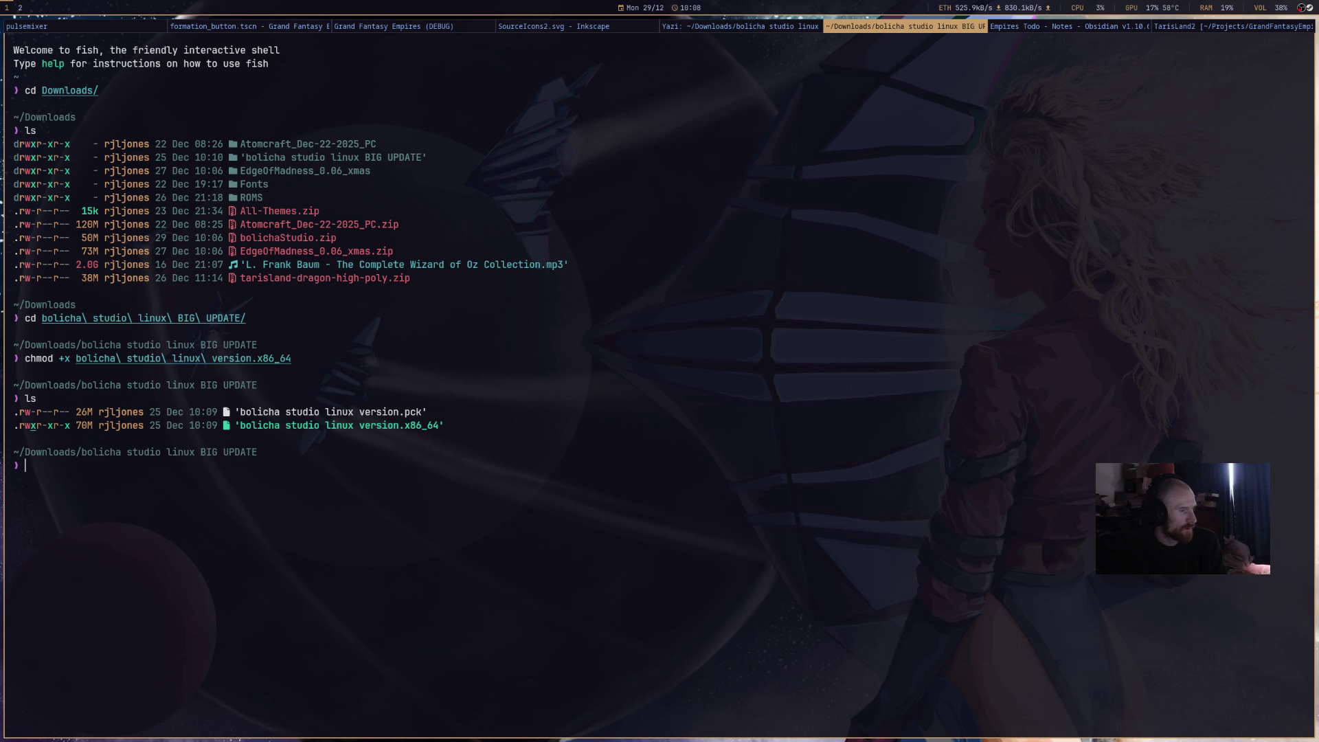
text(bo)
text(l)
key(BackSpace)
key(BackSpace)
key(BackSpace)
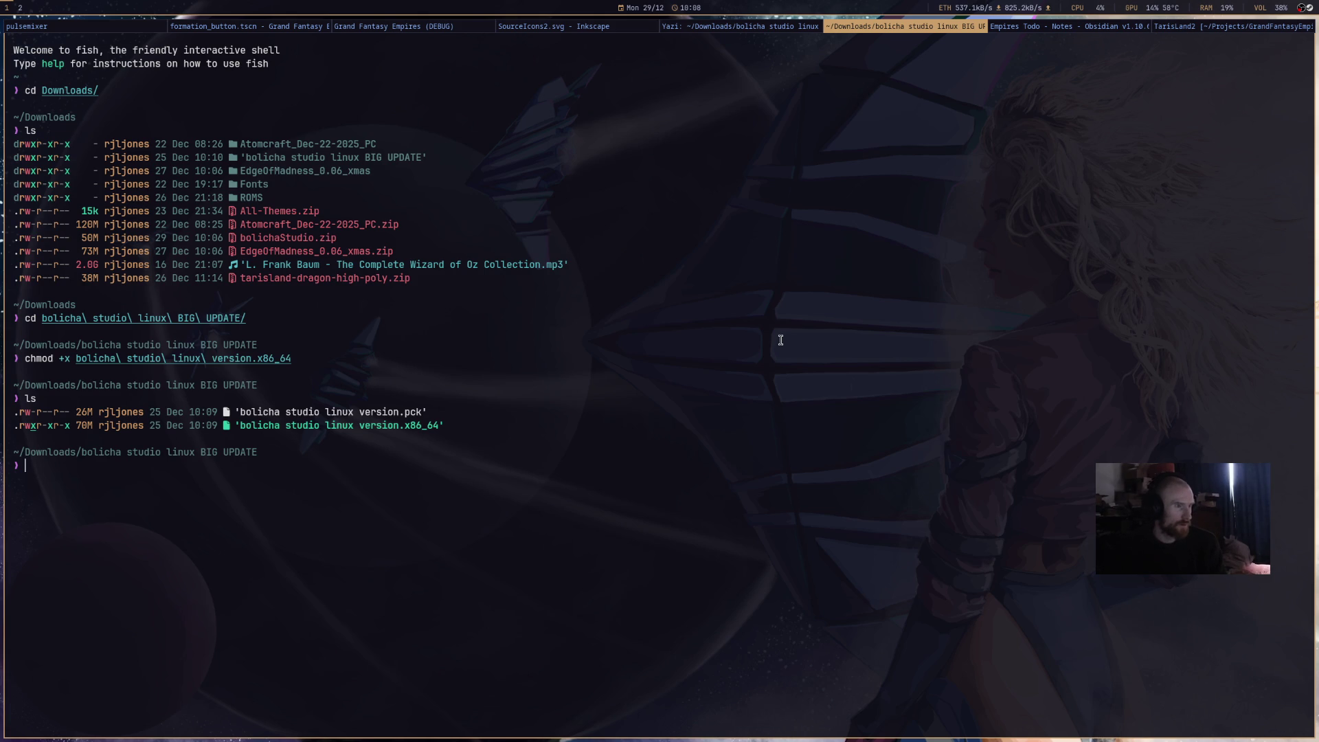
key(super+Left)
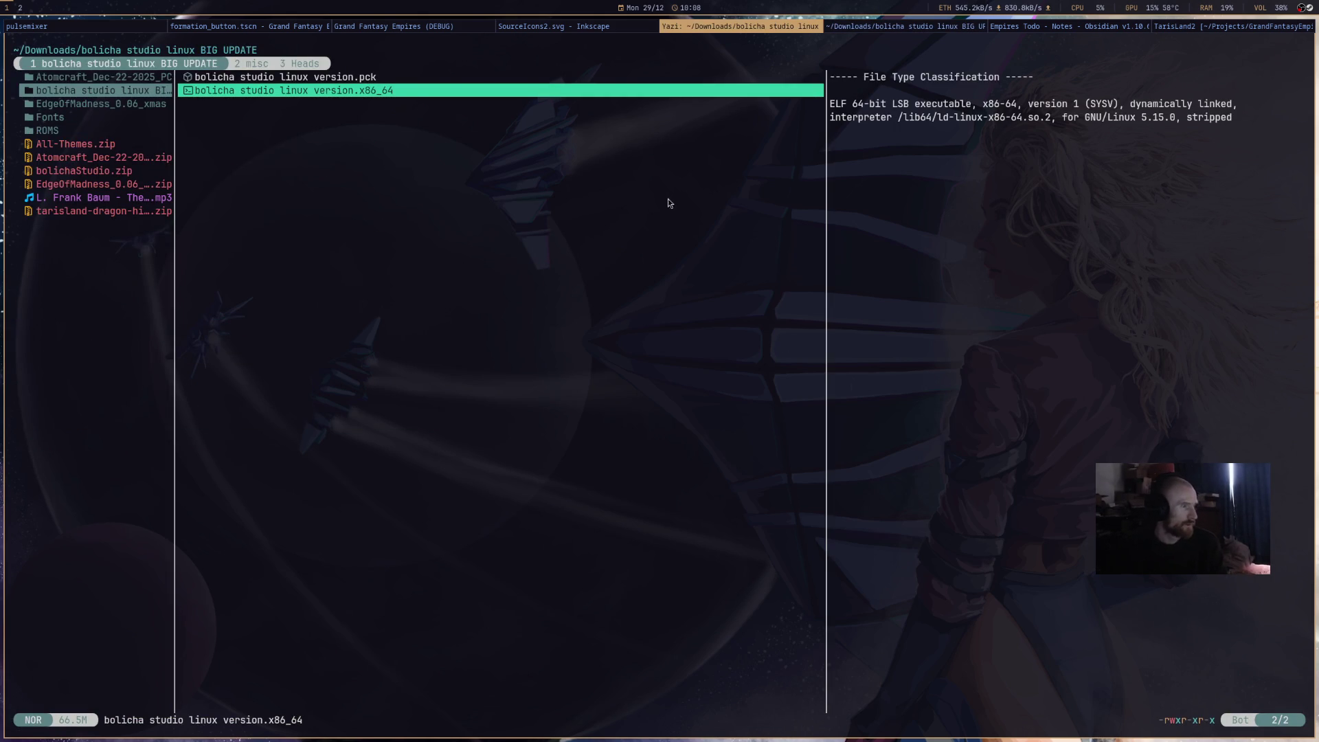
- Save the .x86_64 file over the existing one in the BIG UPDATE folder, then launch it
key(Return)
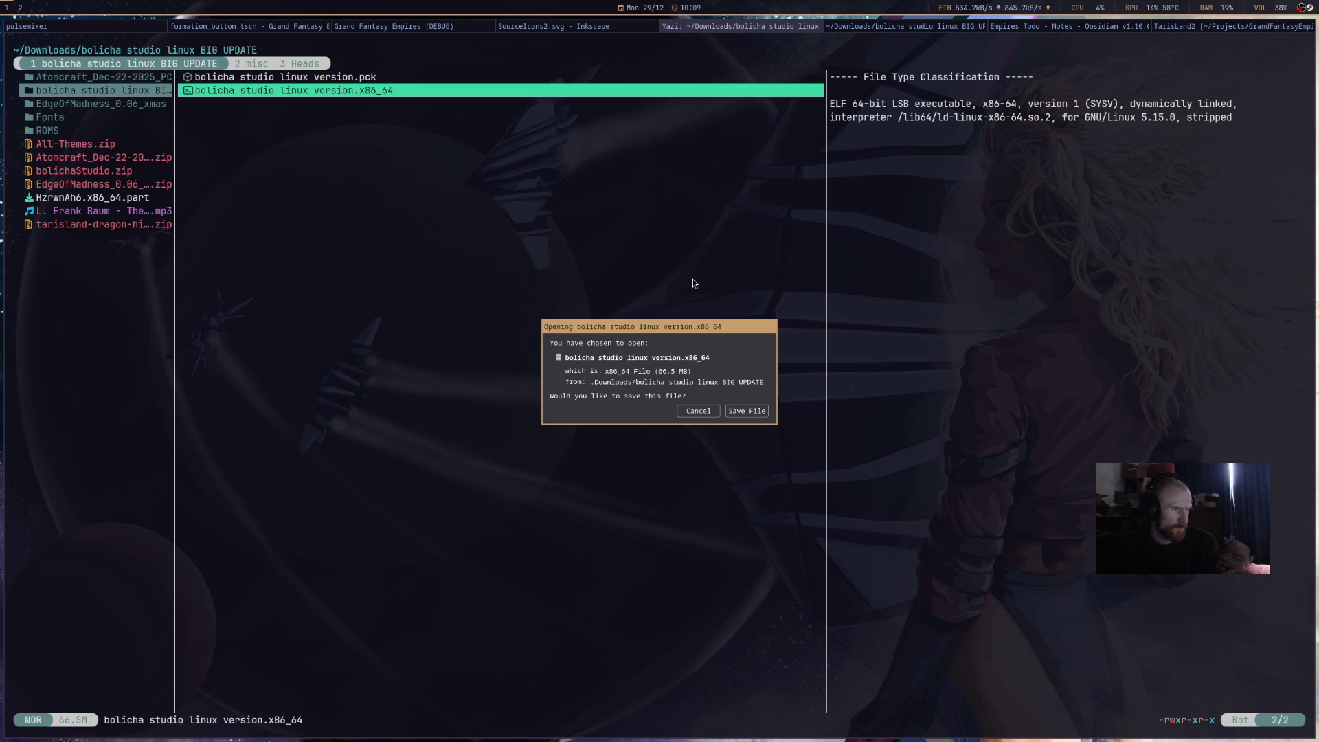
click(754, 416)
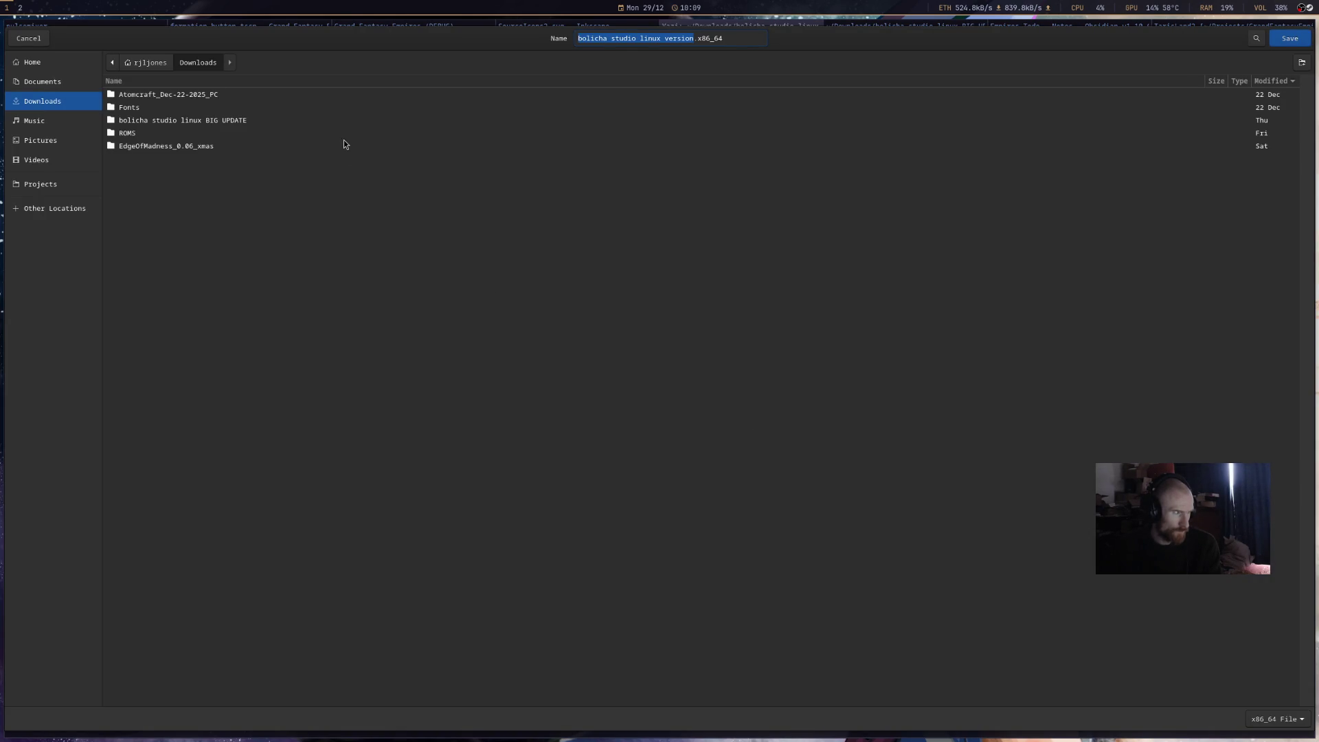
double_click(361, 120)
click(1290, 38)
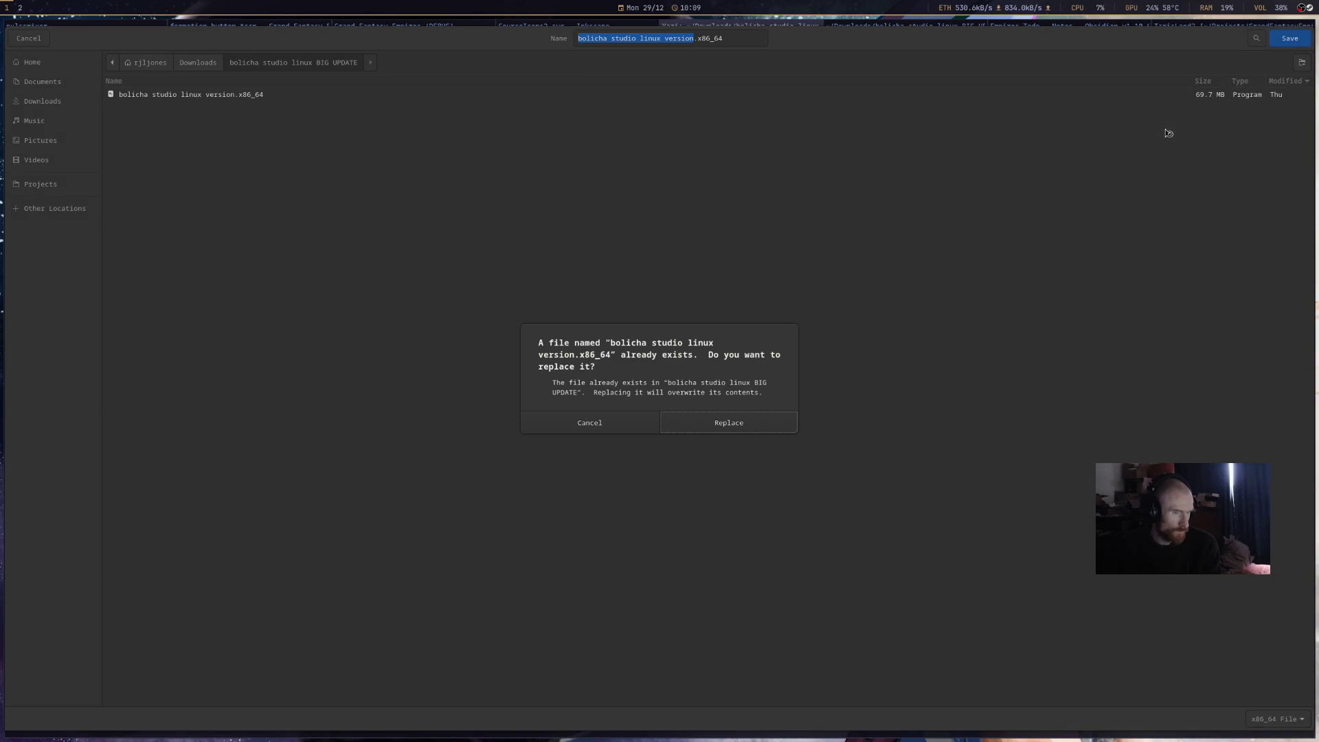
click(773, 427)
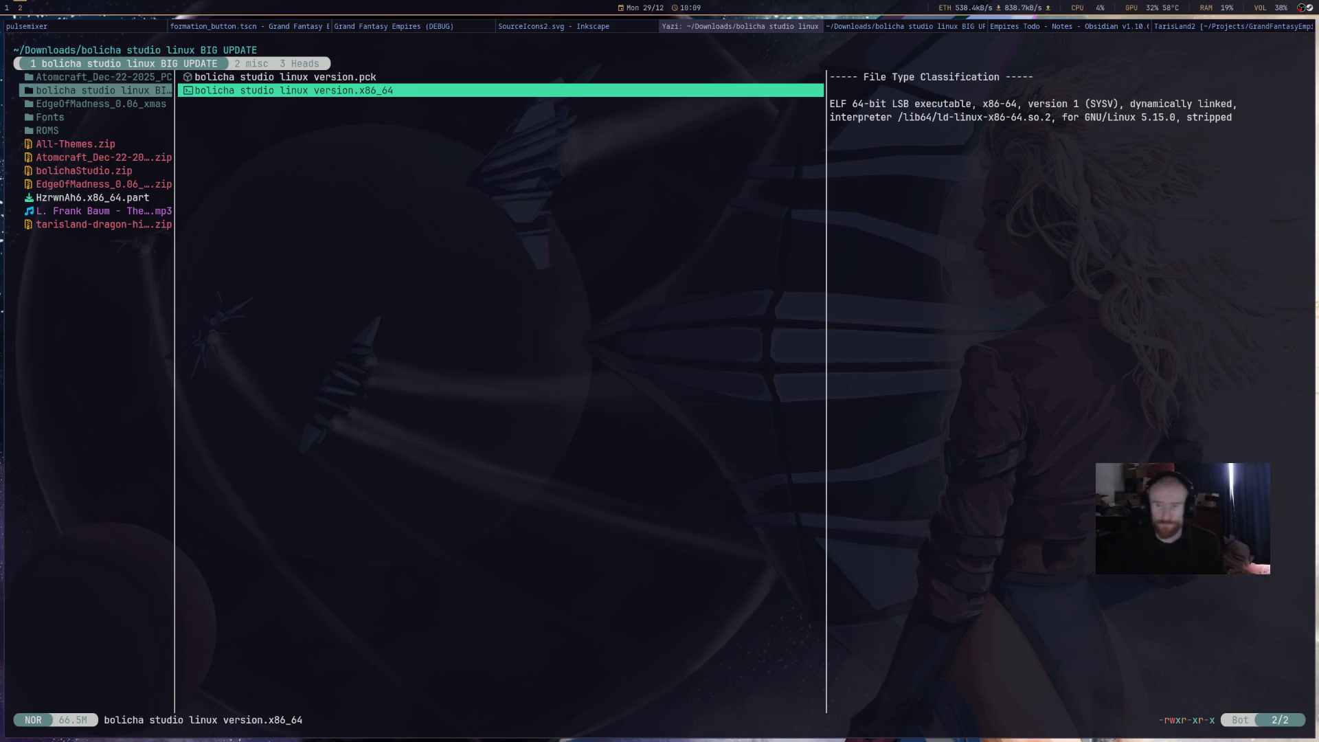
key(Return)
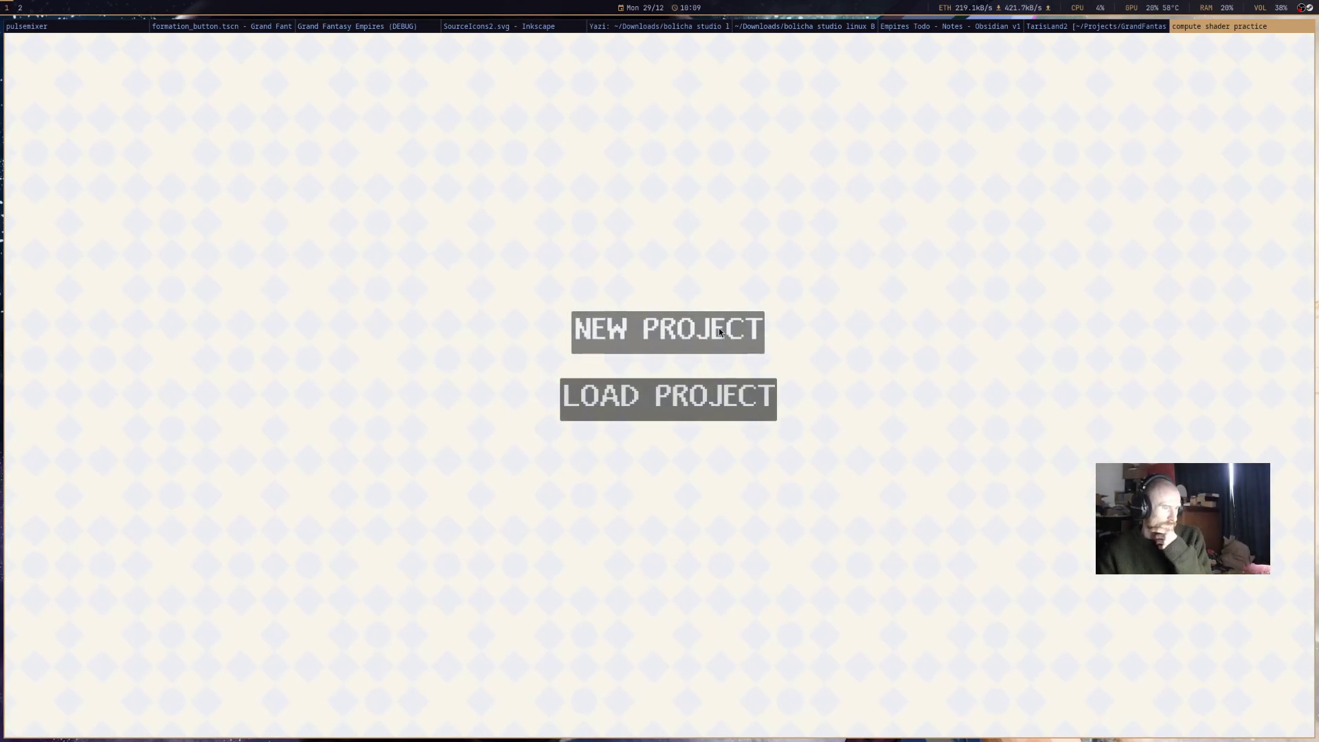
- Start a new project, enter and tidy the name 'Self', and accept 1920 × 1080
click(718, 327)
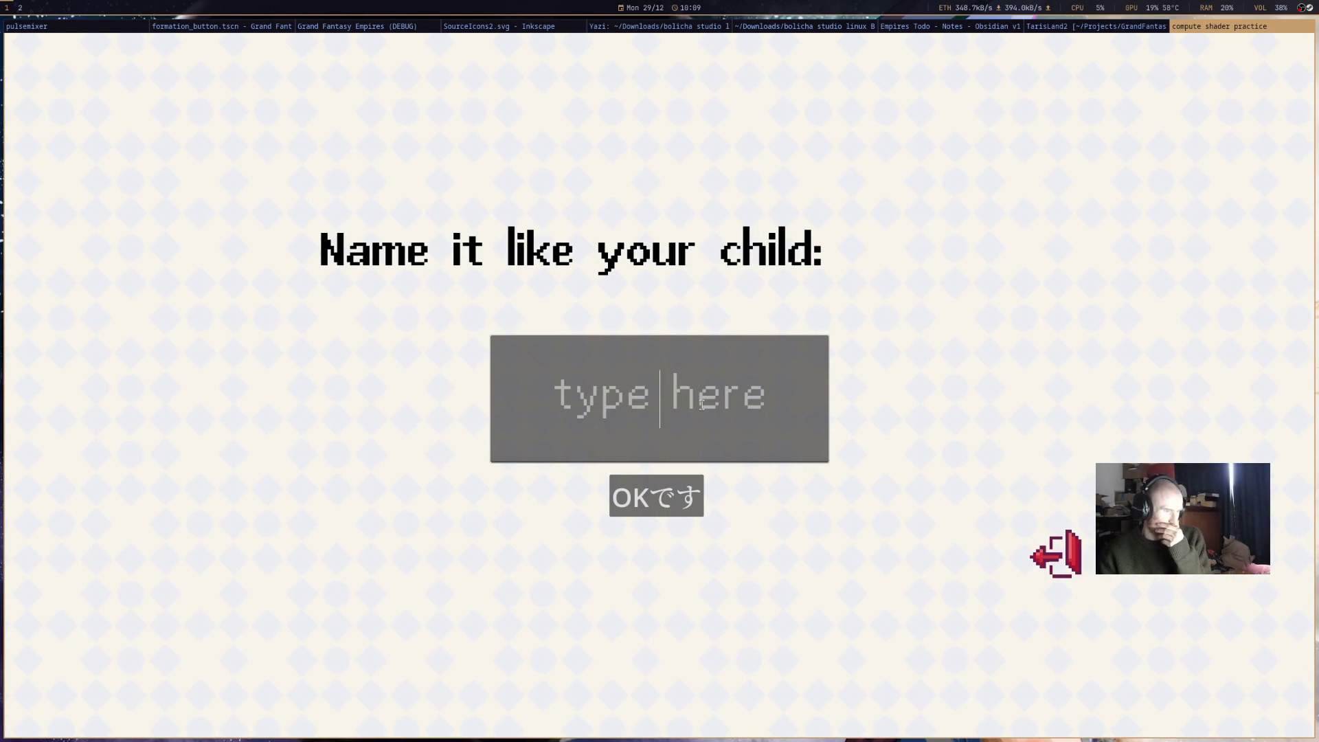
text(Self)
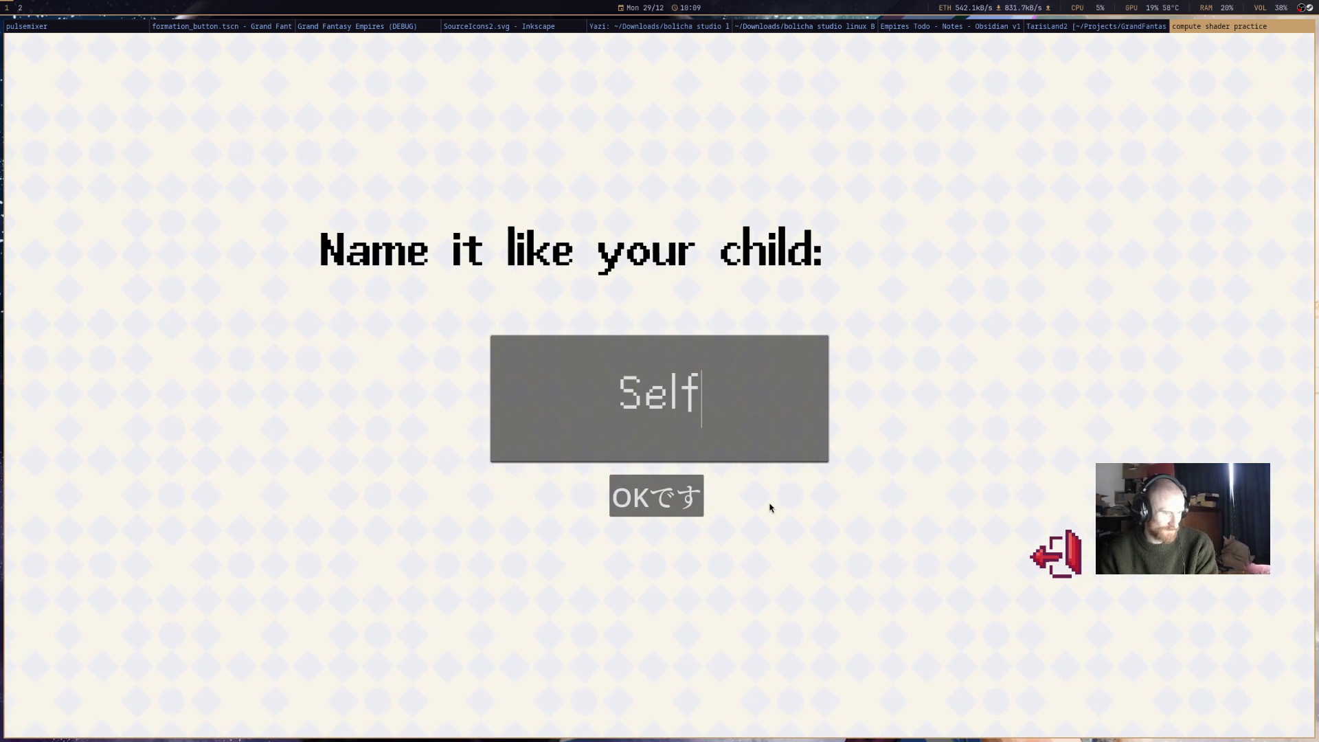
click(601, 366)
key(BackSpace)
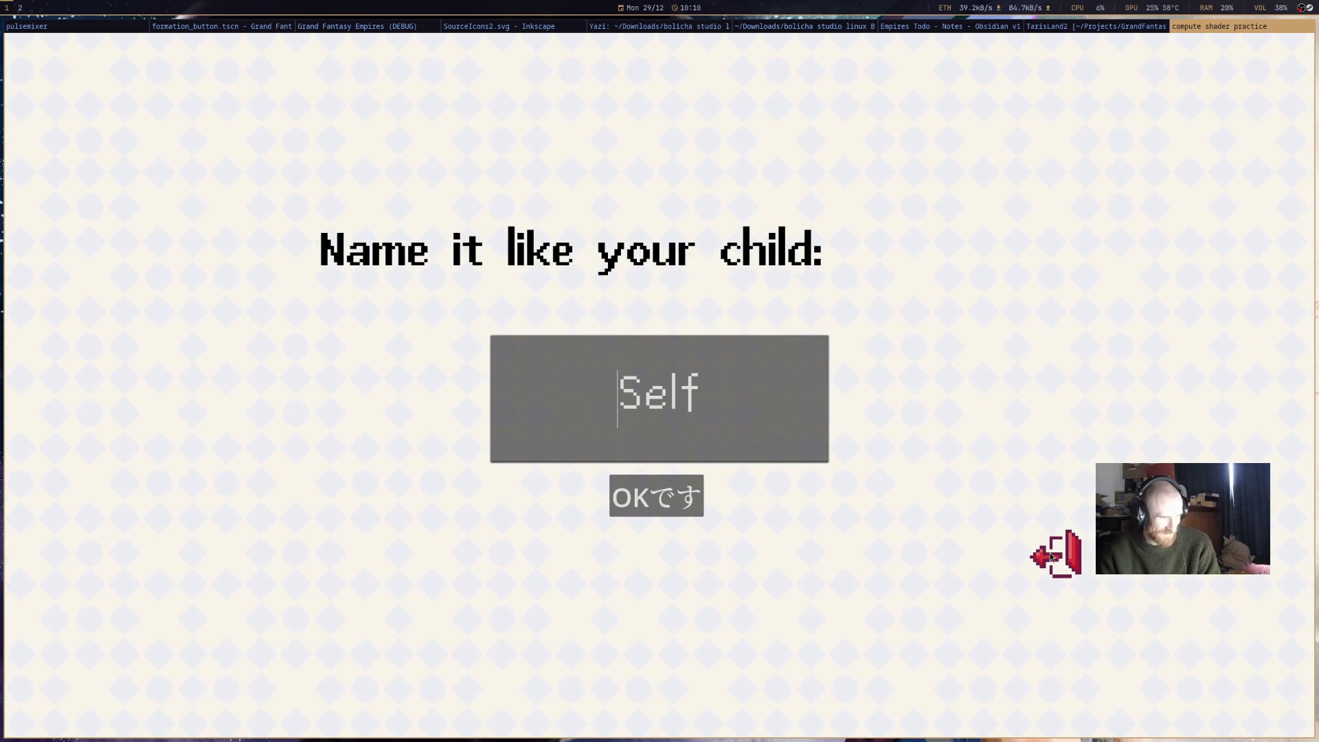
key(BackSpace)
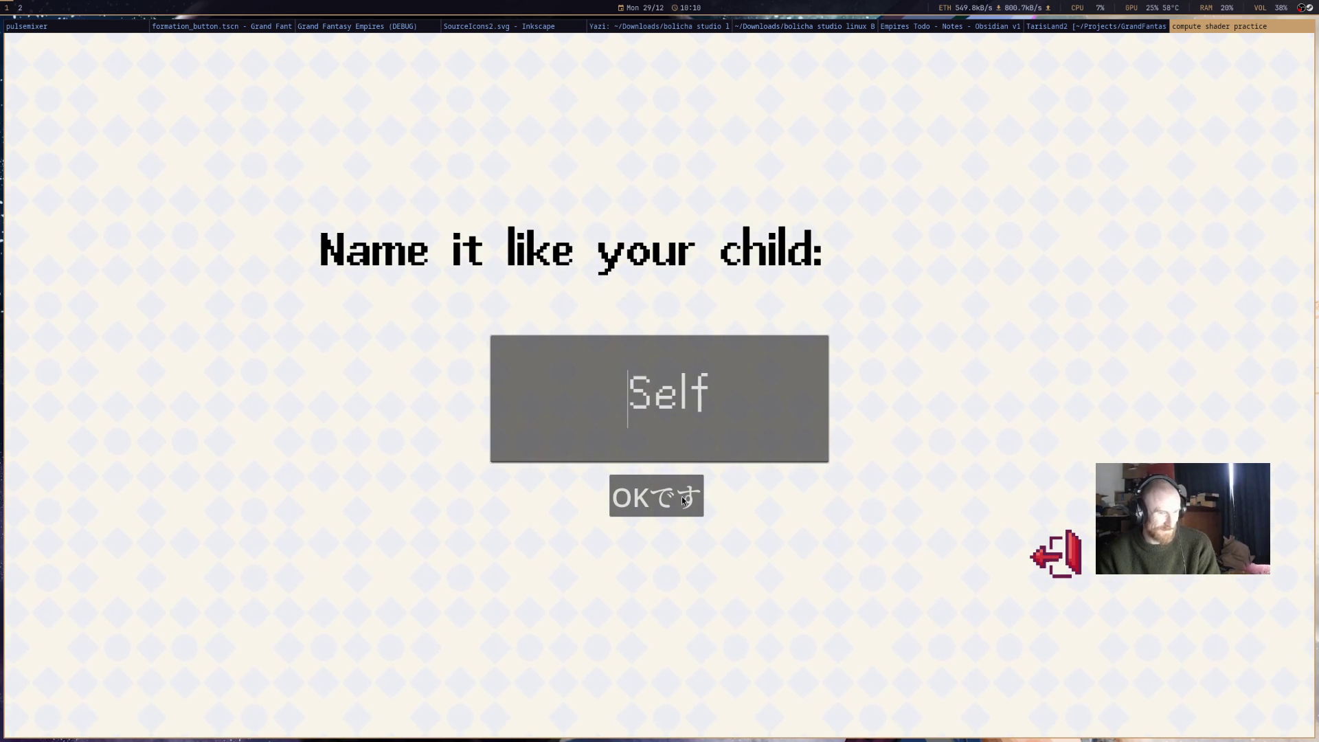
key(End)
key(BackSpace)
key(super+shift+space)
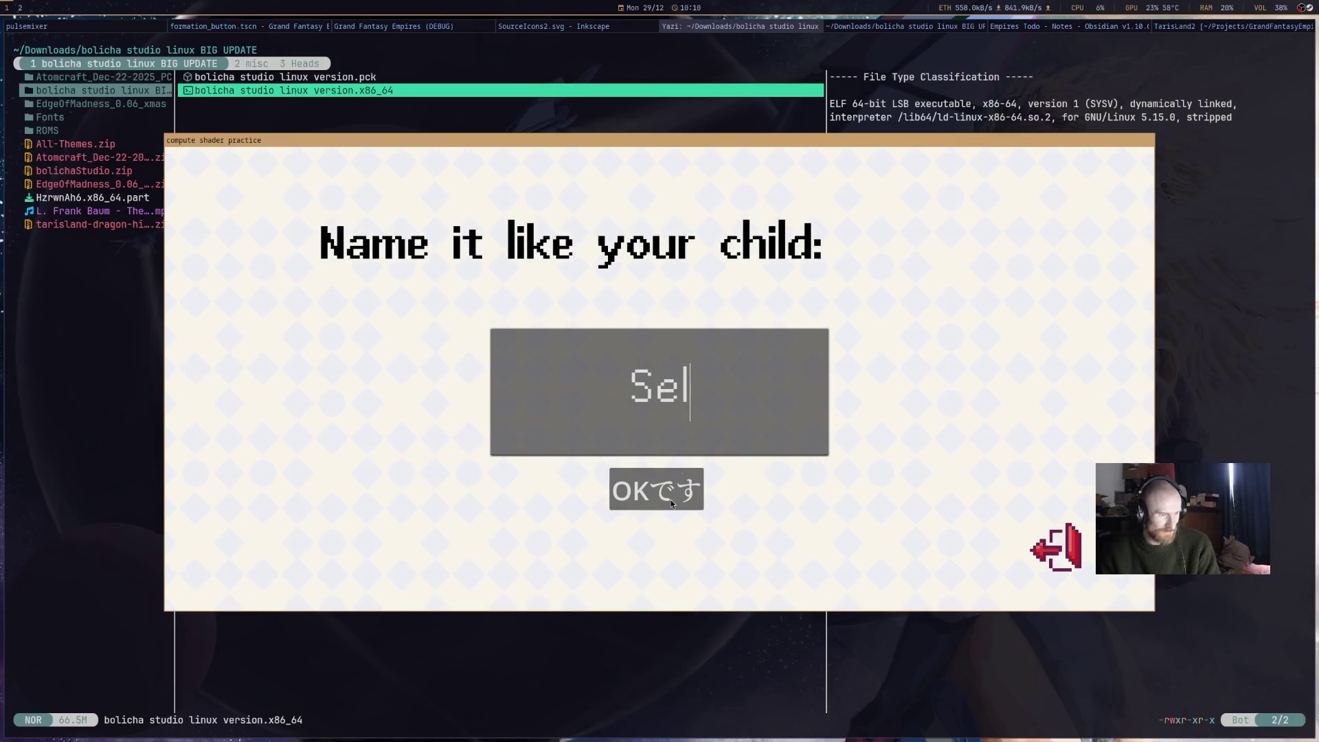
click(676, 485)
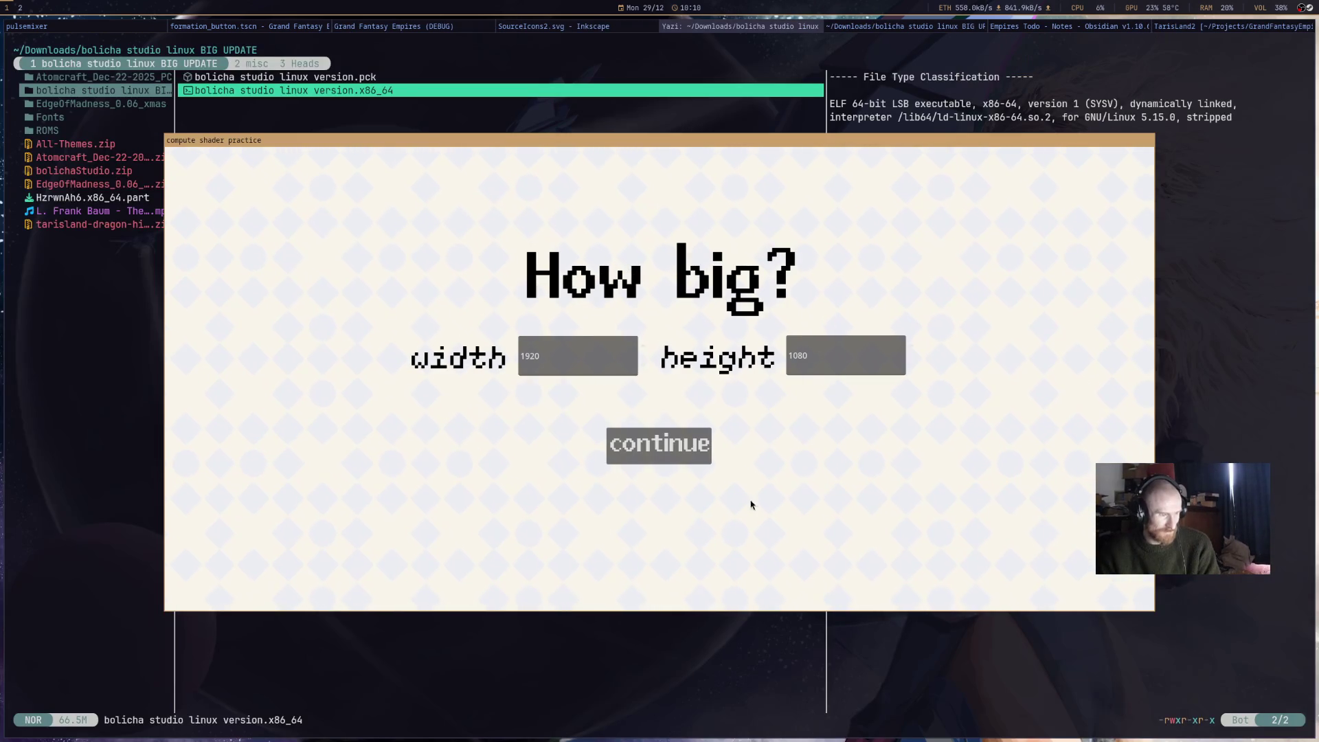
click(678, 453)
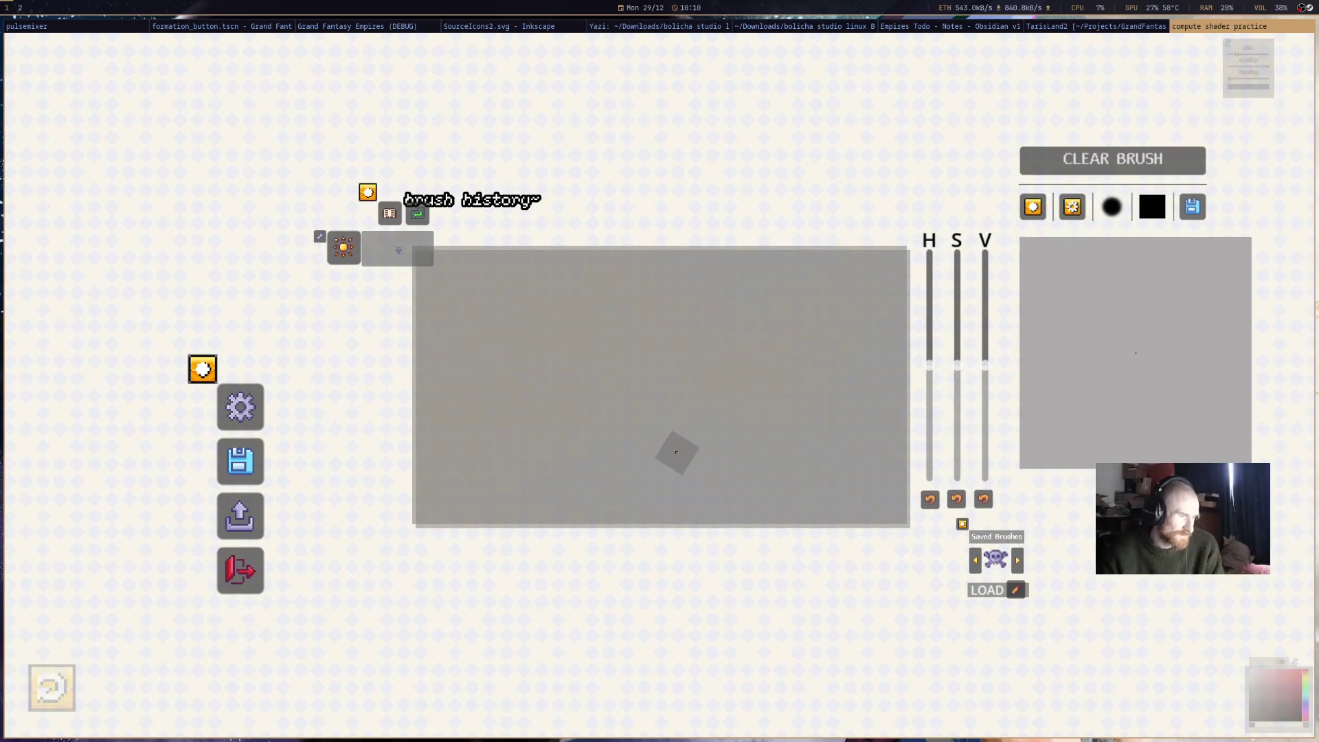
- Paint a few white test strokes, undo the upper-left one, and paint grey over them
mouse_move(687, 391)
mouse_down()
mouse_move(682, 357)
mouse_move(683, 422)
mouse_up()
mouse_move(825, 540)
mouse_down()
mouse_move(845, 539)
mouse_move(715, 421)
mouse_up()
mouse_move(694, 268)
mouse_down()
mouse_move(607, 353)
mouse_move(604, 384)
mouse_up()
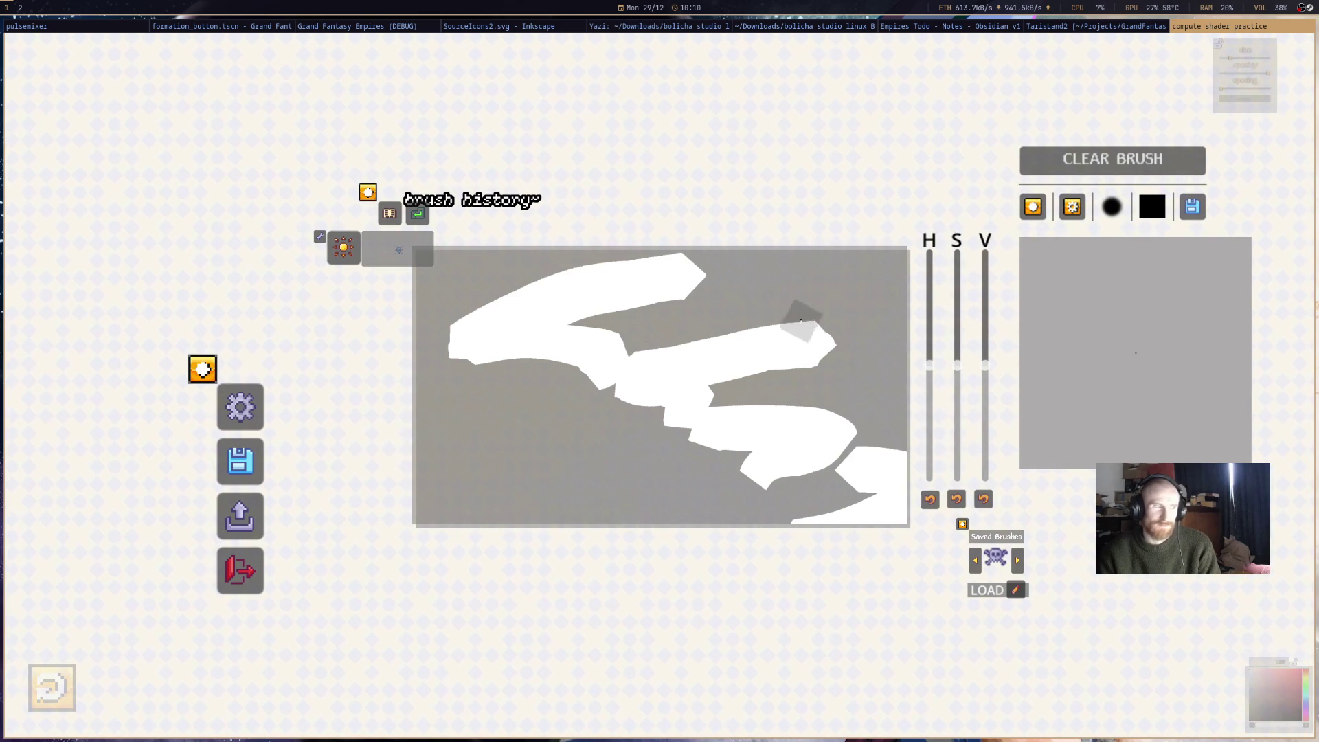
key(ctrl+z)
mouse_move(440, 315)
mouse_down()
mouse_move(859, 353)
mouse_move(656, 431)
mouse_move(833, 524)
mouse_move(707, 357)
mouse_move(819, 415)
mouse_up()
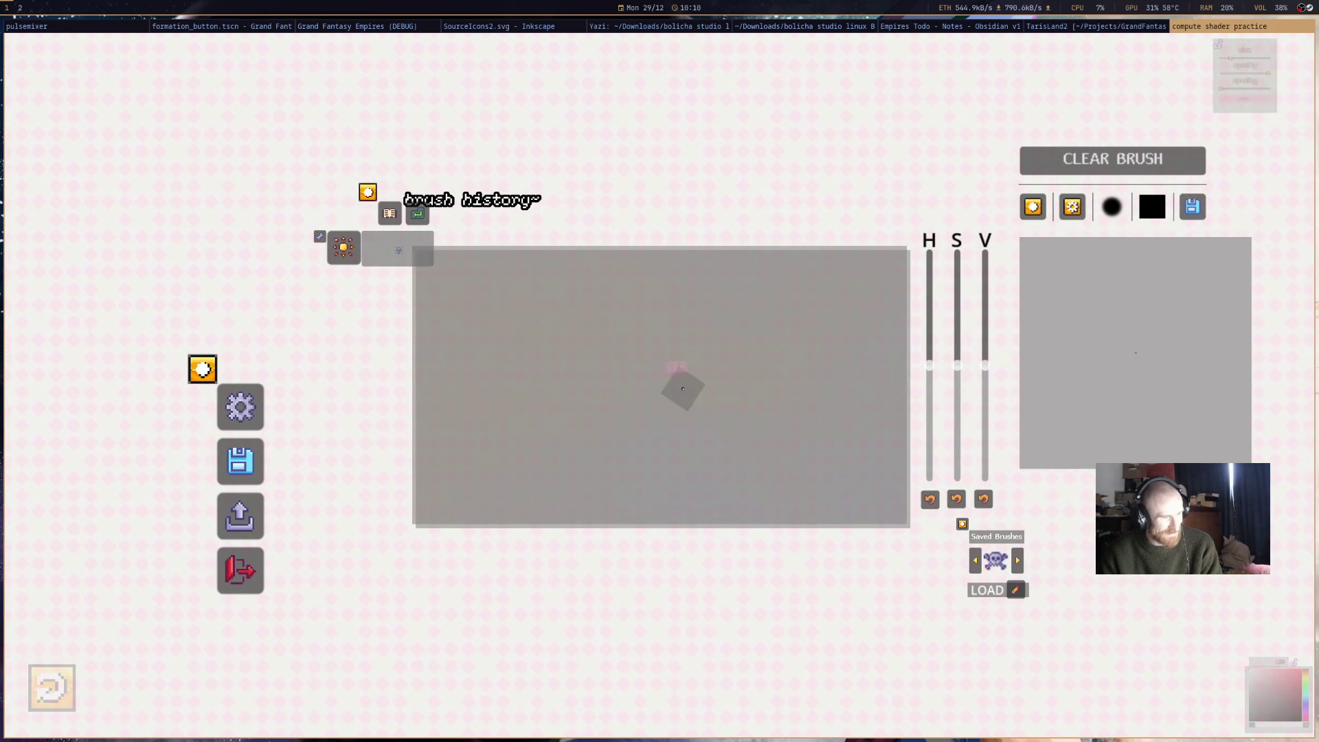
- Paint more white strokes and zigzags, then undo the long lower band
drag(560, 368, 795, 327)
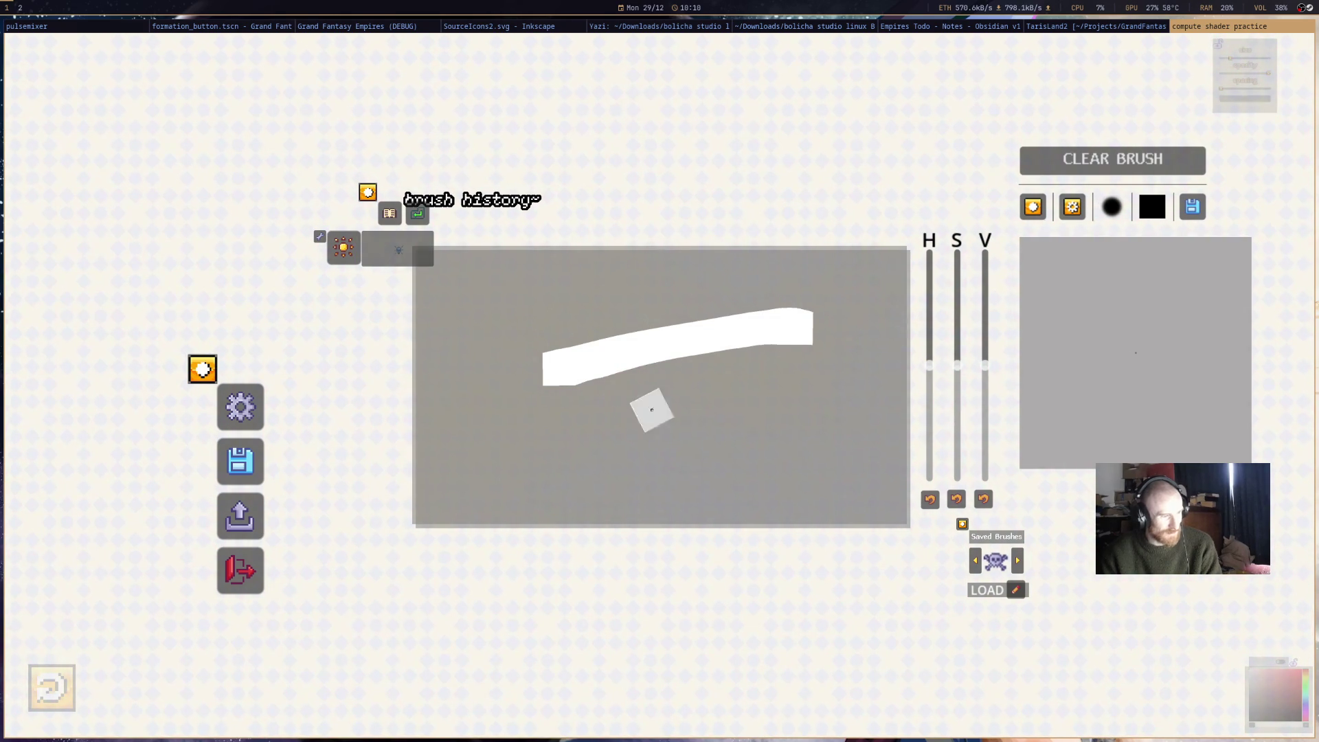
drag(645, 412, 591, 433)
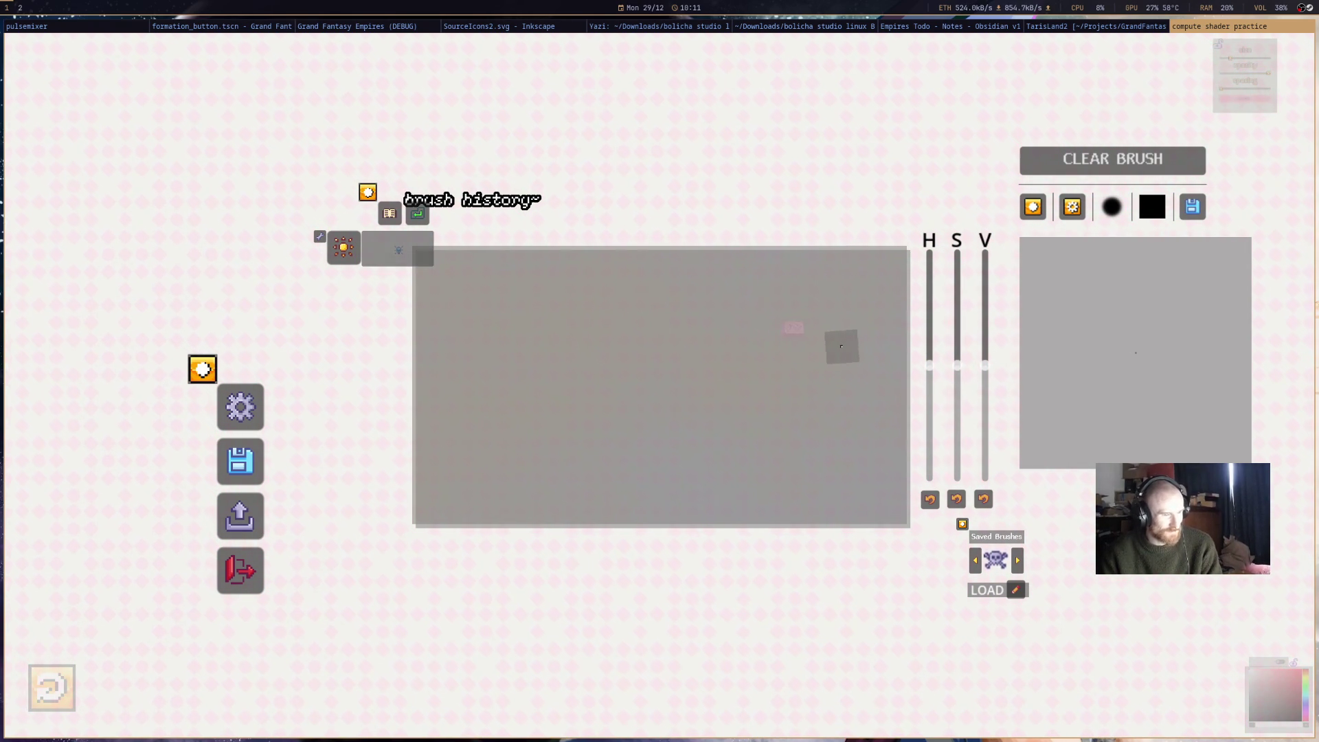
mouse_move(1251, 69)
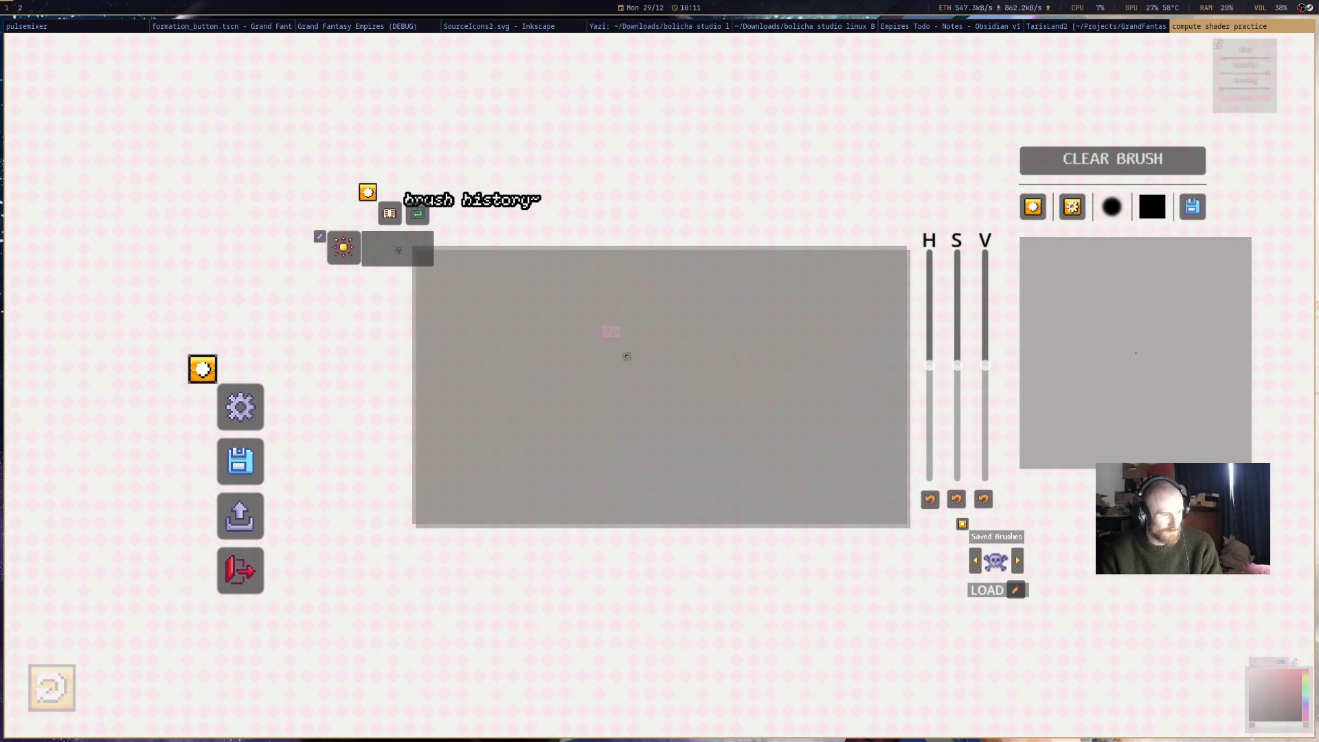
mouse_move(602, 360)
mouse_down()
mouse_move(560, 378)
mouse_move(595, 393)
mouse_up()
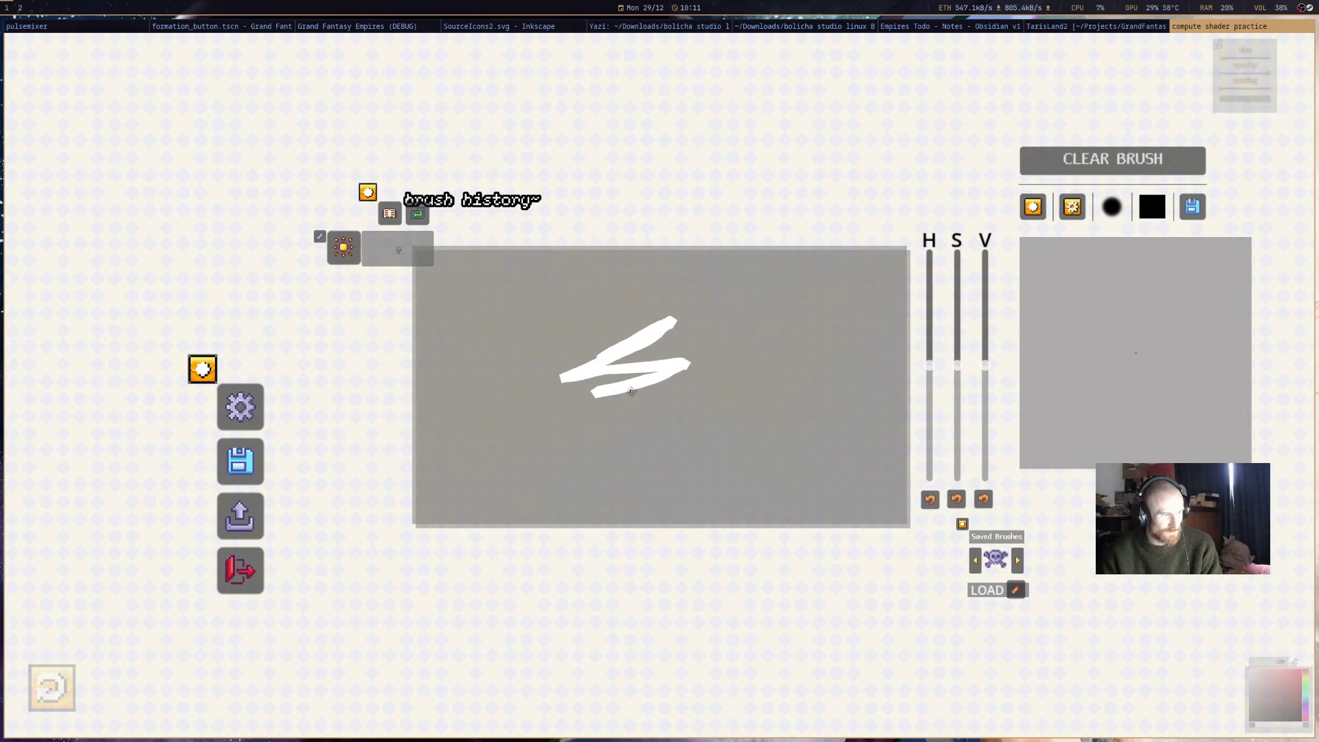
drag(779, 305, 679, 403)
mouse_move(786, 323)
mouse_down()
mouse_move(544, 439)
mouse_move(665, 387)
mouse_up()
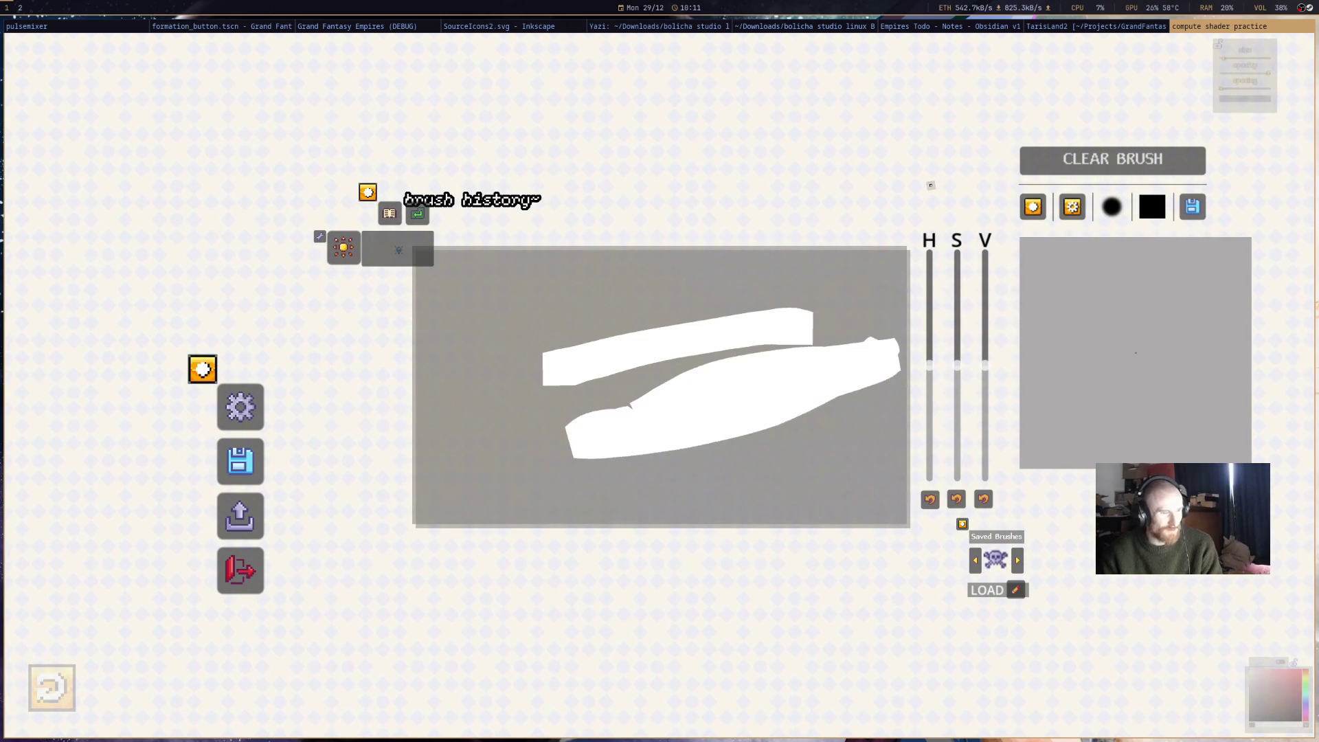
key(ctrl+z)
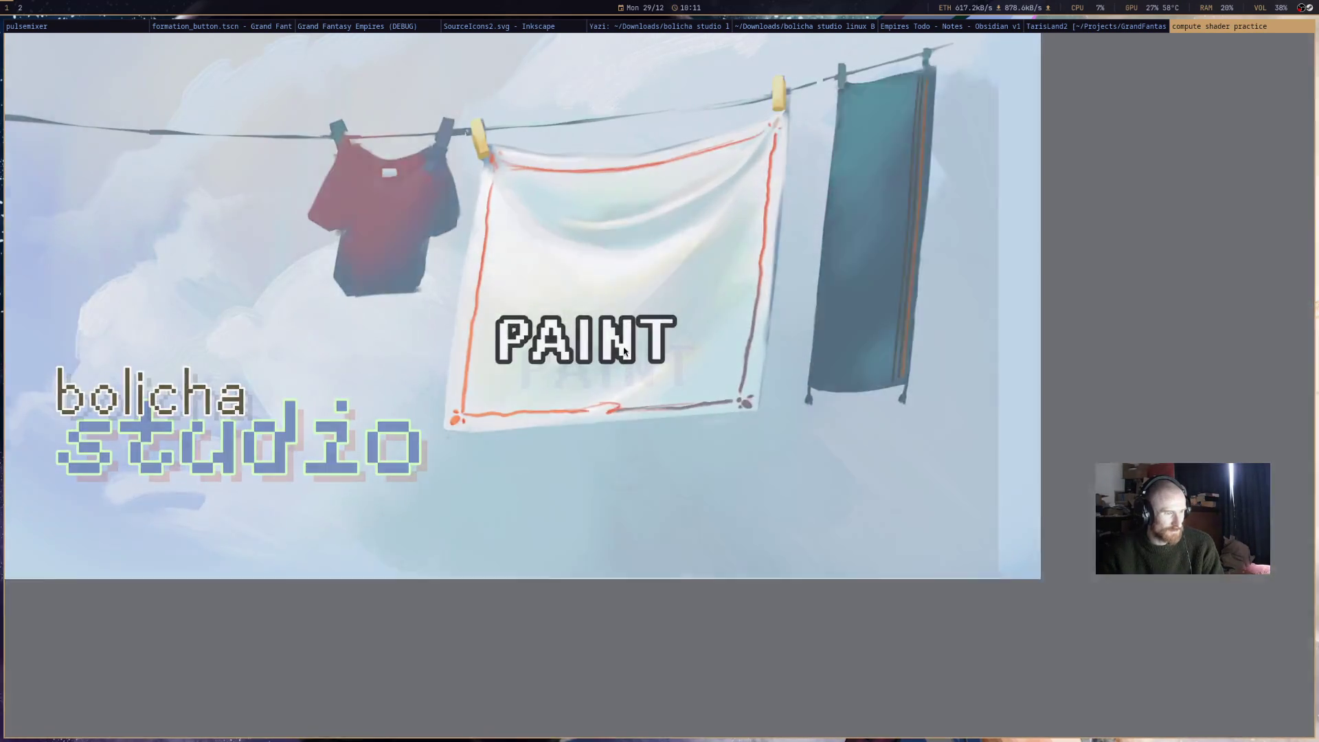
- Create a new project named 'self' with a 1920 × 2222 portrait canvas
click(624, 350)
click(649, 339)
click(687, 391)
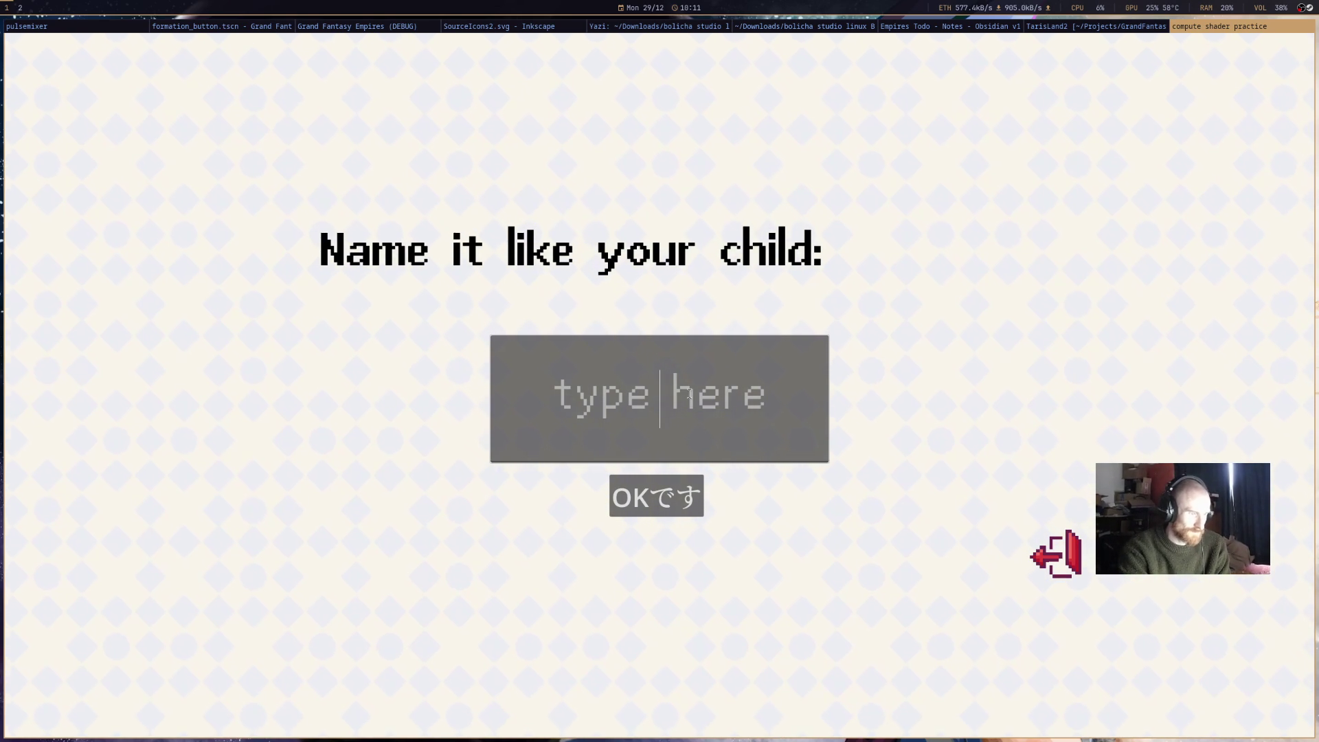
text(self)
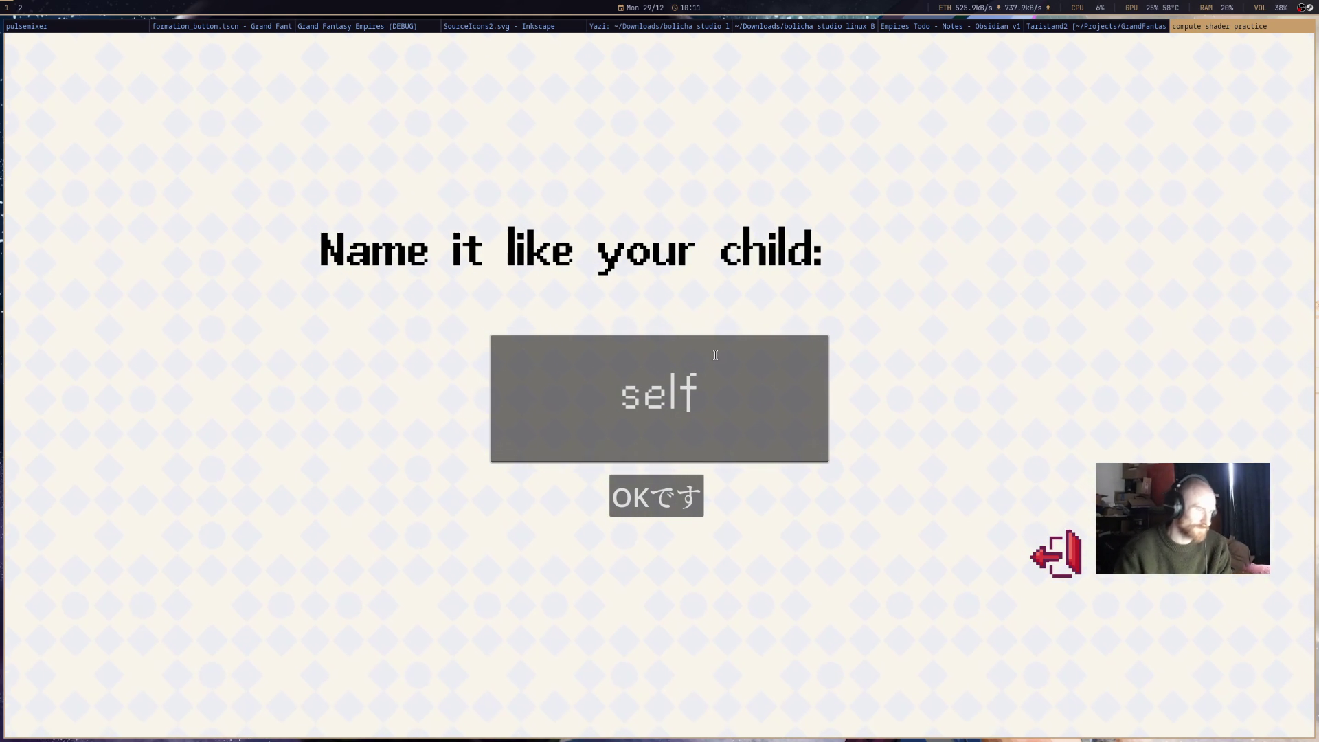
click(653, 503)
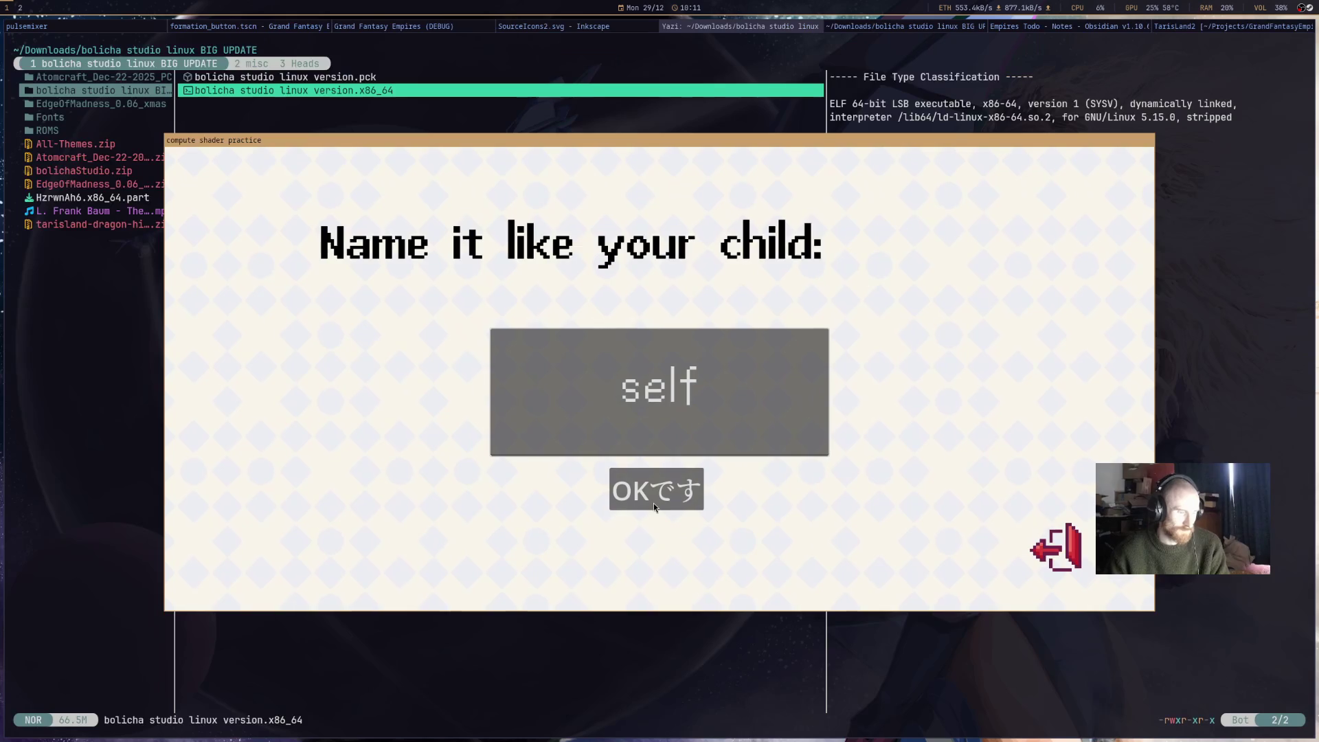
click(593, 358)
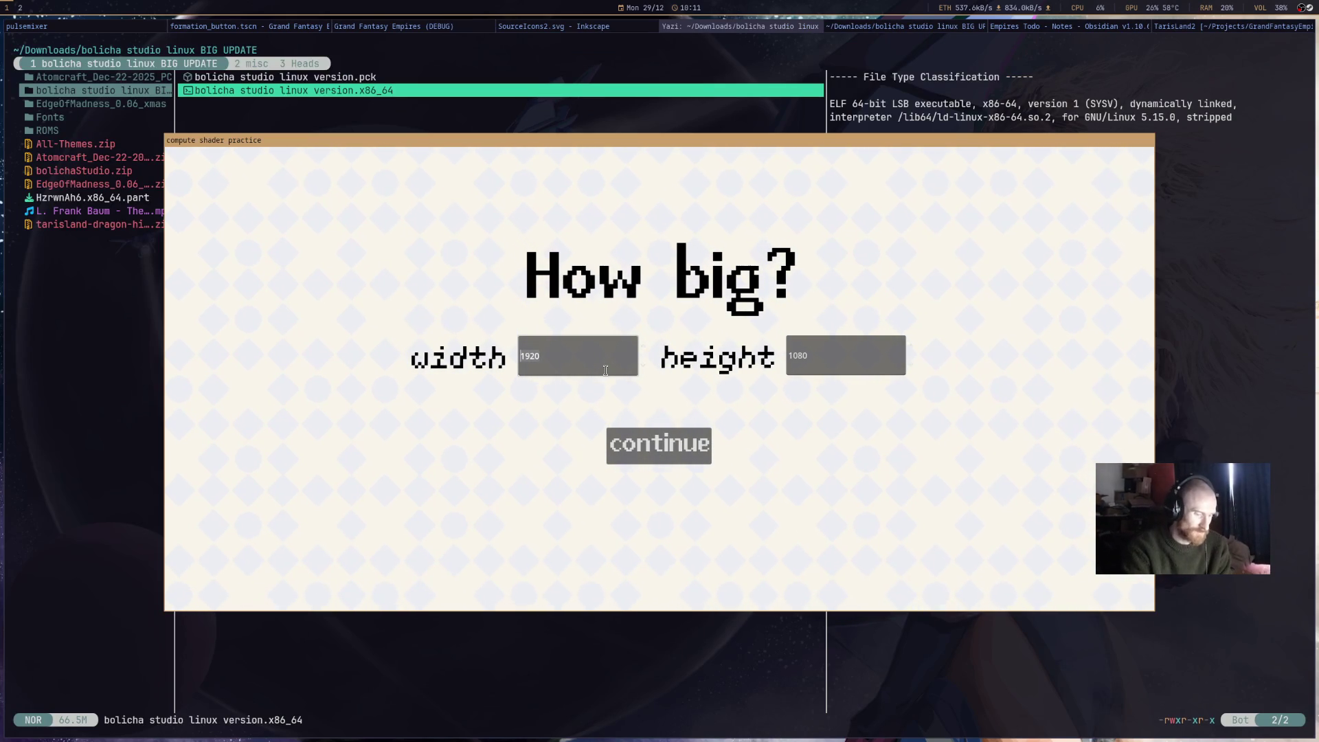
key(Tab)
text(2222)
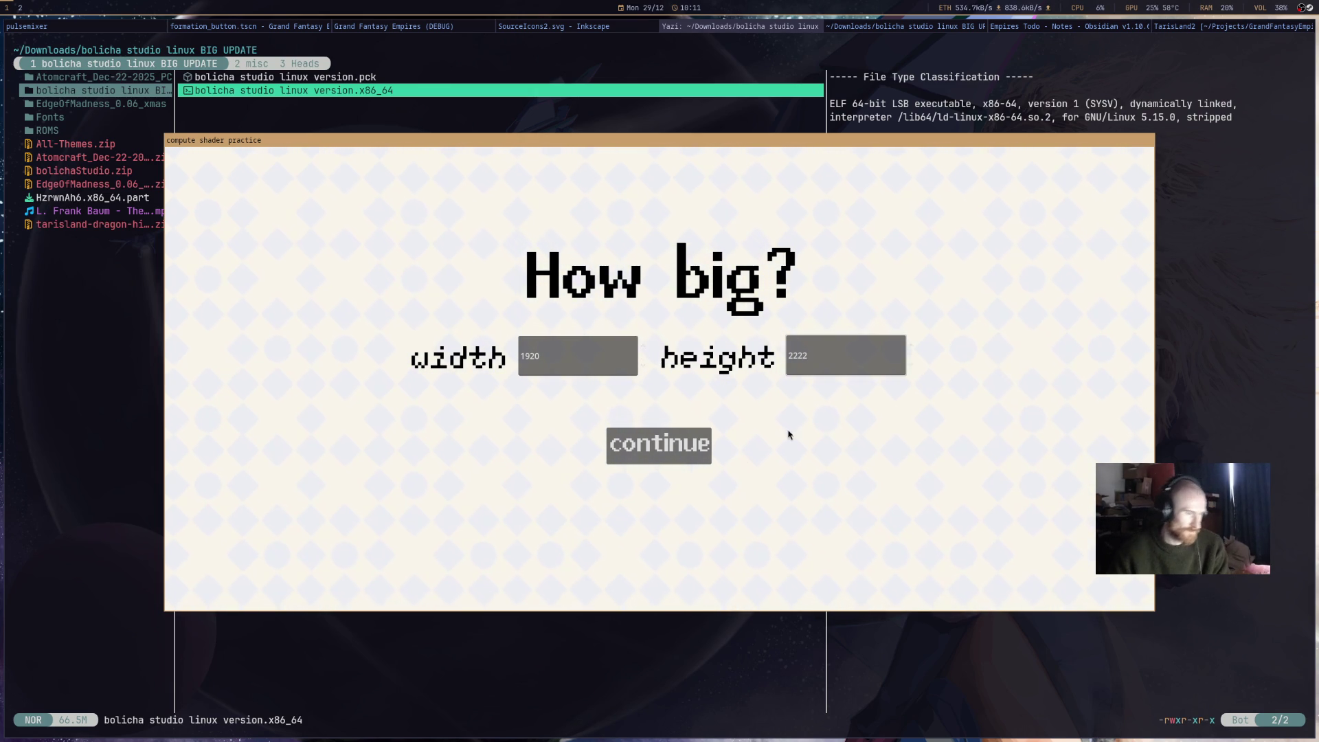
click(652, 445)
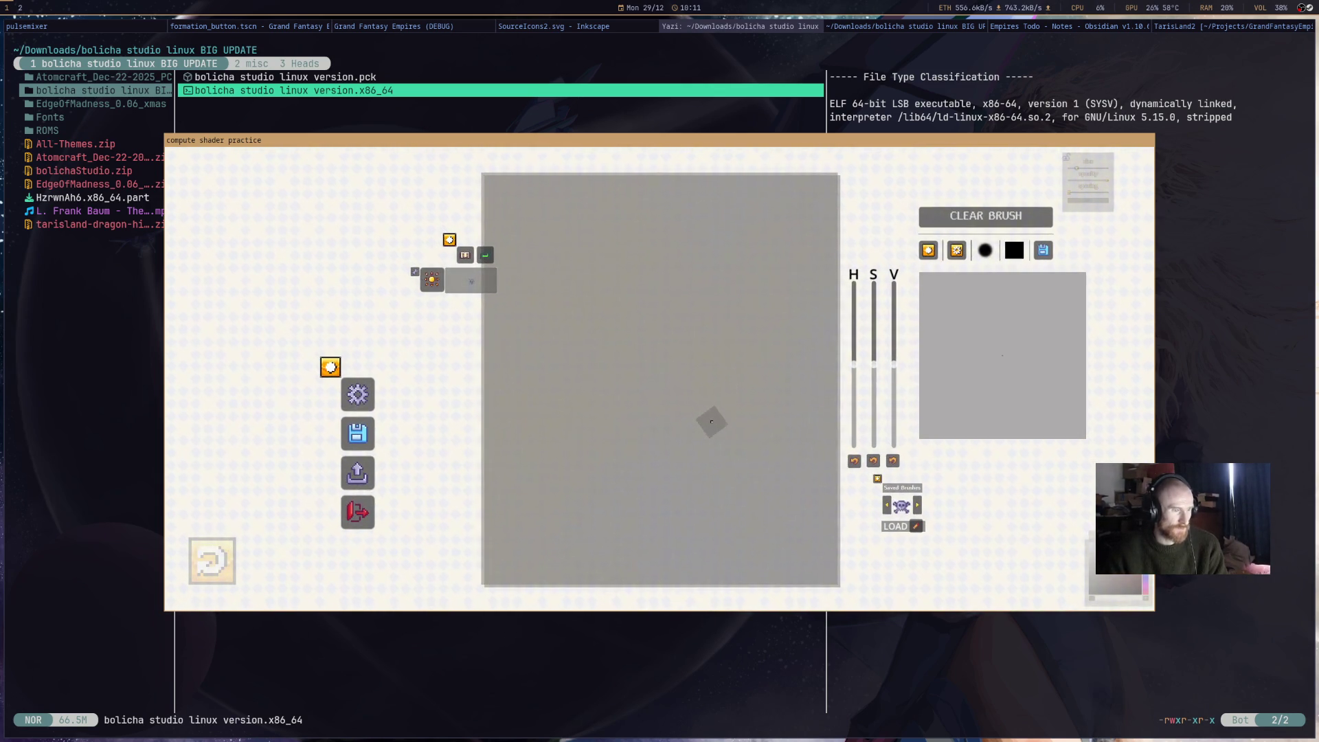
- Maximise the window, pick the round brush, and paint then undo a white stroke near the canvas centre
key(super+shift+space)
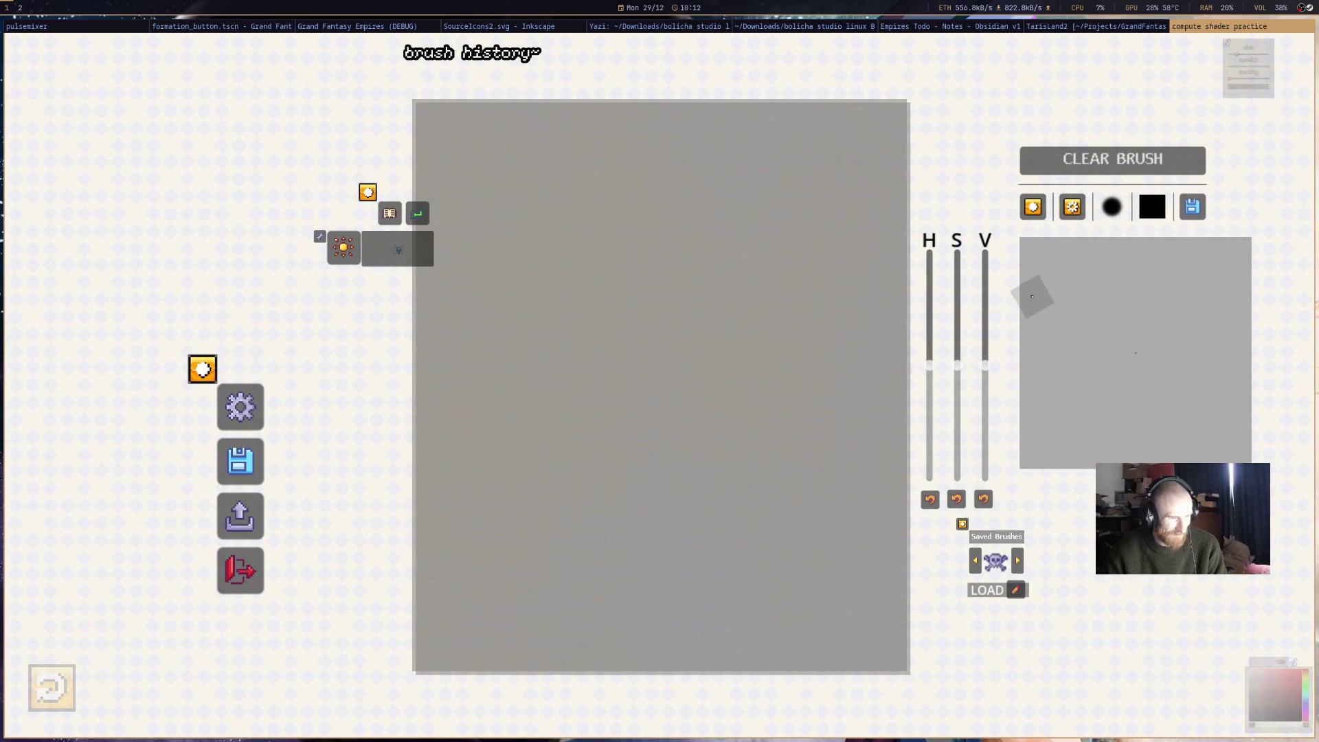
click(1107, 213)
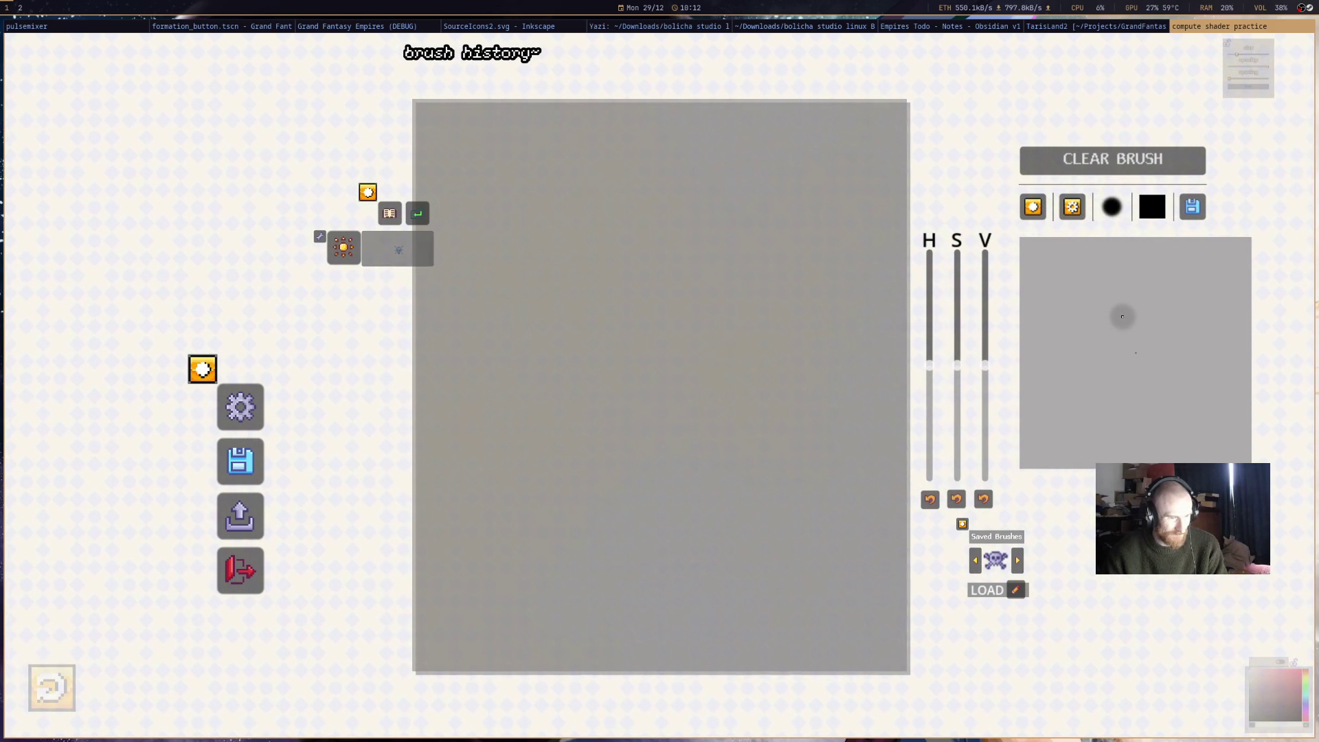
drag(701, 342, 580, 416)
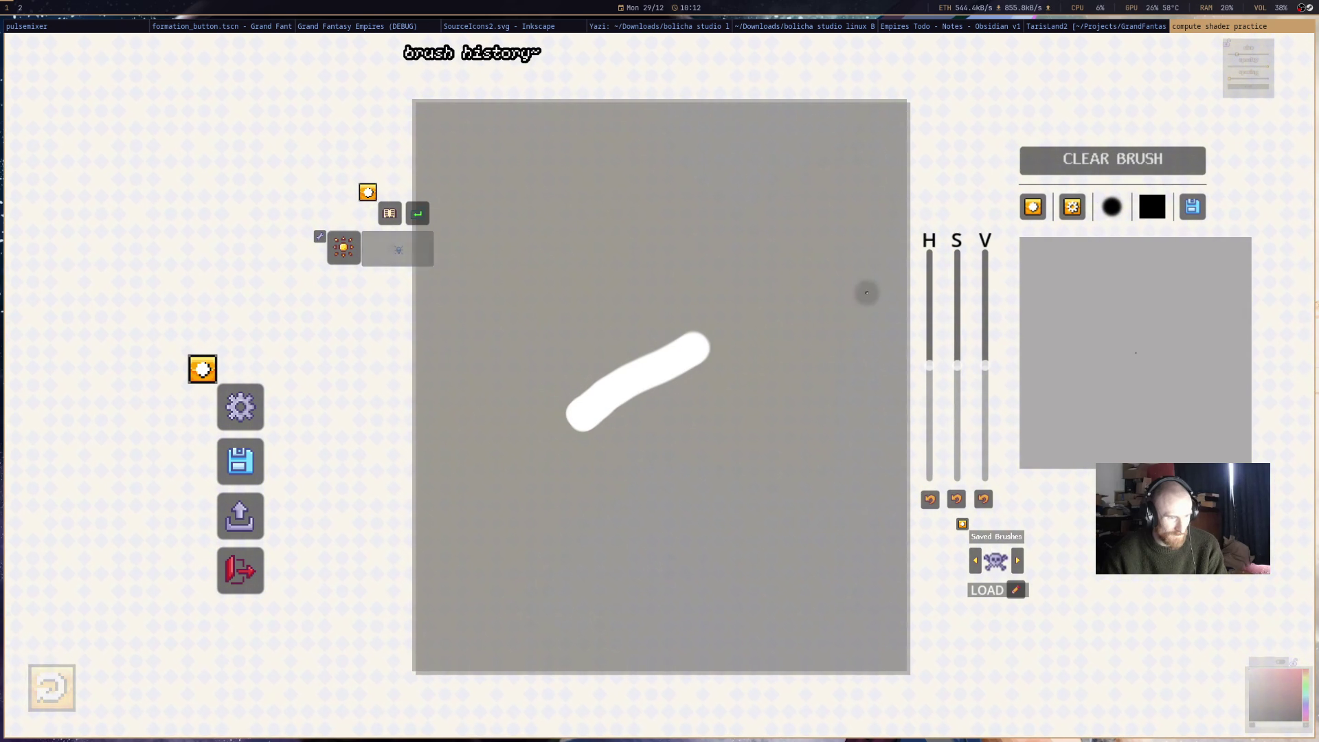
right_click(791, 296)
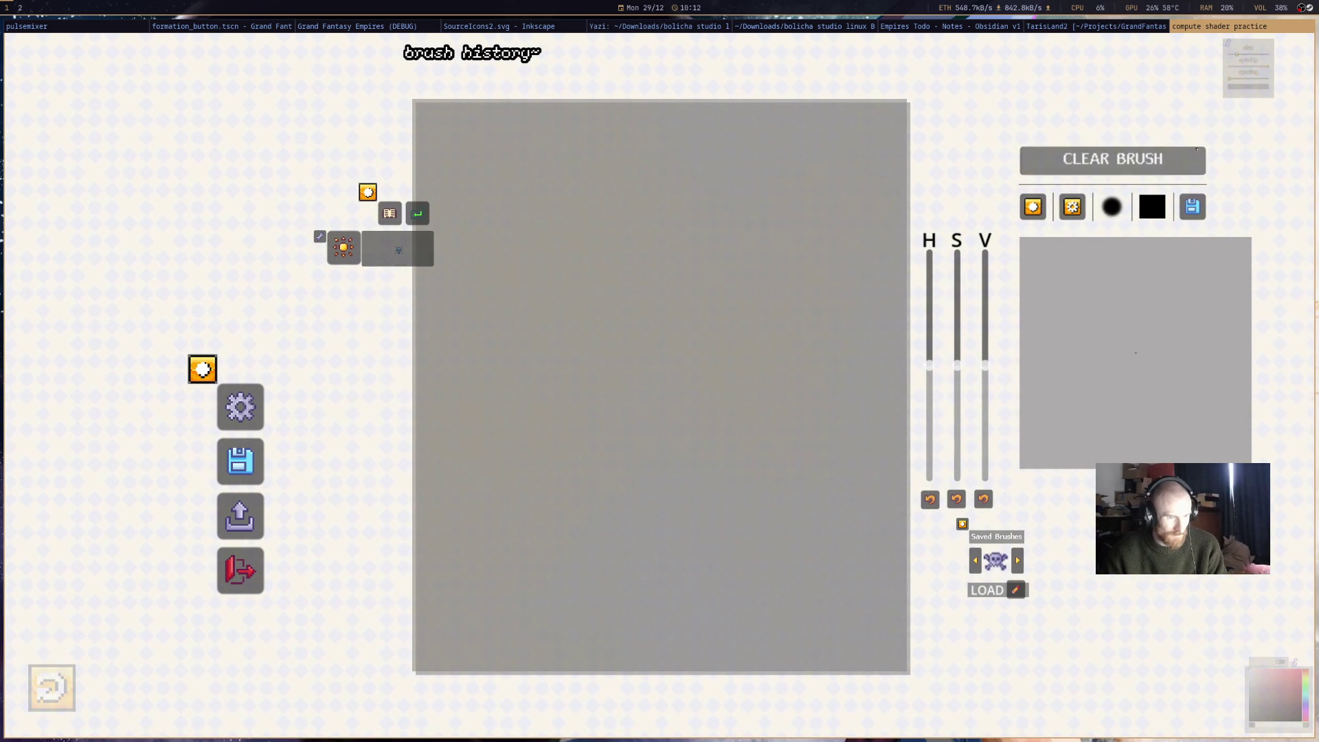
mouse_move(1222, 74)
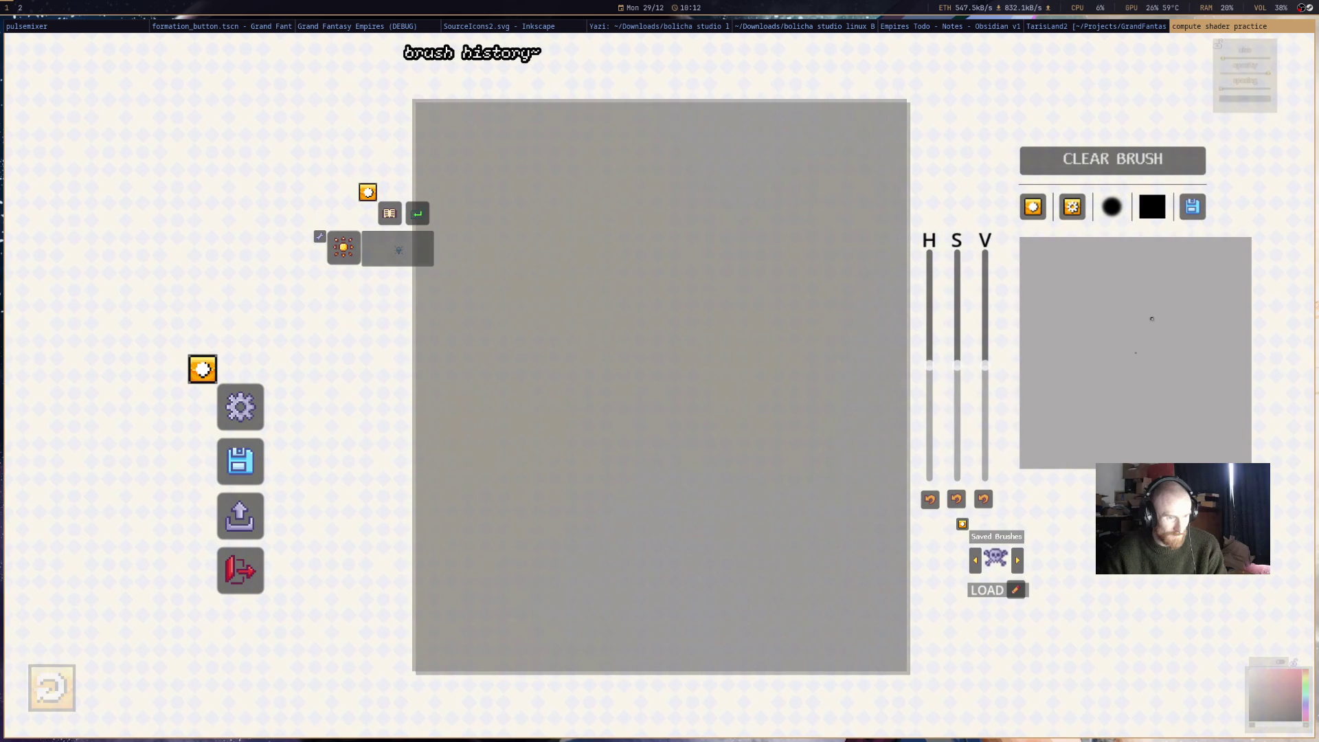